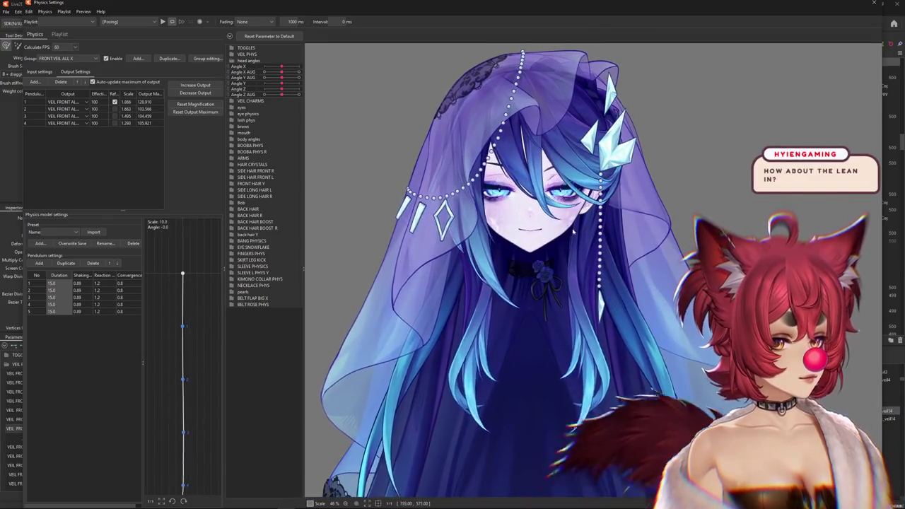
# Add Body Lean AUG as a second input to the FRONT VEIL ALL Y physics group
pyautogui.scroll(-3, 536, 202)
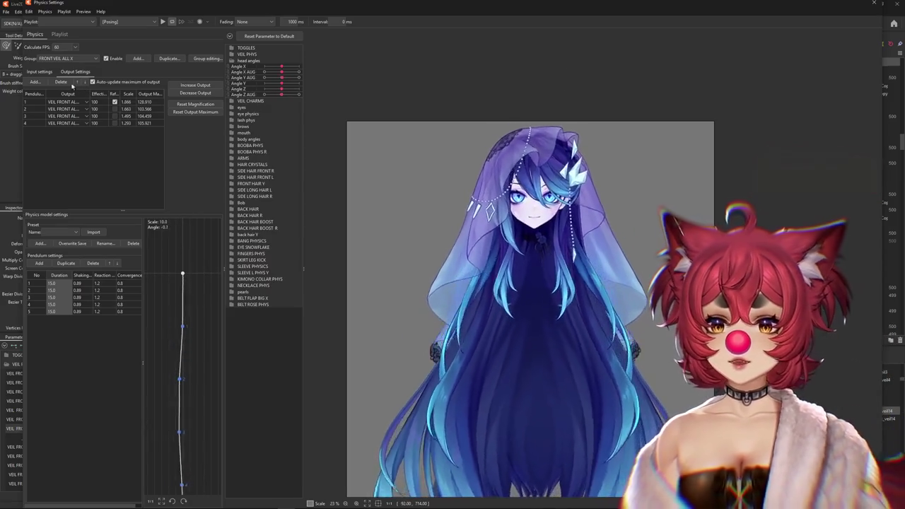
pyautogui.click(53, 60)
pyautogui.click(57, 165)
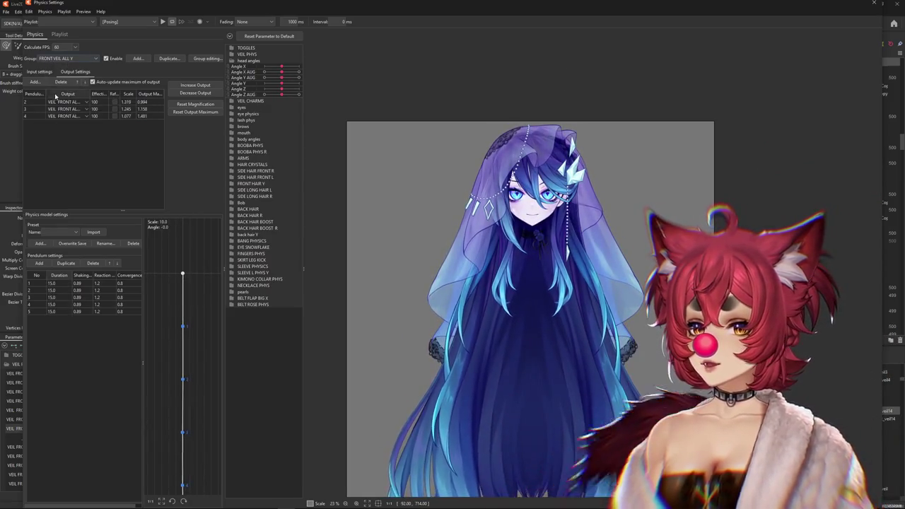
pyautogui.click(40, 73)
pyautogui.click(156, 82)
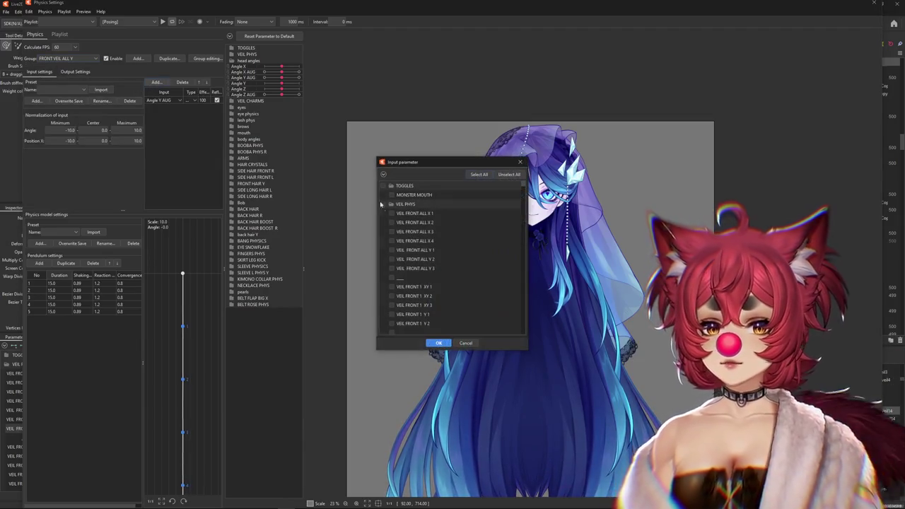
pyautogui.click(383, 174)
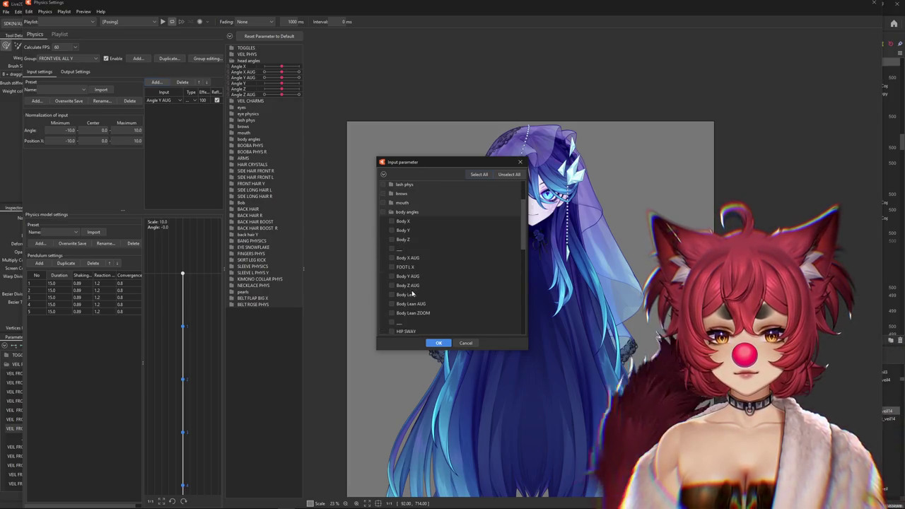
pyautogui.click(392, 294)
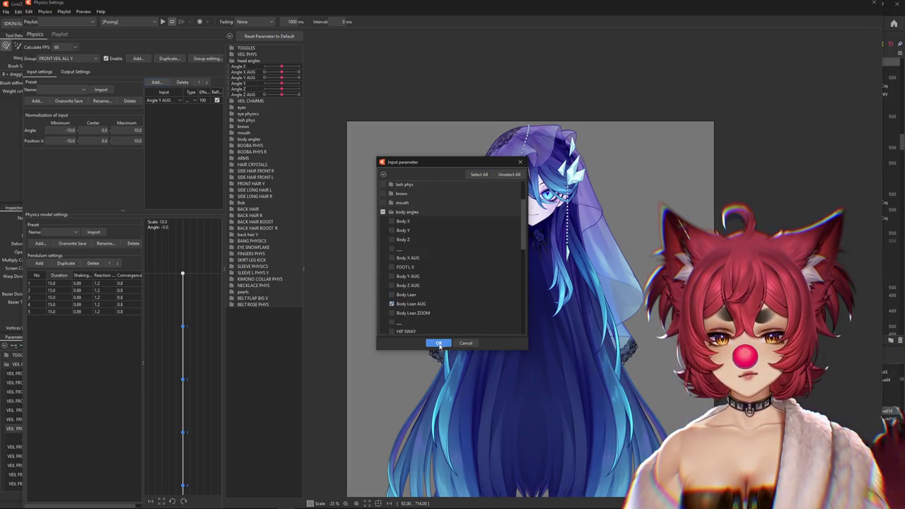
pyautogui.click(438, 344)
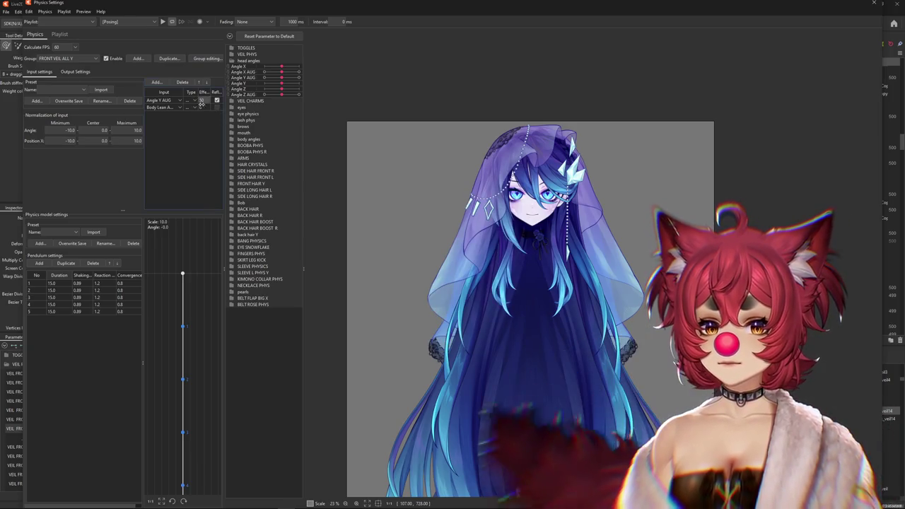
# Toggle Reflect on the Body Lean AUG input on and off while turning the preview head
pyautogui.moveTo(391, 182); pyautogui.dragTo(570, 67)
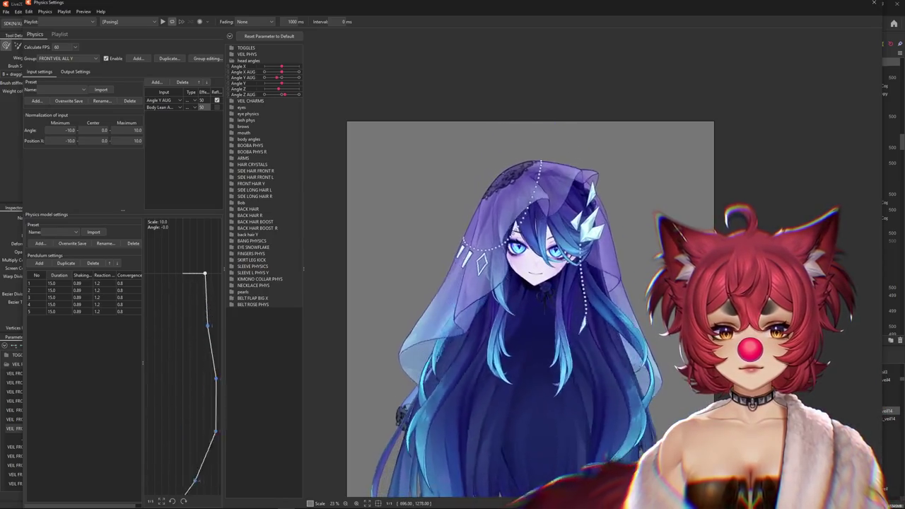
pyautogui.click(217, 106)
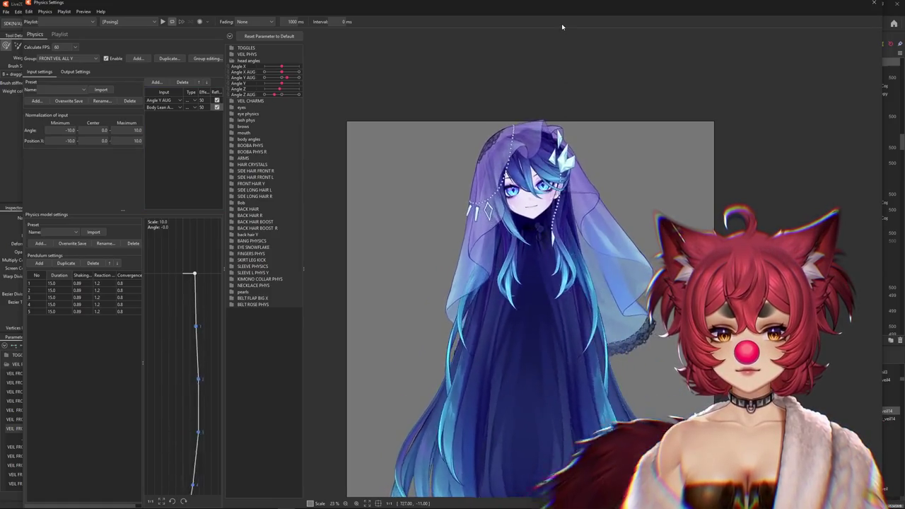
pyautogui.moveTo(508, 472); pyautogui.dragTo(537, 125)
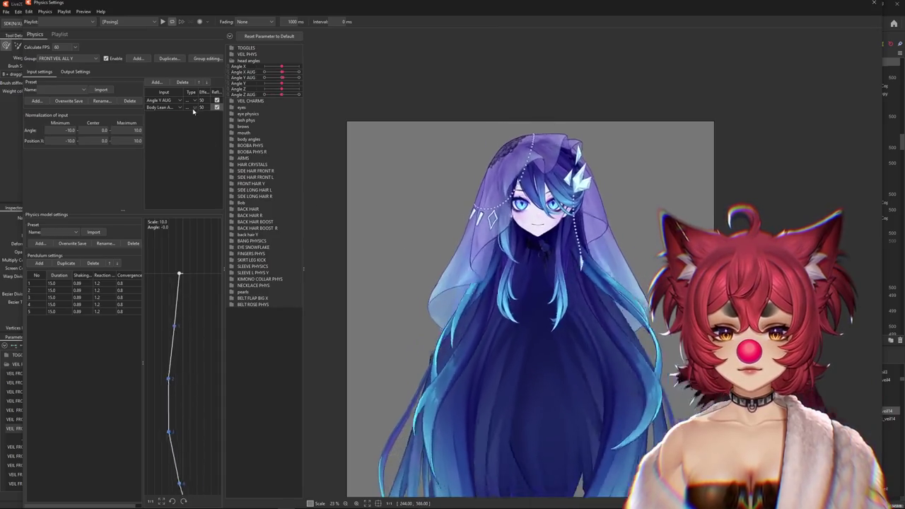
pyautogui.click(217, 107)
# Swing the head up and down to watch the veil sway, then close Physics Settings
pyautogui.moveTo(556, 490)
pyautogui.mouseDown()
pyautogui.moveTo(561, 105)
pyautogui.moveTo(539, 445)
pyautogui.moveTo(541, 103)
pyautogui.moveTo(531, 438)
pyautogui.moveTo(545, 386)
pyautogui.mouseUp()
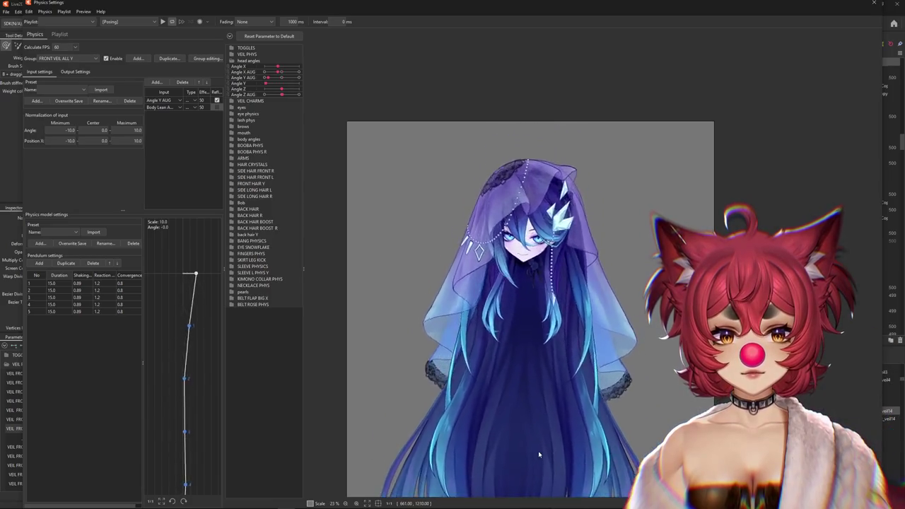
pyautogui.moveTo(545, 386)
pyautogui.mouseDown()
pyautogui.moveTo(549, 132)
pyautogui.moveTo(537, 488)
pyautogui.mouseUp()
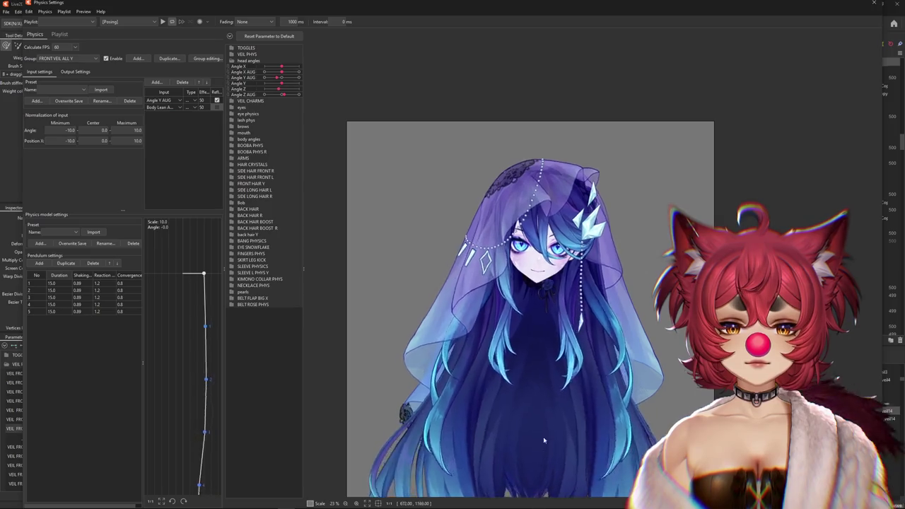
pyautogui.moveTo(537, 488); pyautogui.dragTo(558, 368)
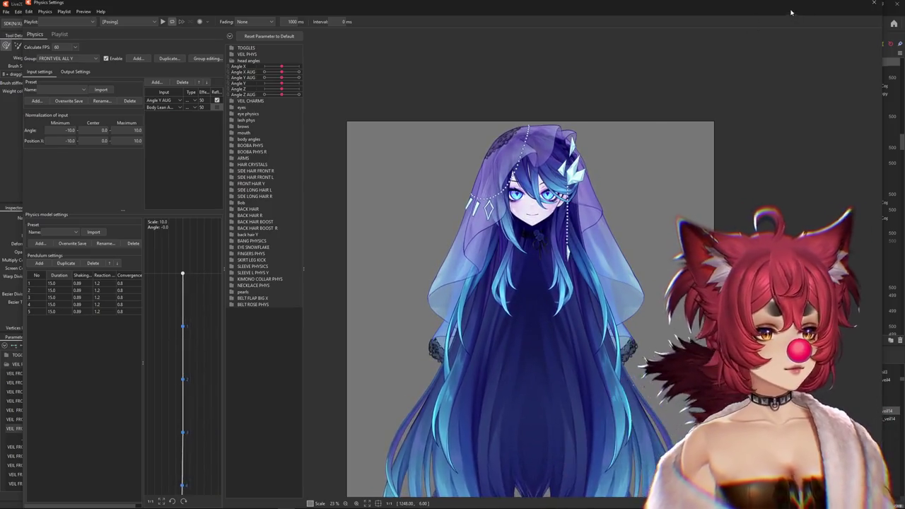
pyautogui.click(875, 4)
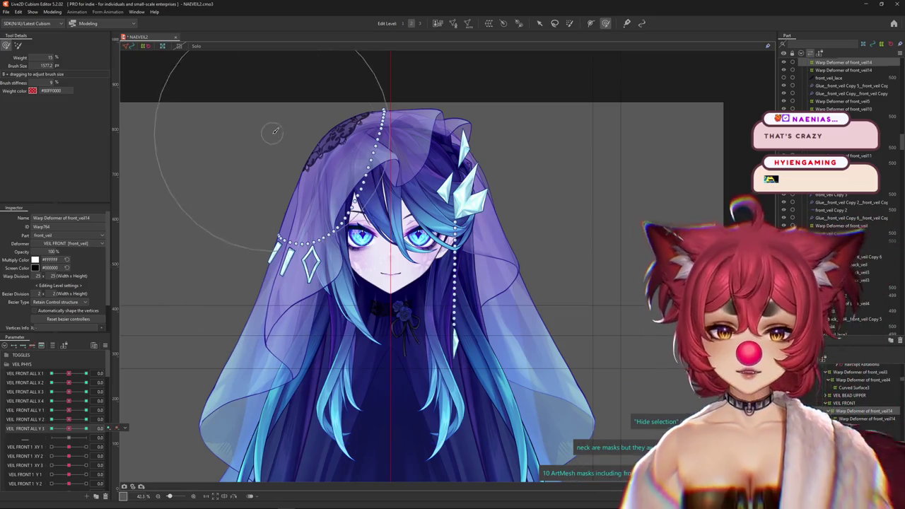
# Swing VEIL FRONT ALL Y 2 and Y 1 to -1.0 to check the veil warp, then return Y 1 to 0
pyautogui.scroll(-3, 212, 353)
pyautogui.scroll(-2, 212, 353)
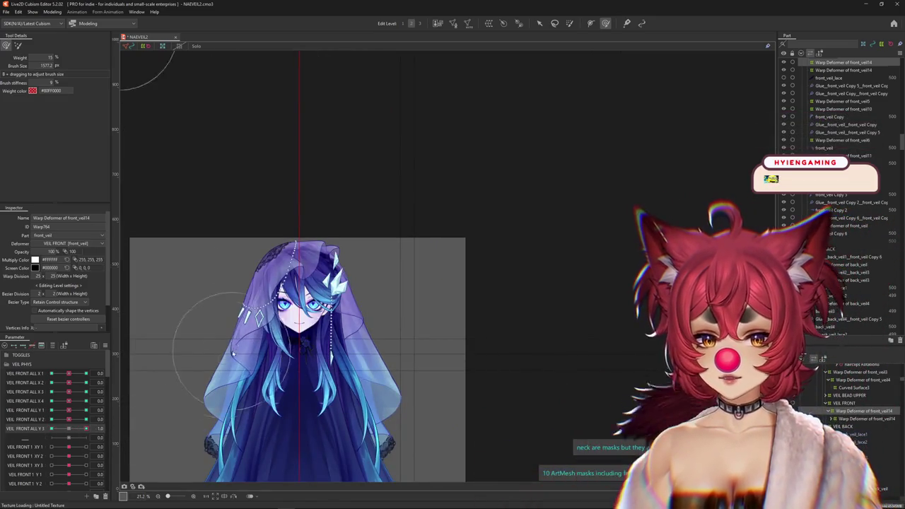
pyautogui.scroll(5, 234, 353)
pyautogui.moveTo(69, 419)
pyautogui.mouseDown()
pyautogui.moveTo(51, 419)
pyautogui.moveTo(55, 410)
pyautogui.moveTo(86, 410)
pyautogui.mouseUp()
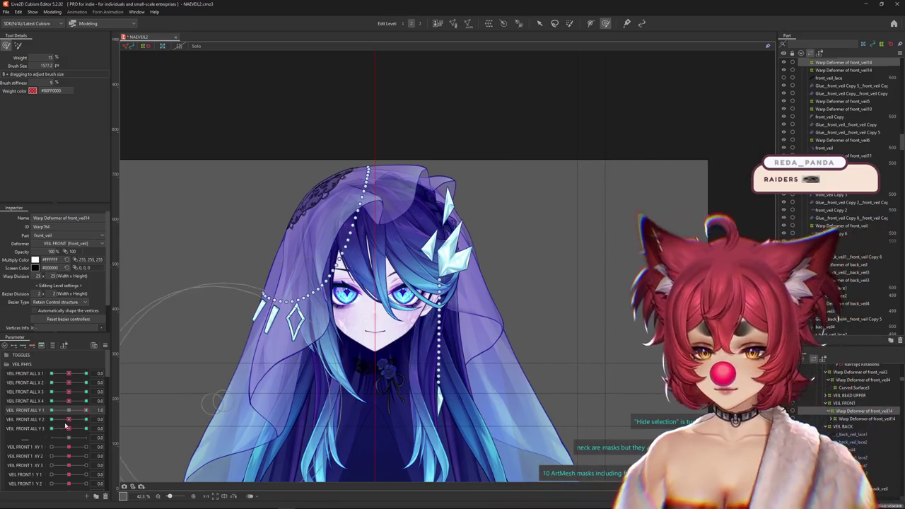
pyautogui.moveTo(70, 415); pyautogui.dragTo(43, 410)
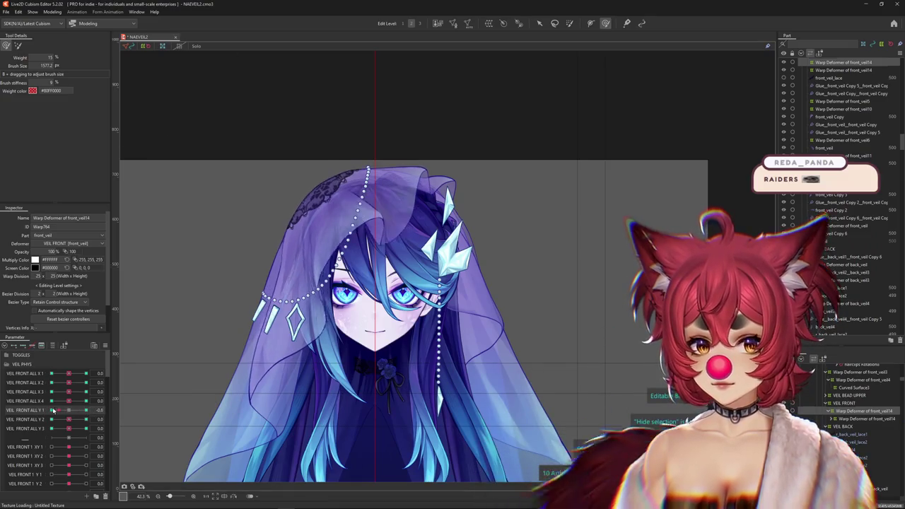
pyautogui.click(42, 410)
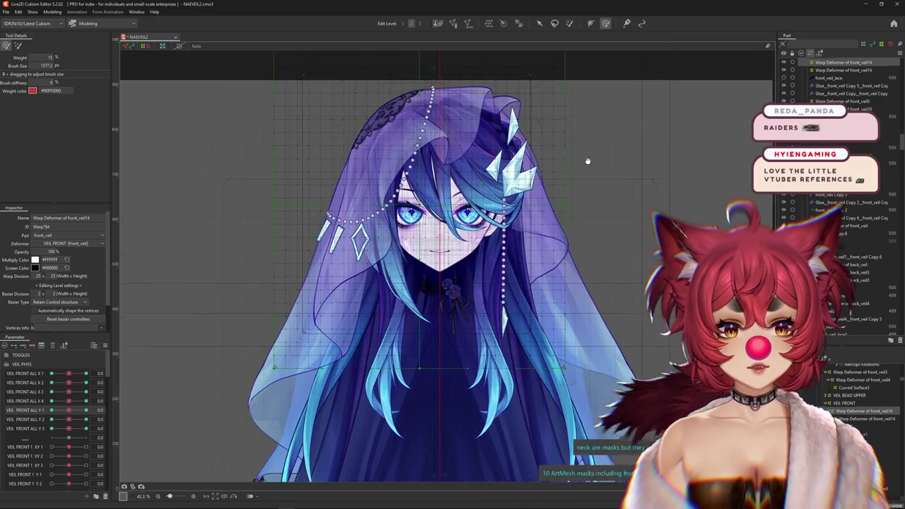
pyautogui.moveTo(575, 291)
pyautogui.mouseDown()
pyautogui.moveTo(619, 237)
pyautogui.moveTo(582, 235)
pyautogui.mouseUp()
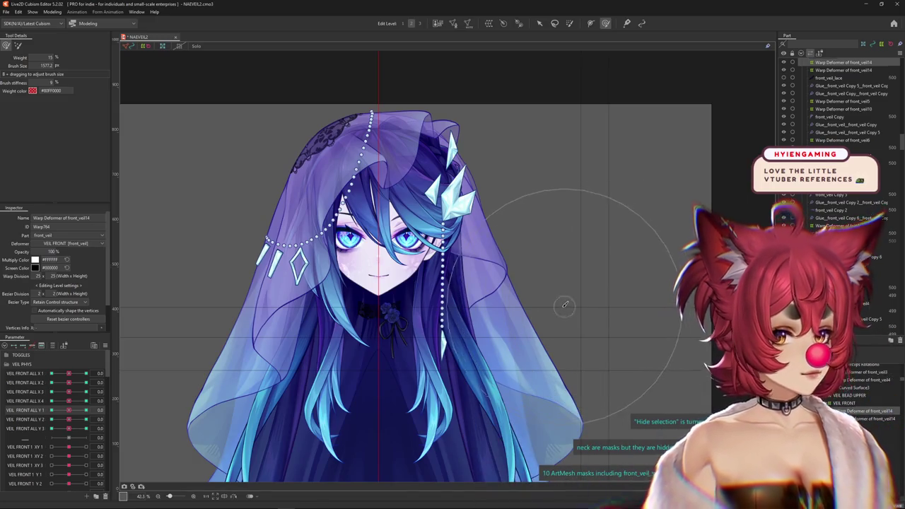
pyautogui.moveTo(51, 411); pyautogui.dragTo(70, 412)
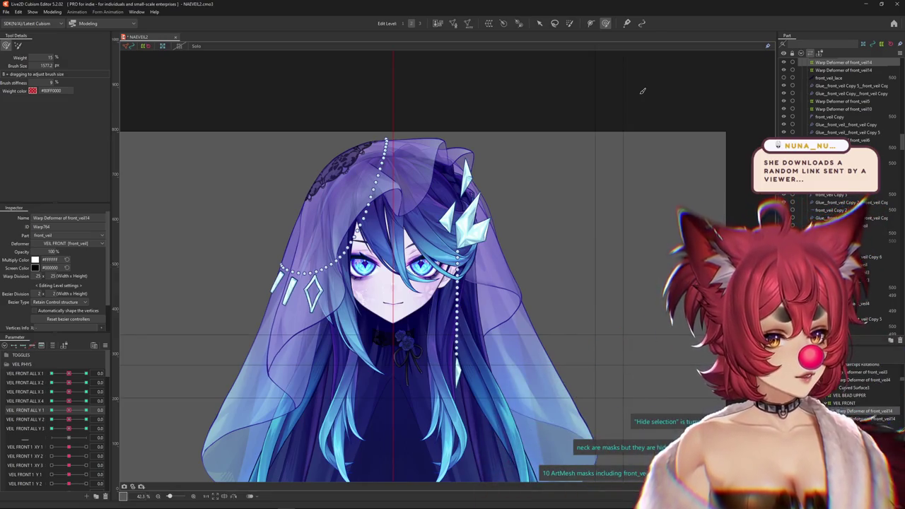
# Show the warp deformer grid, pick VEIL FRONT ALL Y 3, and brush-select a column of veil vertices
pyautogui.hotkey('ctrl', 'h')
pyautogui.click(36, 428)
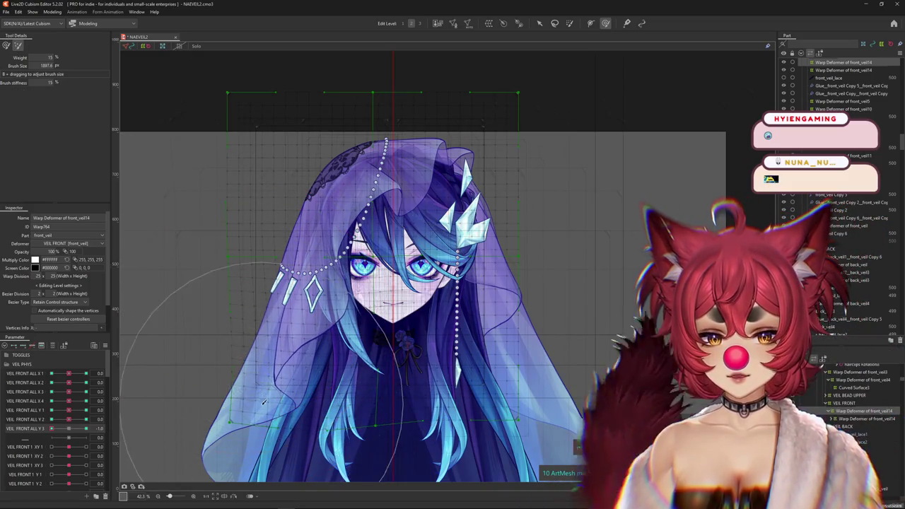
pyautogui.scroll(-1, 241, 387)
pyautogui.click(6, 46)
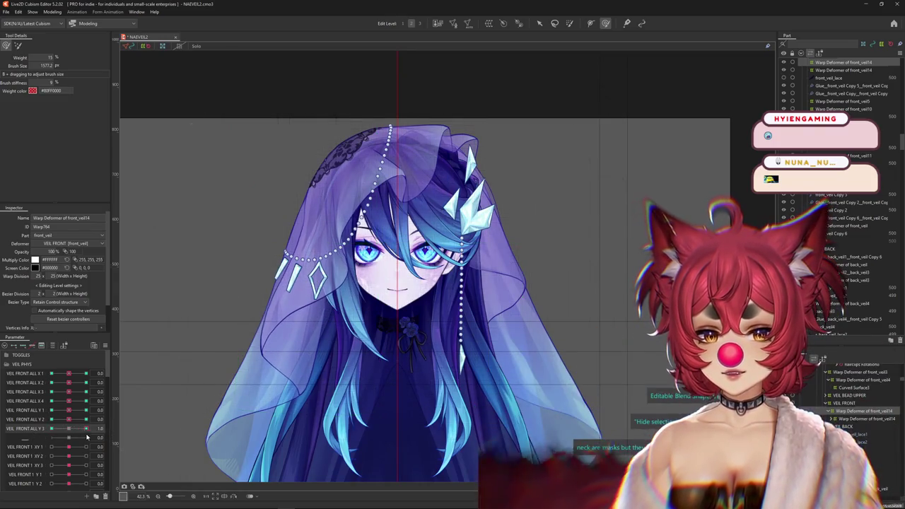
pyautogui.click(16, 45)
pyautogui.moveTo(245, 362)
pyautogui.mouseDown()
pyautogui.moveTo(212, 375)
pyautogui.moveTo(211, 386)
pyautogui.mouseUp()
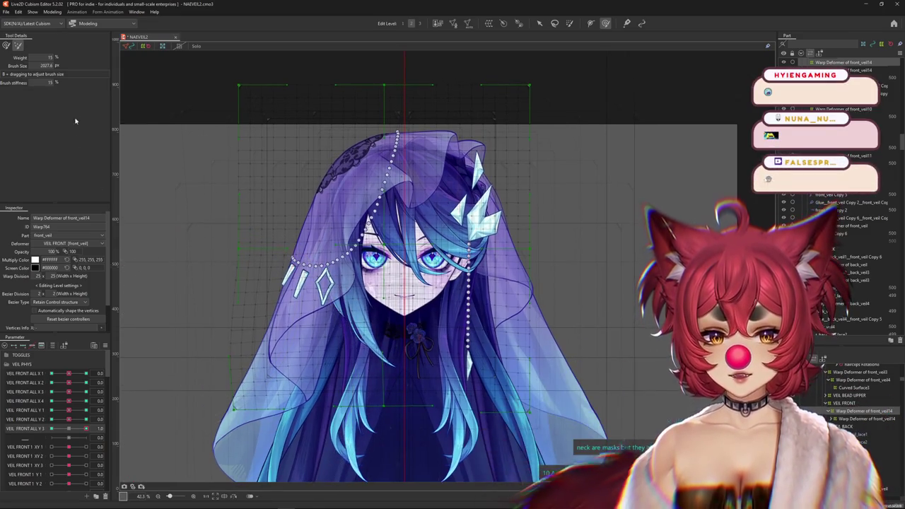
pyautogui.moveTo(247, 326); pyautogui.dragTo(243, 364)
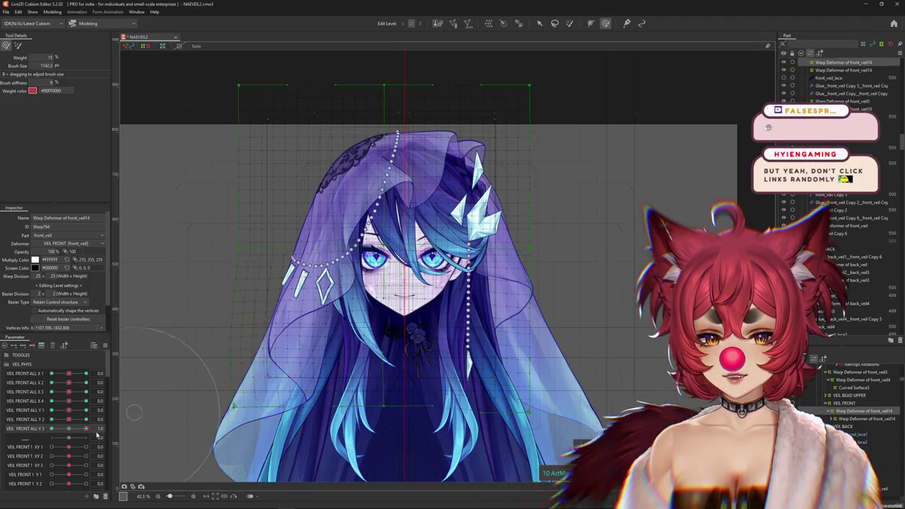
pyautogui.click(223, 289)
# Swing VEIL FRONT ALL Y 3 between 1.0 and -1.0 on left-side veil vertices, ending at 0.0
pyautogui.moveTo(86, 428); pyautogui.dragTo(25, 440)
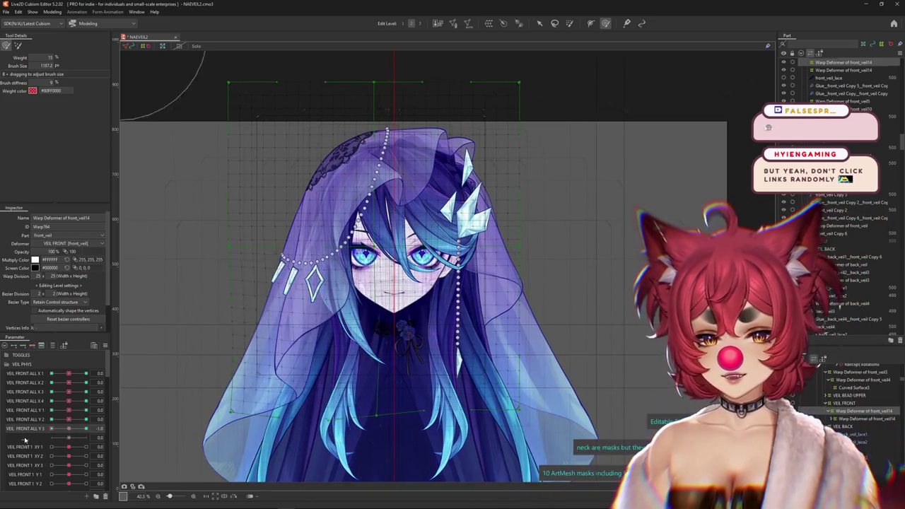
pyautogui.click(288, 313)
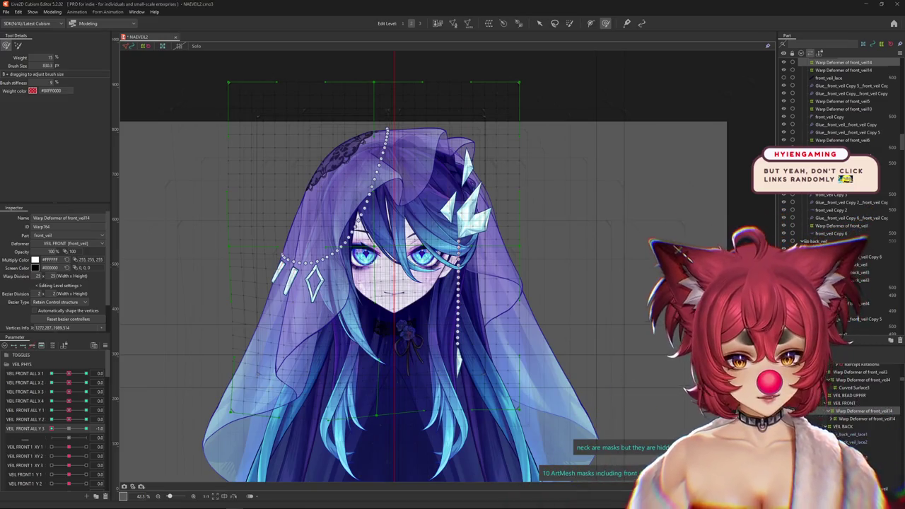
pyautogui.moveTo(52, 428); pyautogui.dragTo(85, 428)
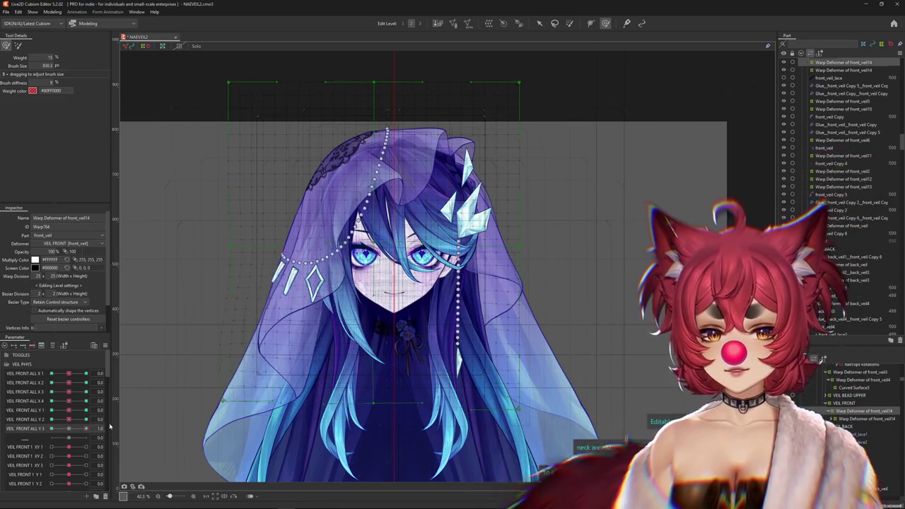
pyautogui.moveTo(269, 321); pyautogui.dragTo(165, 361)
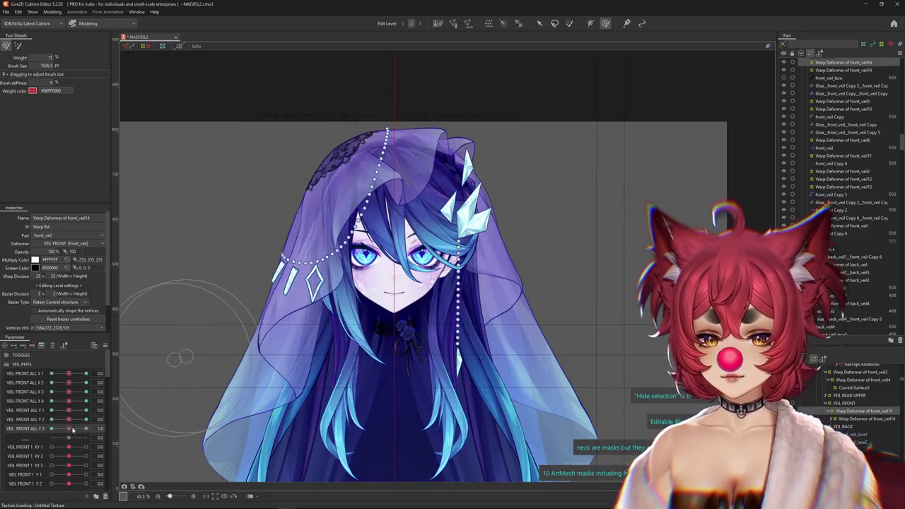
pyautogui.moveTo(73, 430); pyautogui.dragTo(43, 427)
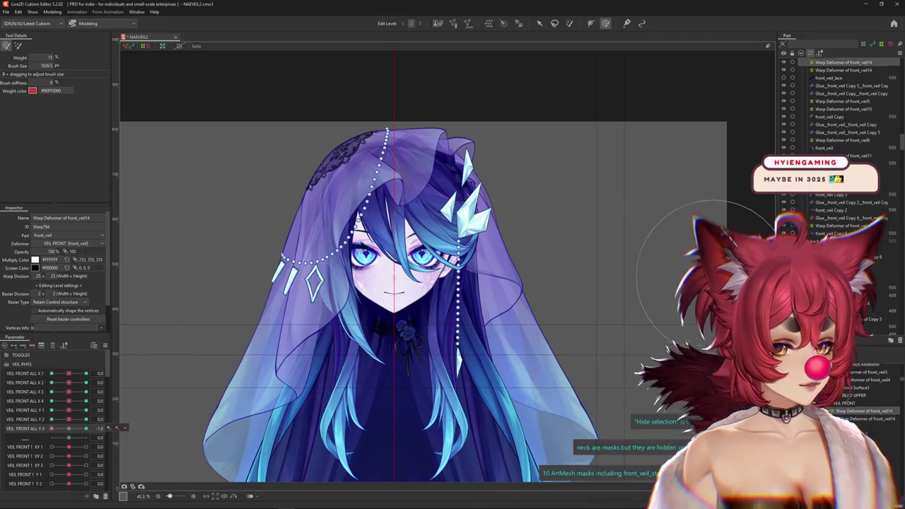
pyautogui.moveTo(69, 429); pyautogui.dragTo(90, 419)
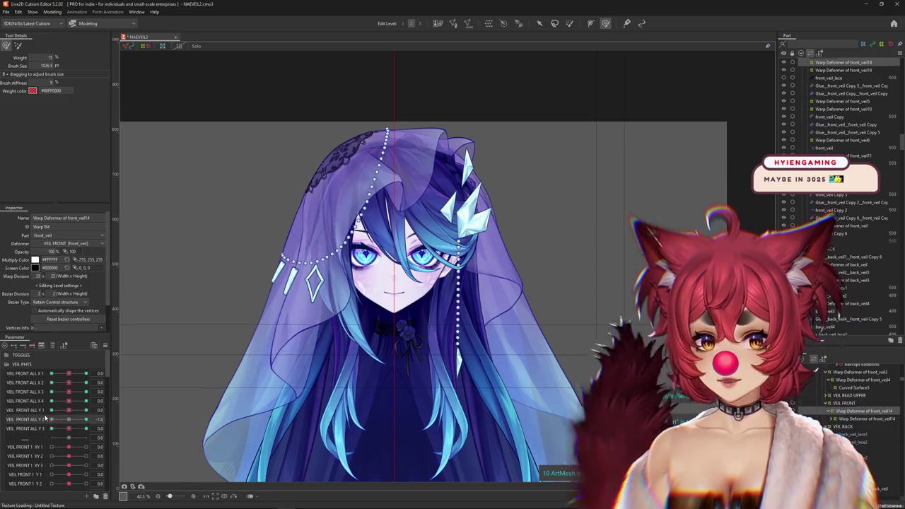
# Test VEIL FRONT ALL Y 2 at -1.0 and X 1 at -1.0, then return X 1 to neutral
pyautogui.moveTo(367, 281); pyautogui.dragTo(375, 323)
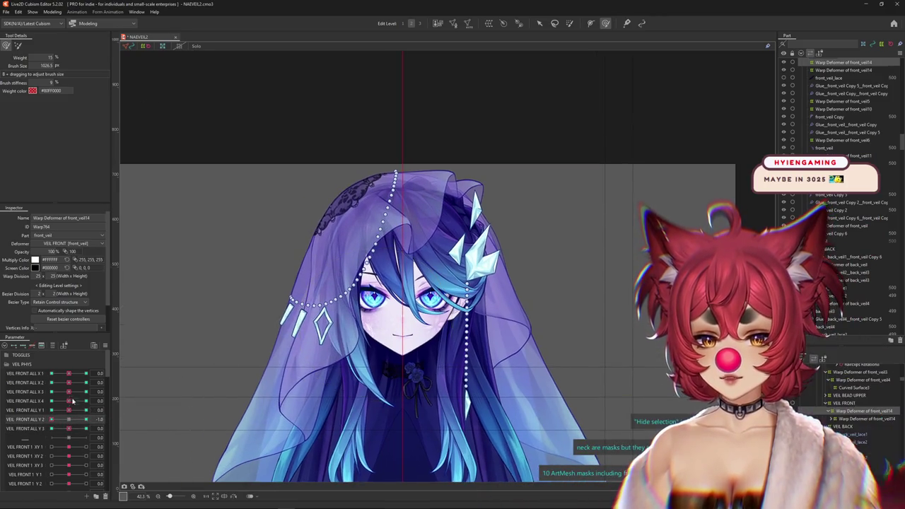
pyautogui.moveTo(241, 169); pyautogui.dragTo(271, 214)
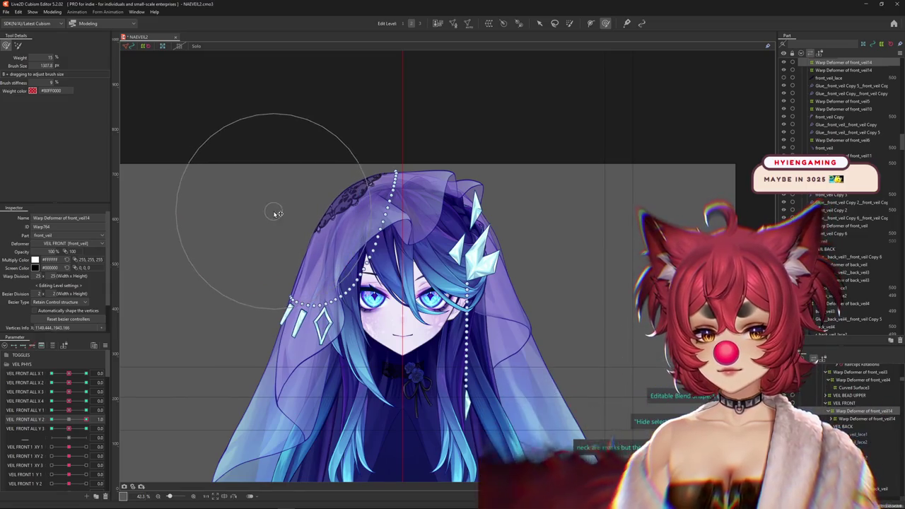
pyautogui.scroll(-2, 269, 210)
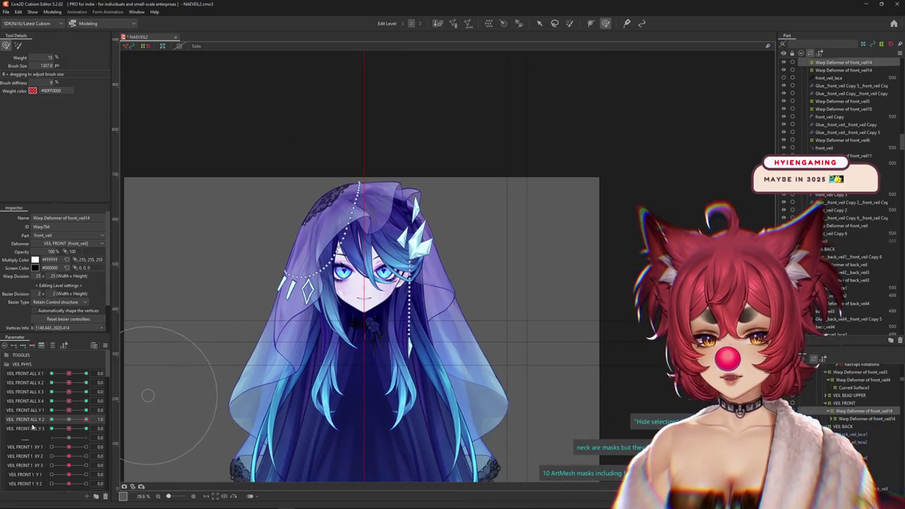
pyautogui.moveTo(85, 420); pyautogui.dragTo(31, 420)
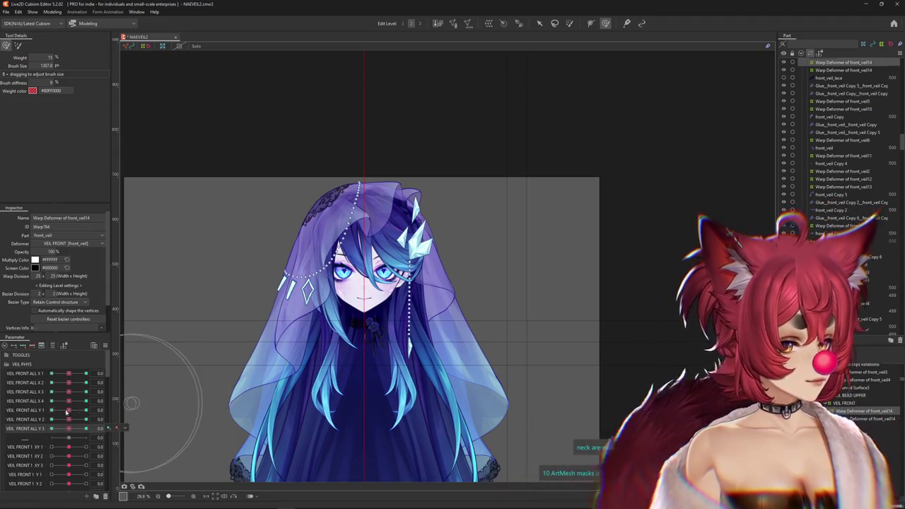
pyautogui.scroll(-2, 276, 311)
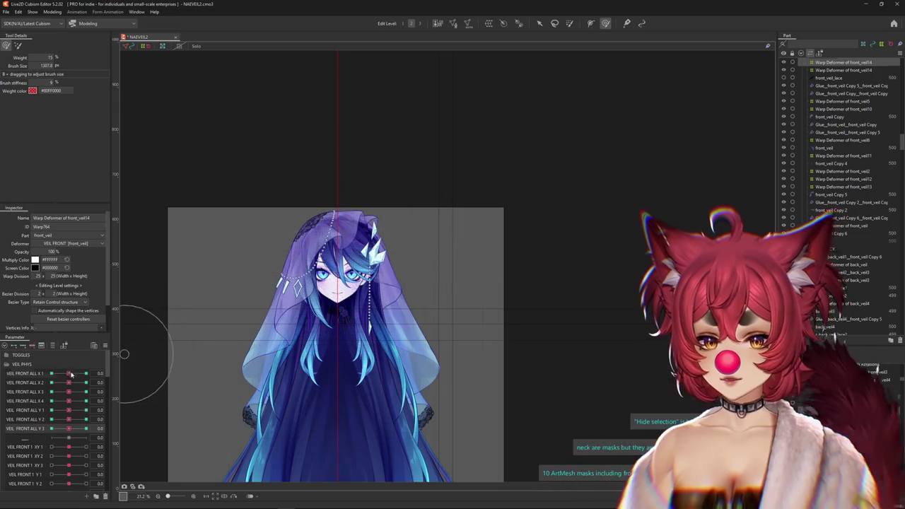
pyautogui.click(51, 373)
pyautogui.click(76, 373)
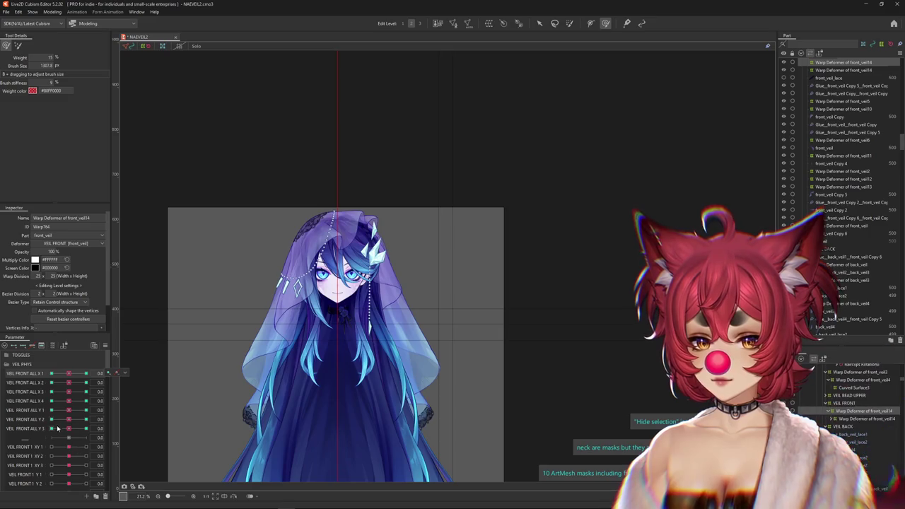
pyautogui.click(52, 12)
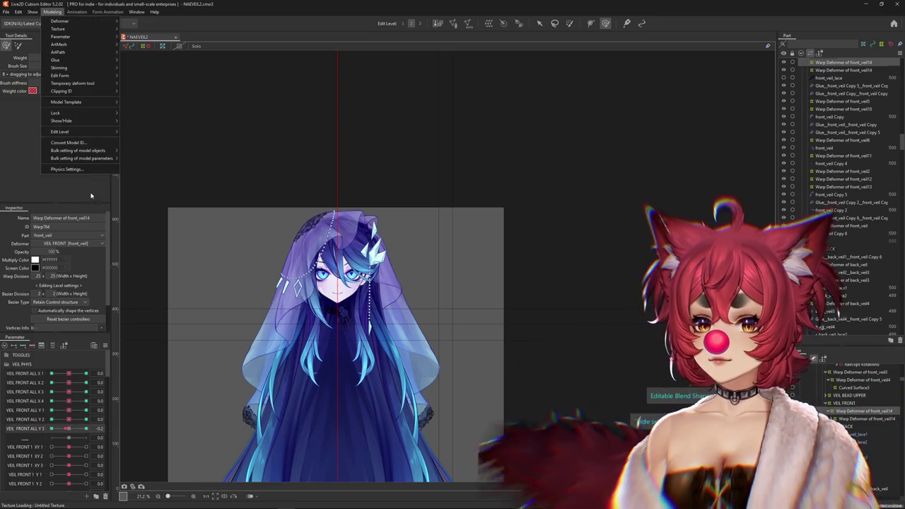
pyautogui.click(78, 169)
pyautogui.moveTo(547, 216); pyautogui.dragTo(464, 207)
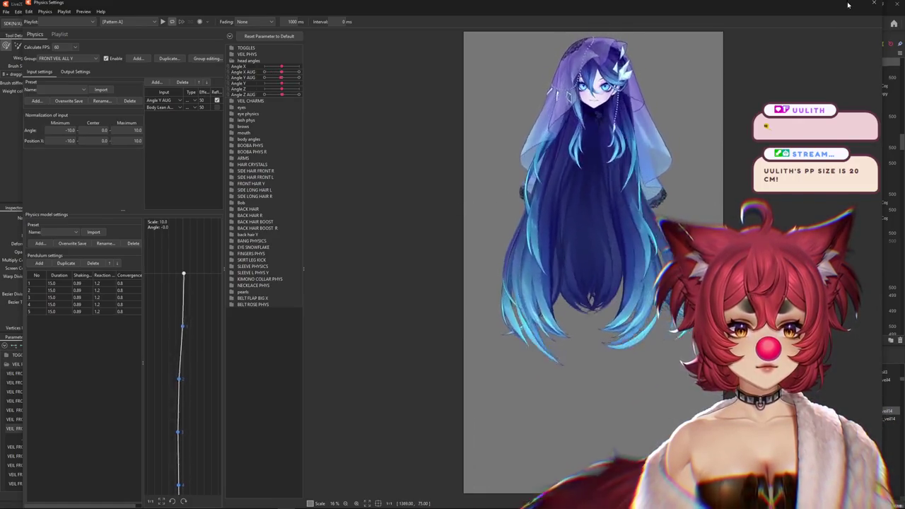
pyautogui.press('Escape')
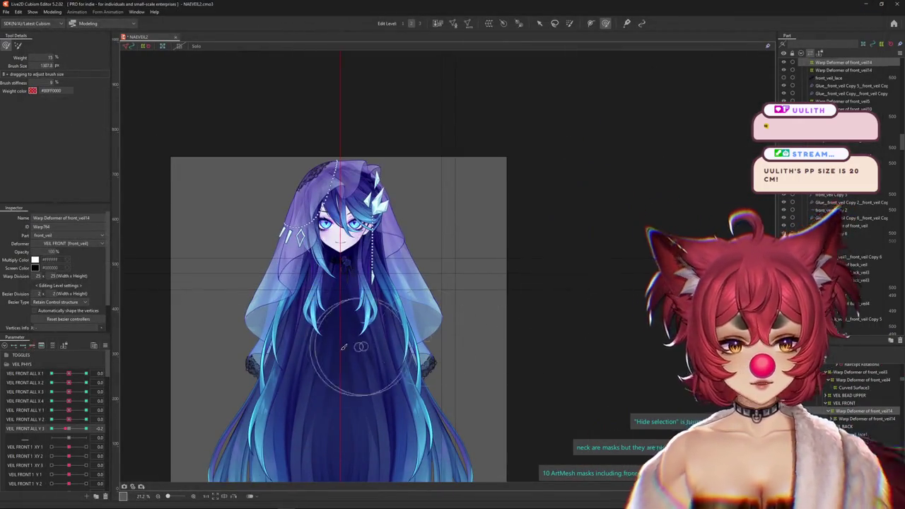
pyautogui.moveTo(329, 389)
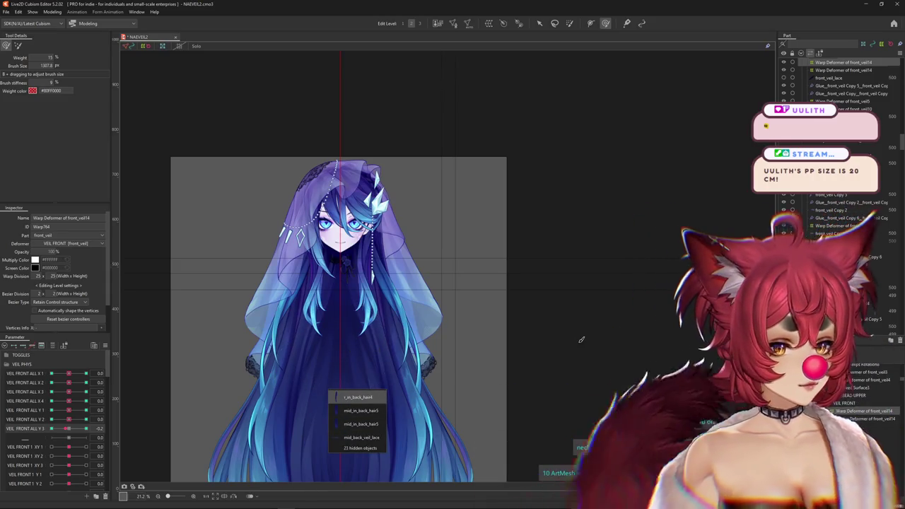
# Select the r_in_back_hair4 mesh, zoom in, and hide its selection wireframe
pyautogui.click(359, 397)
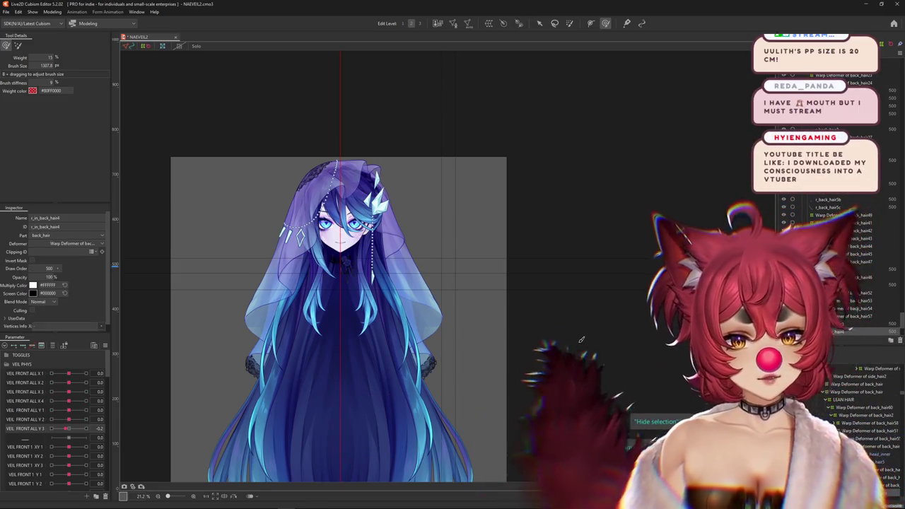
pyautogui.scroll(3, 841, 222)
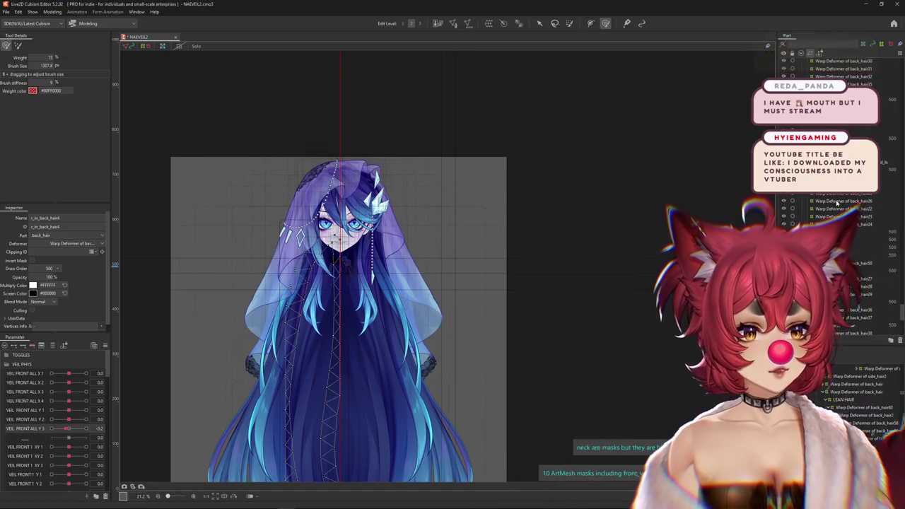
pyautogui.scroll(-3, 834, 196)
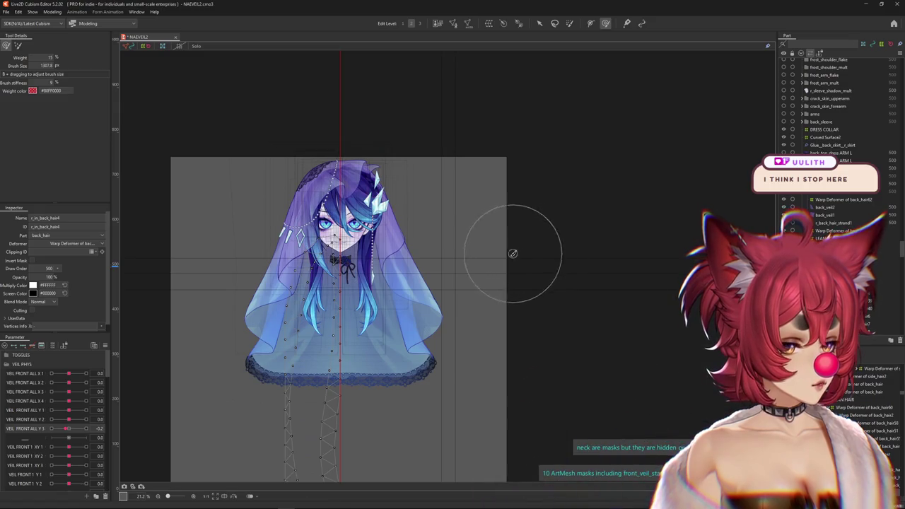
pyautogui.scroll(2, 426, 293)
pyautogui.scroll(2, 410, 290)
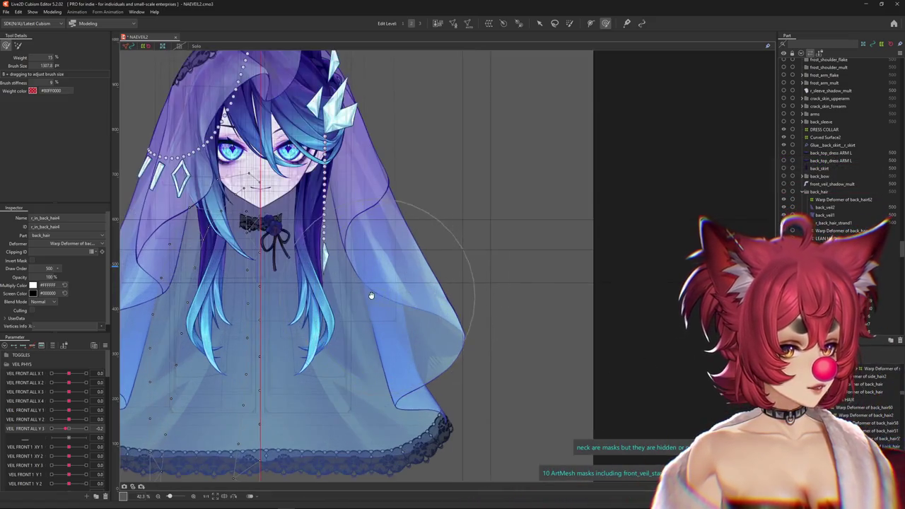
pyautogui.scroll(2, 382, 297)
pyautogui.click(377, 302)
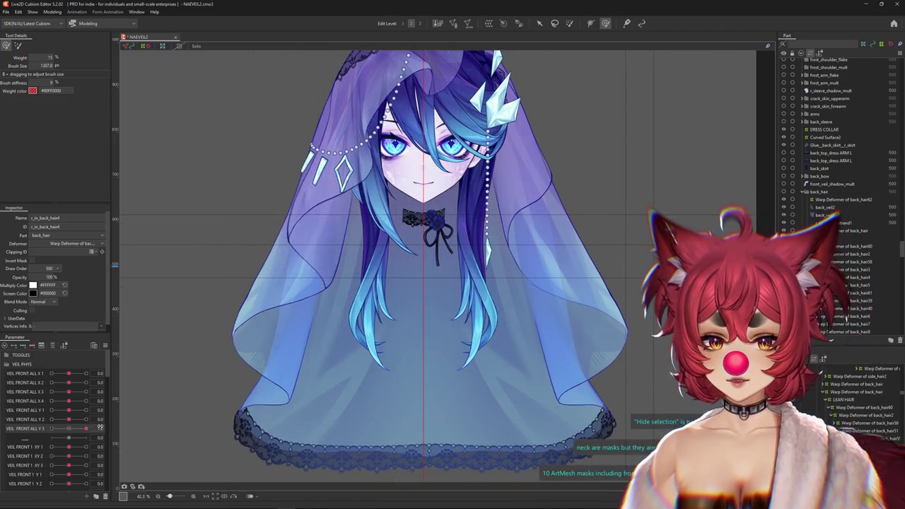
# Bend the veil with VEIL FRONT ALL Y 2 at 1.0 and negative, reset it, and raise Y 3 to about 0.4
pyautogui.click(86, 419)
pyautogui.moveTo(86, 419); pyautogui.dragTo(51, 428)
pyautogui.click(68, 419)
pyautogui.moveTo(338, 241)
pyautogui.mouseDown()
pyautogui.moveTo(359, 271)
pyautogui.moveTo(347, 305)
pyautogui.mouseUp()
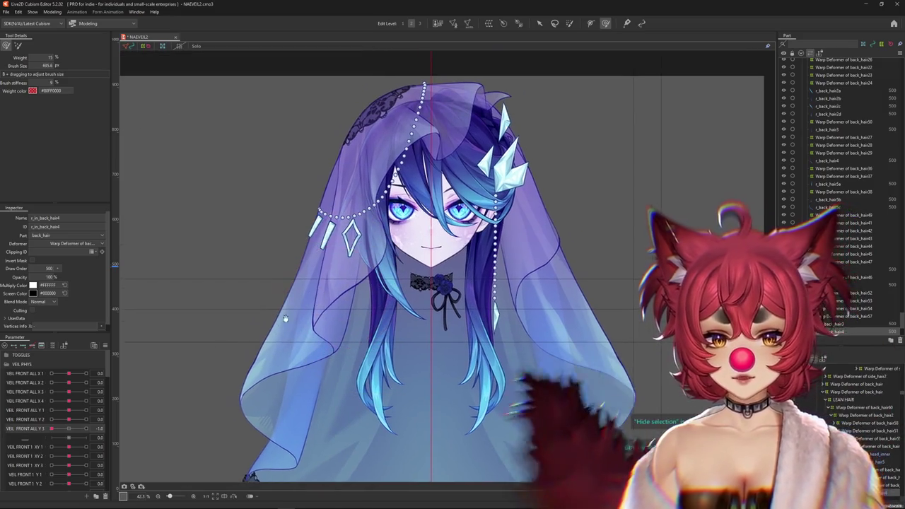
pyautogui.moveTo(48, 429); pyautogui.dragTo(74, 429)
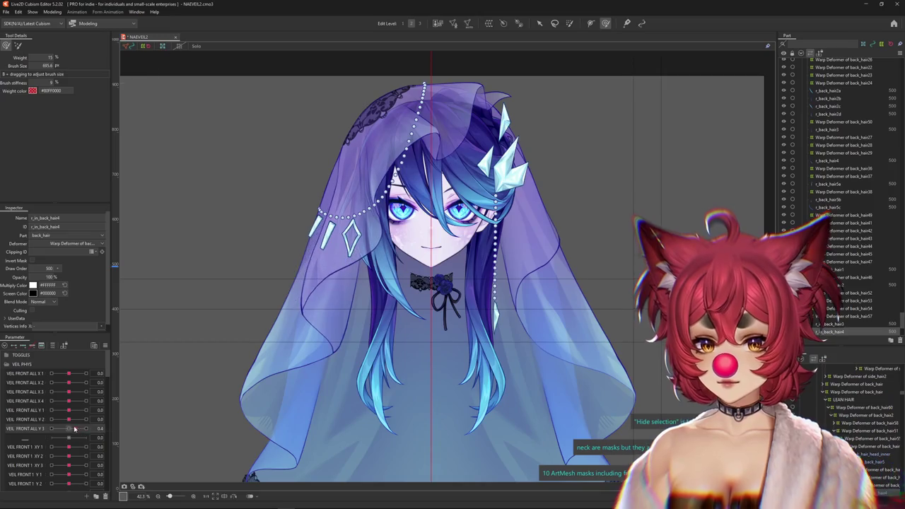
# Reset the parameters to their default values and return VEIL 4 XY 1 L to 0
pyautogui.click(124, 437)
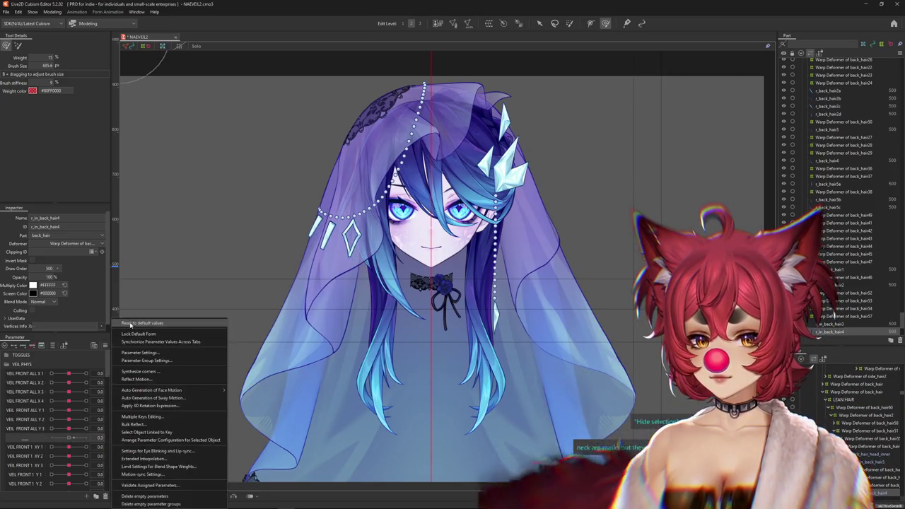
pyautogui.click(155, 438)
pyautogui.scroll(-3, 68, 424)
pyautogui.scroll(-5, 79, 408)
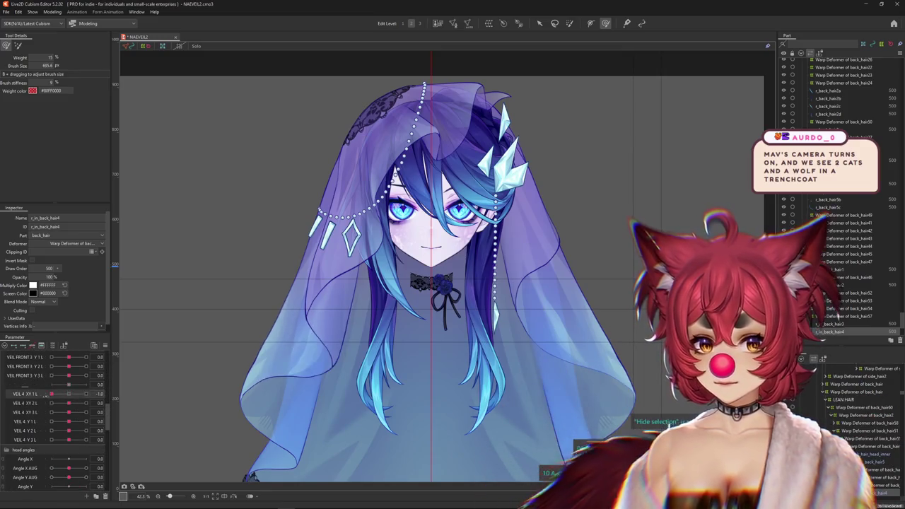
pyautogui.moveTo(49, 394); pyautogui.dragTo(67, 400)
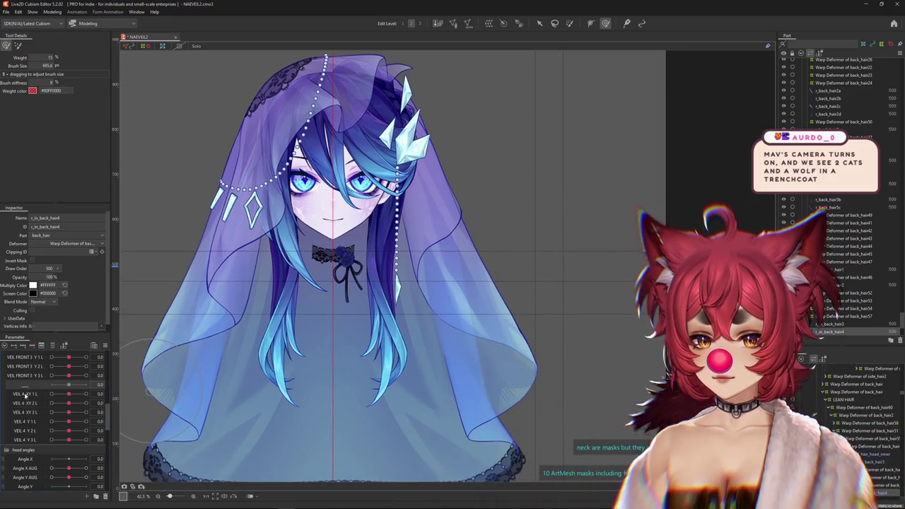
pyautogui.press('Escape')
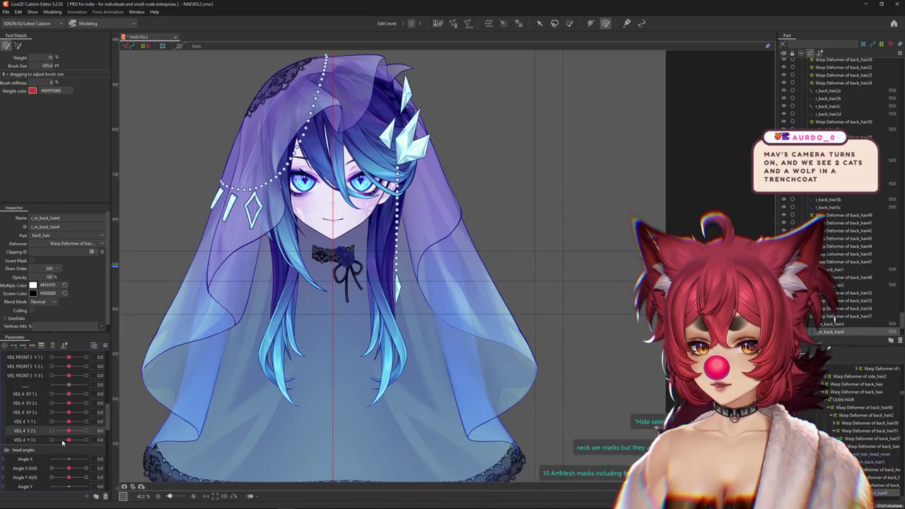
# Select the VEIL 4 rows from VEIL 4 Y 3 L and drag them to a new list position
pyautogui.click(73, 440)
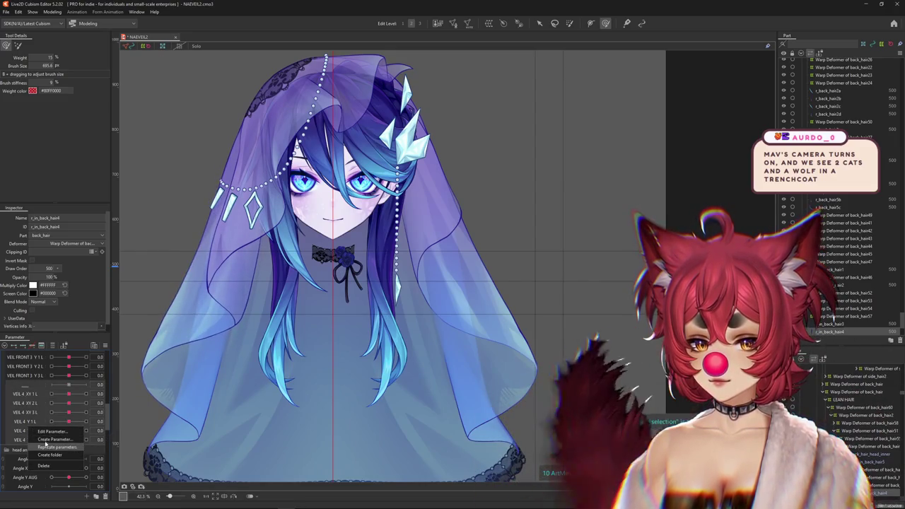
pyautogui.press('Escape')
pyautogui.moveTo(48, 432)
pyautogui.mouseDown()
pyautogui.moveTo(38, 398)
pyautogui.moveTo(43, 420)
pyautogui.mouseUp()
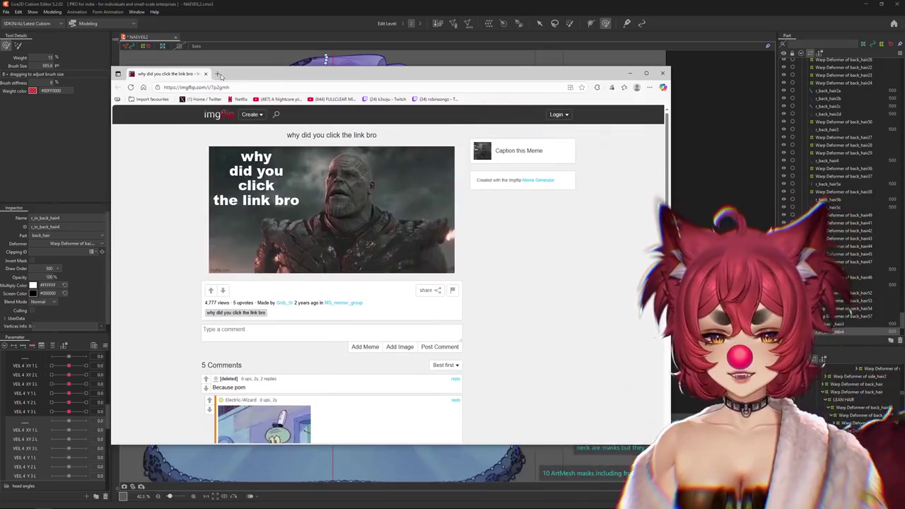
pyautogui.moveTo(506, 152); pyautogui.dragTo(220, 76)
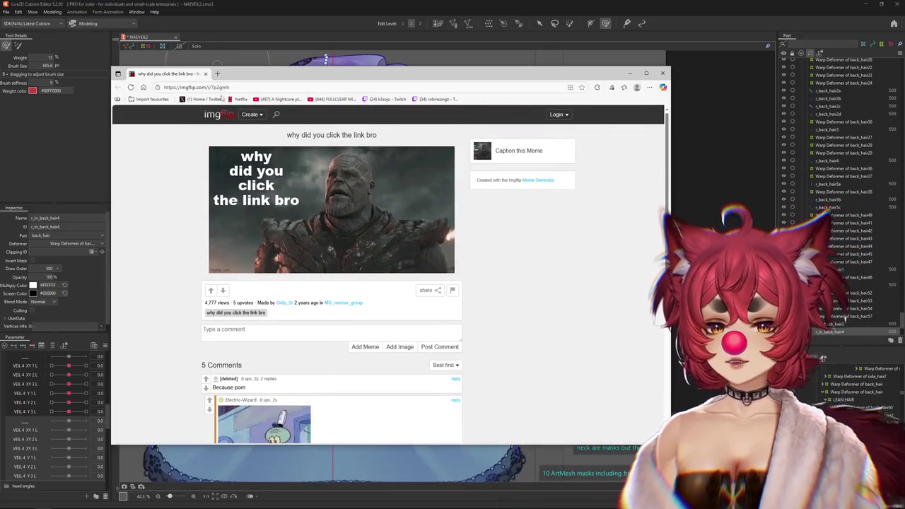
pyautogui.scroll(-1, 371, 258)
pyautogui.scroll(-1, 371, 258)
pyautogui.scroll(2, 371, 258)
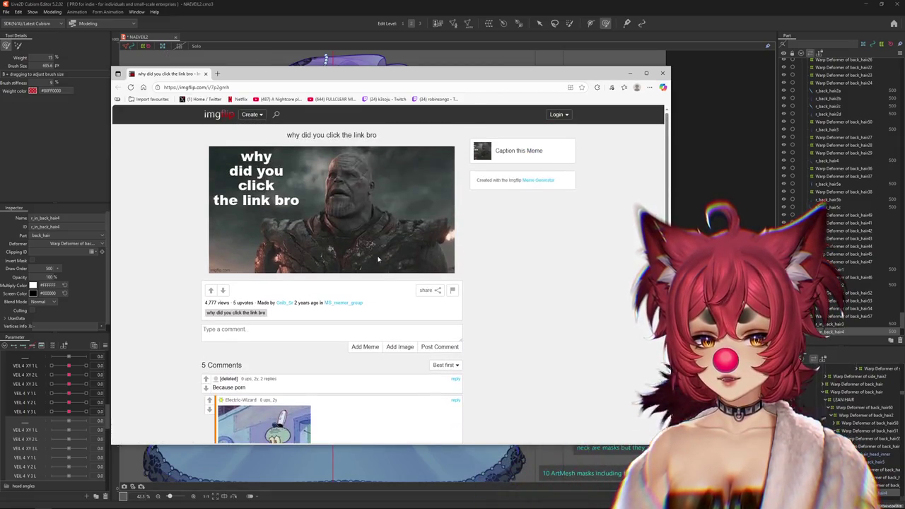
pyautogui.click(662, 73)
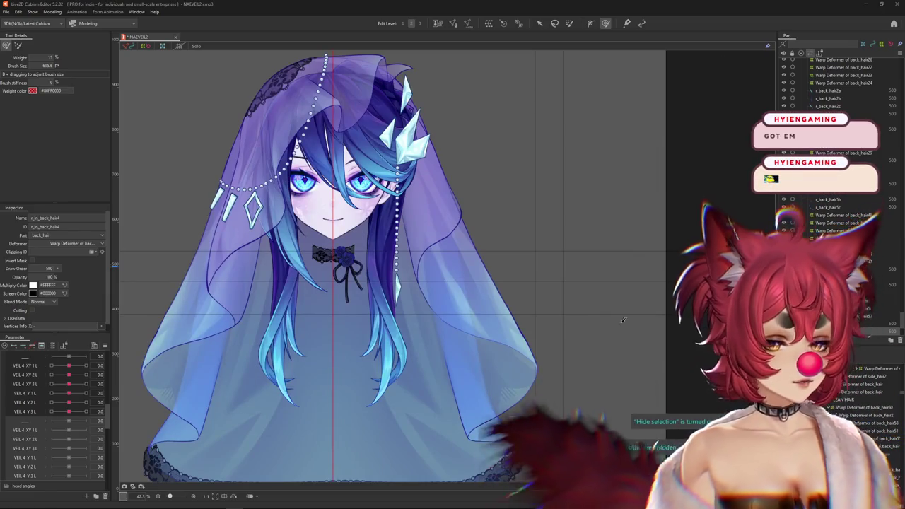
# Set a VEIL 4 parameter to 0.7 and pan the view to centre the veil
pyautogui.scroll(-2, 428, 332)
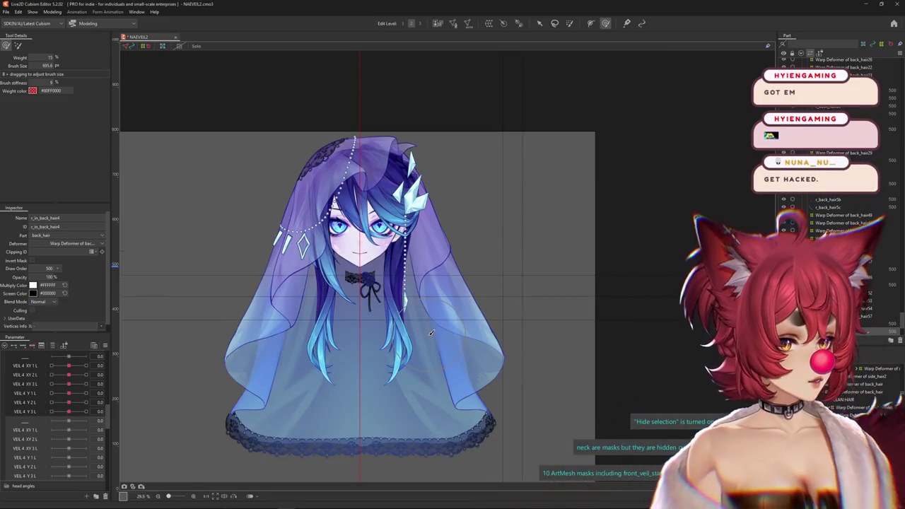
pyautogui.click(69, 422)
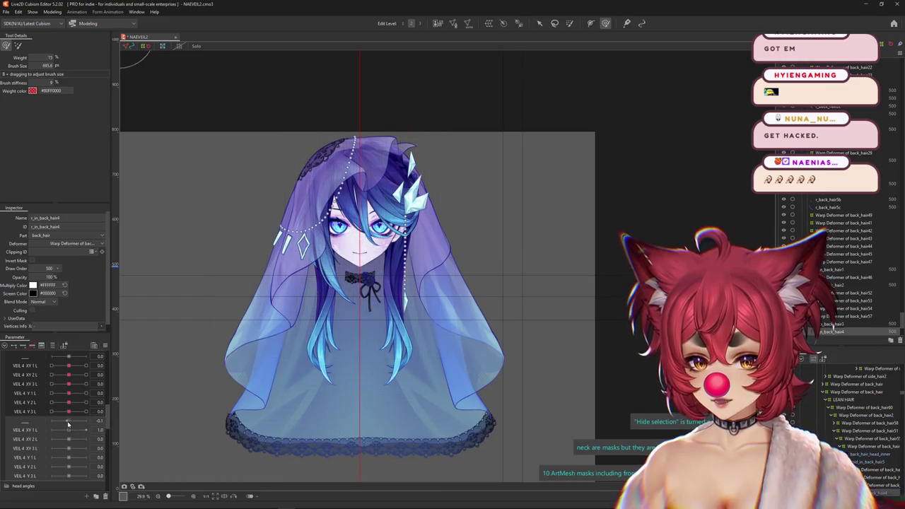
pyautogui.rightClick(106, 351)
pyautogui.scroll(3, 396, 297)
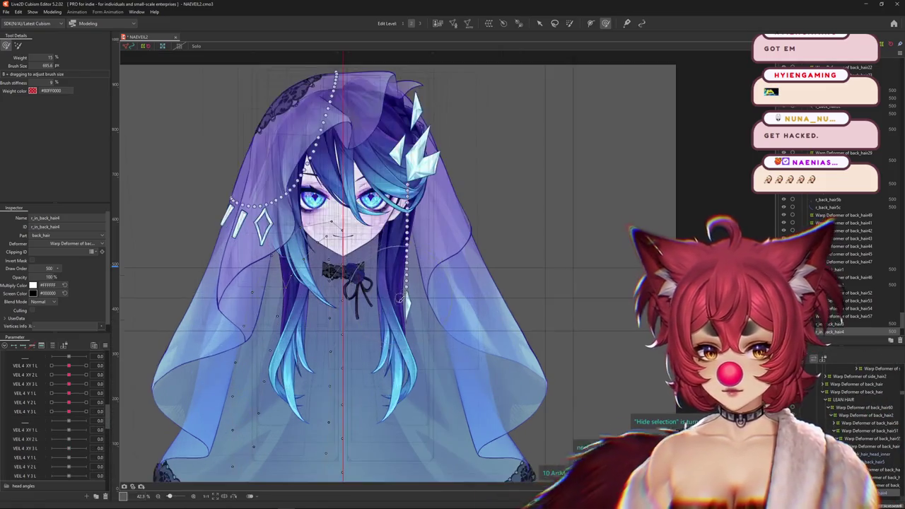
pyautogui.moveTo(336, 298); pyautogui.dragTo(460, 260)
# Lower VEIL 4 XY 2 L and push VEIL 4 Y 3 L to 1.0 to preview the veil
pyautogui.moveTo(68, 369)
pyautogui.mouseDown()
pyautogui.moveTo(50, 376)
pyautogui.moveTo(87, 382)
pyautogui.moveTo(69, 384)
pyautogui.moveTo(91, 401)
pyautogui.moveTo(69, 402)
pyautogui.moveTo(84, 410)
pyautogui.moveTo(68, 412)
pyautogui.mouseUp()
pyautogui.scroll(-2, 258, 336)
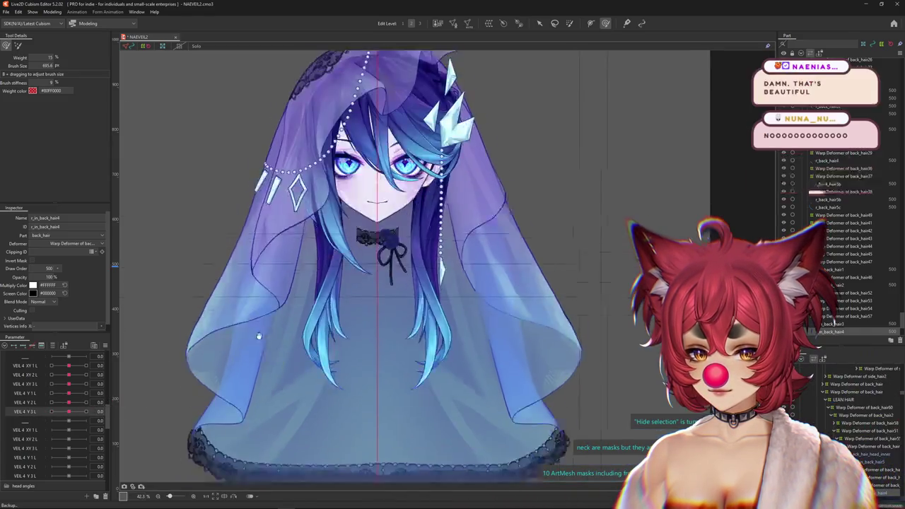
pyautogui.scroll(-3, 260, 341)
pyautogui.scroll(2, 289, 363)
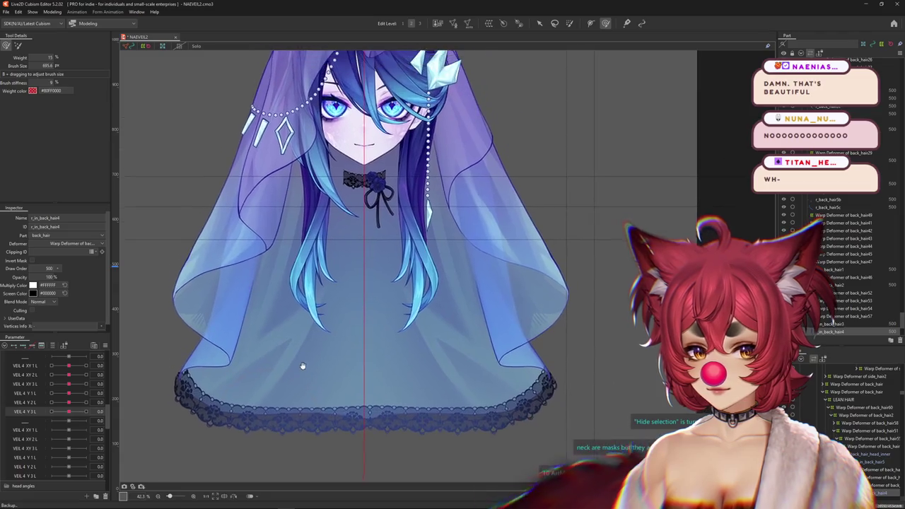
pyautogui.scroll(-2, 424, 264)
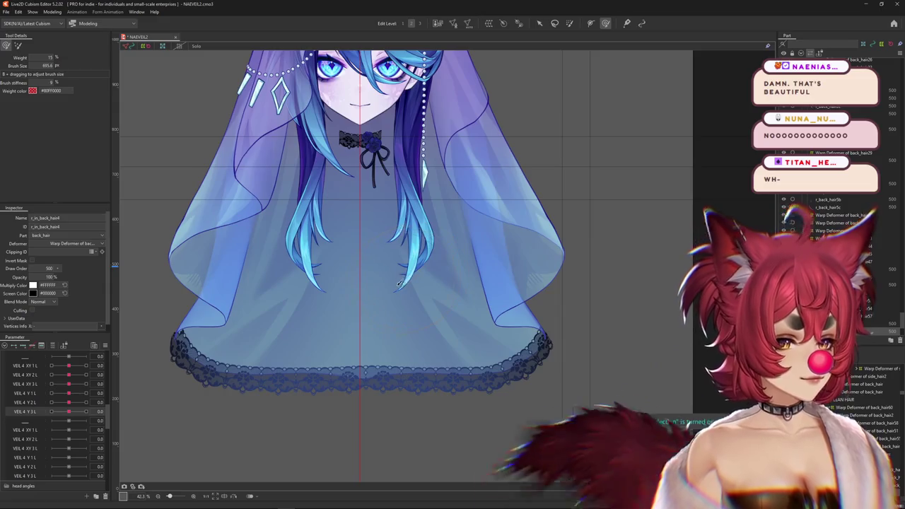
pyautogui.scroll(-2, 316, 304)
pyautogui.moveTo(69, 411)
pyautogui.mouseDown()
pyautogui.moveTo(86, 412)
pyautogui.moveTo(70, 412)
pyautogui.mouseUp()
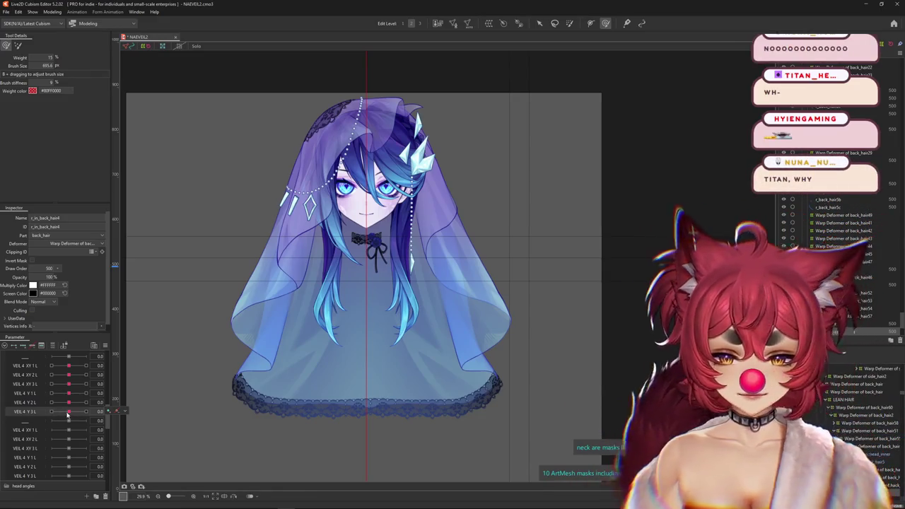
# Rename VEIL 4 XY 1, XY 2 and XY 3 so they end in R instead of L
pyautogui.click(25, 430)
pyautogui.scroll(-1, 25, 438)
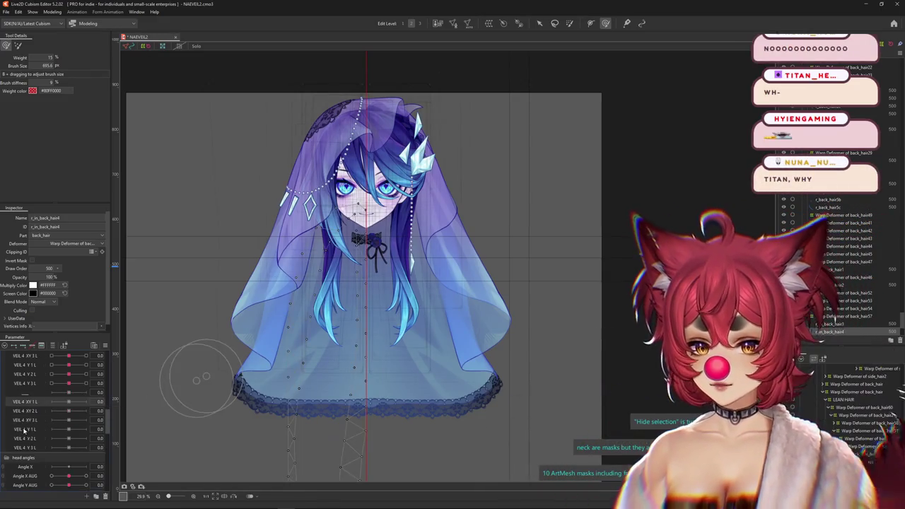
pyautogui.click(51, 405)
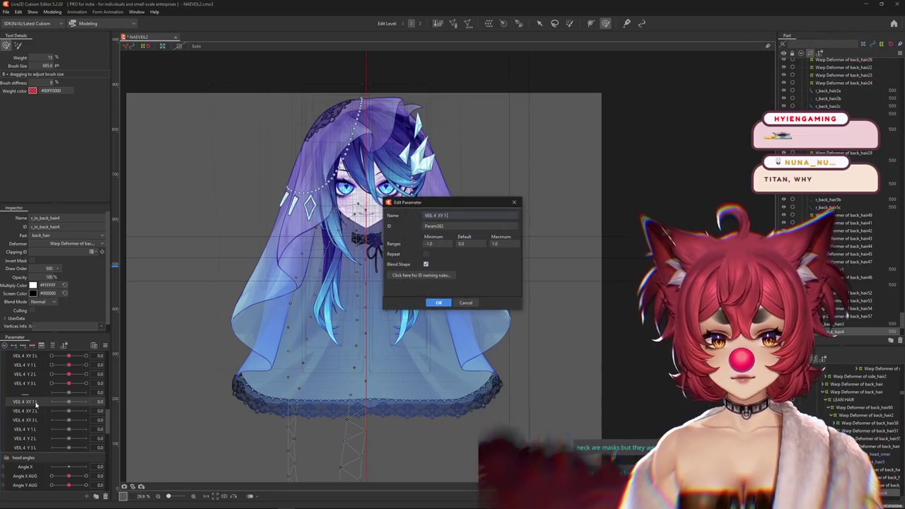
pyautogui.press('Return')
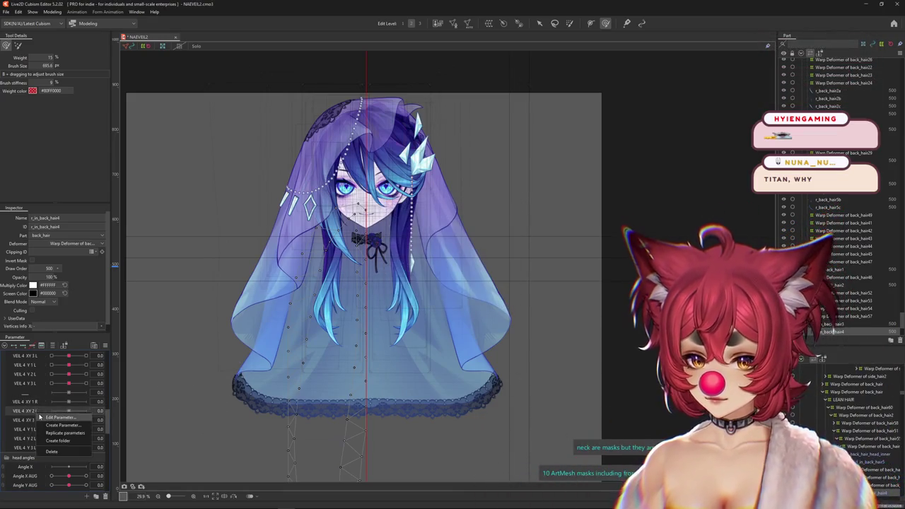
pyautogui.click(44, 417)
pyautogui.press('BackSpace')
pyautogui.write('R')
pyautogui.press('Return')
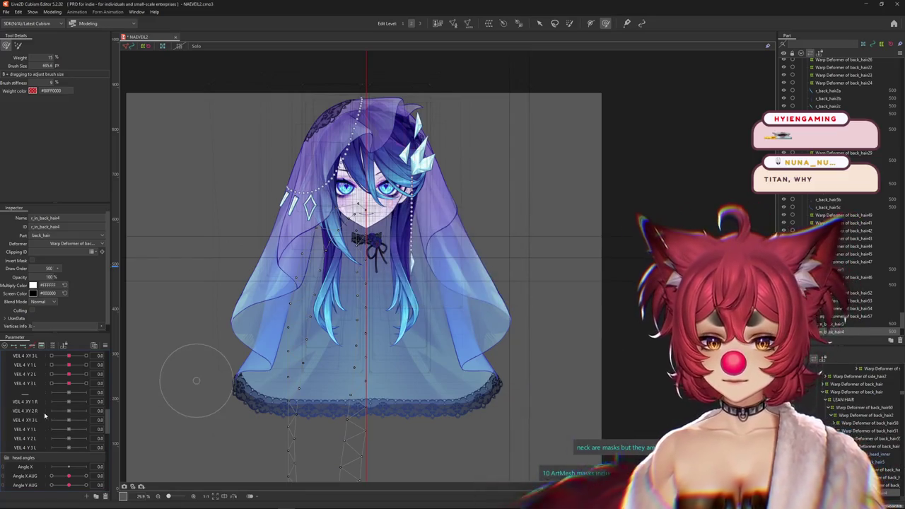
pyautogui.rightClick(41, 421)
pyautogui.click(42, 423)
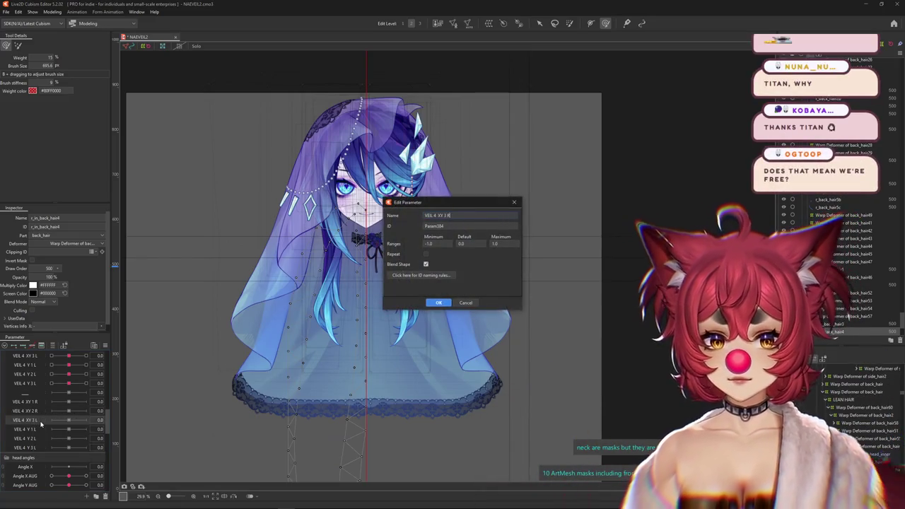
pyautogui.press('Return')
# Rename VEIL 4 Y 1, Y 2 and Y 3 so they end in R instead of L
pyautogui.rightClick(43, 429)
pyautogui.click(50, 436)
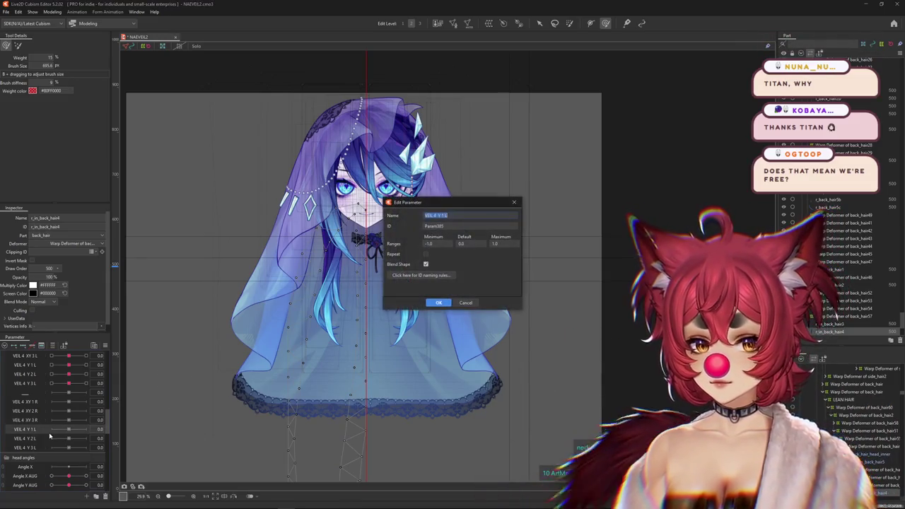
pyautogui.press('Return')
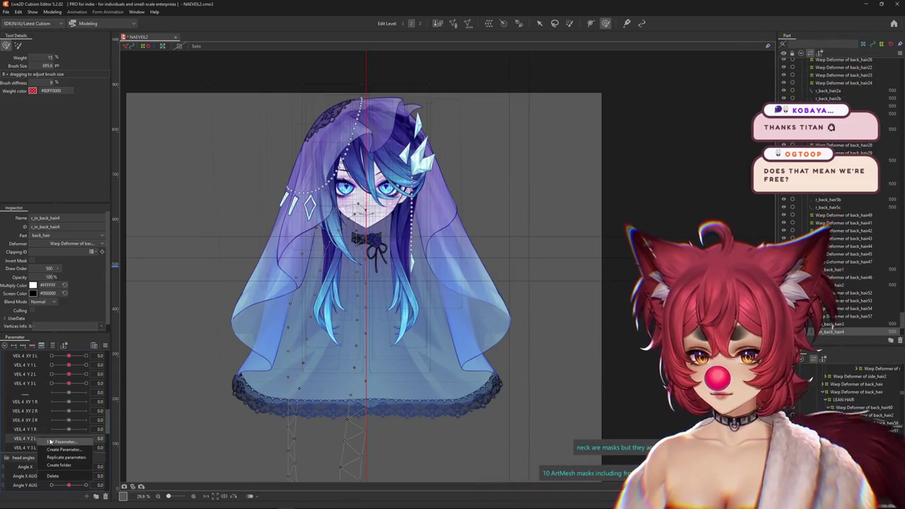
pyautogui.click(62, 441)
pyautogui.press('Return')
pyautogui.rightClick(35, 449)
pyautogui.click(48, 451)
pyautogui.press('Return')
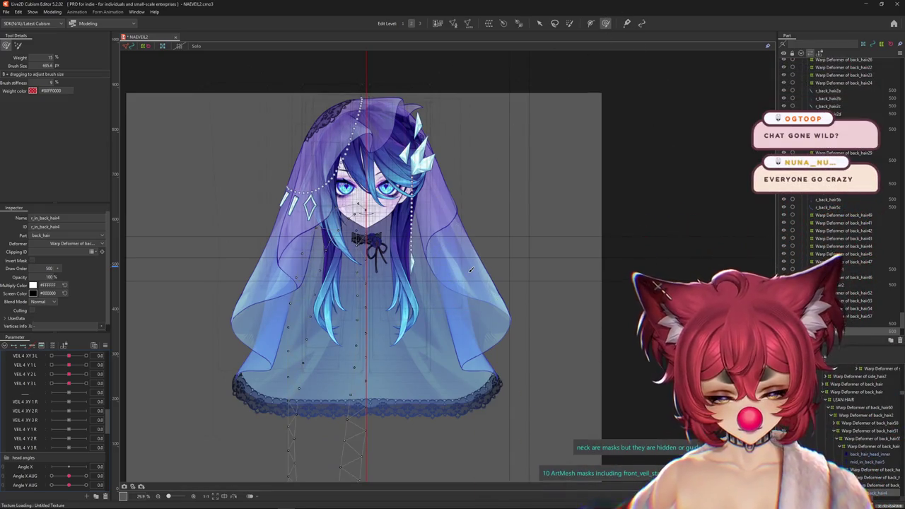
pyautogui.scroll(3, 474, 266)
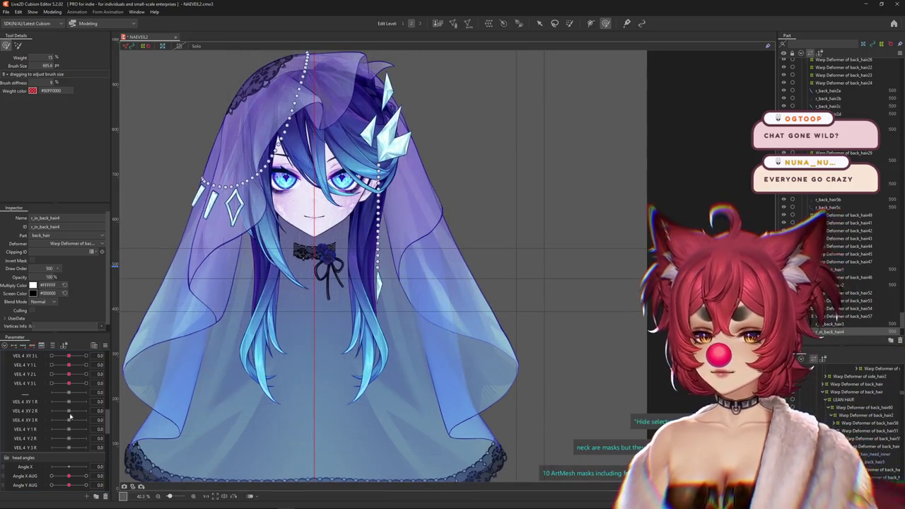
# Push VEIL 4 XY 1 R to 1.0 then -0.2, and test VEIL 4 Y 2 L and XY 3 L
pyautogui.moveTo(70, 401); pyautogui.dragTo(85, 401)
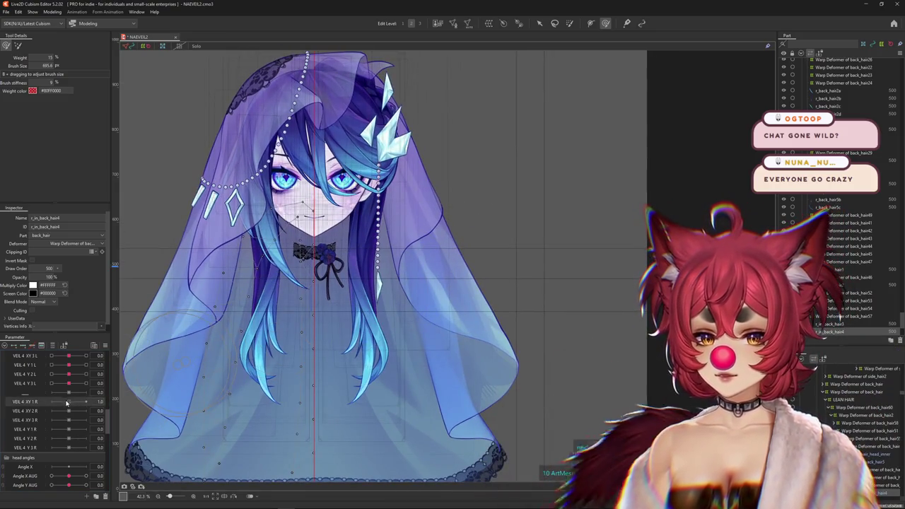
pyautogui.click(67, 401)
pyautogui.moveTo(50, 386)
pyautogui.mouseDown()
pyautogui.moveTo(109, 364)
pyautogui.moveTo(60, 368)
pyautogui.mouseUp()
pyautogui.press('Escape')
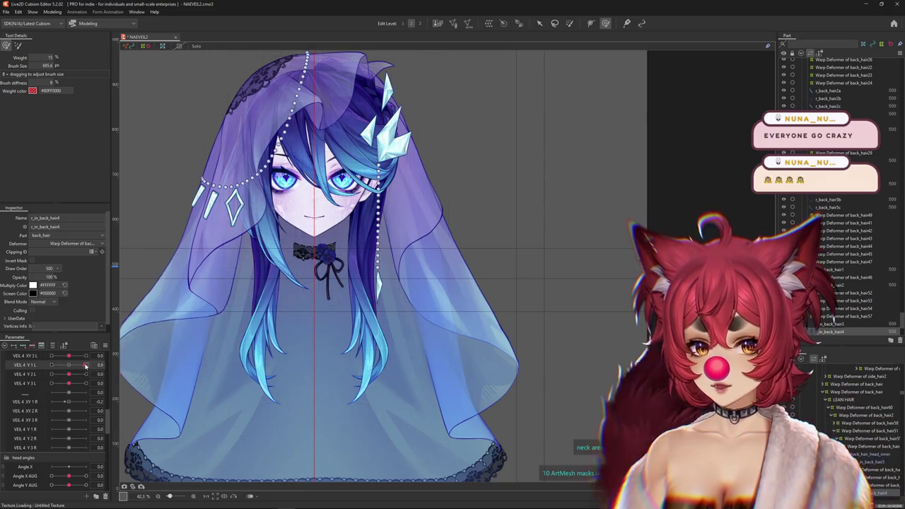
pyautogui.moveTo(68, 355)
pyautogui.mouseDown()
pyautogui.moveTo(97, 351)
pyautogui.moveTo(68, 357)
pyautogui.mouseUp()
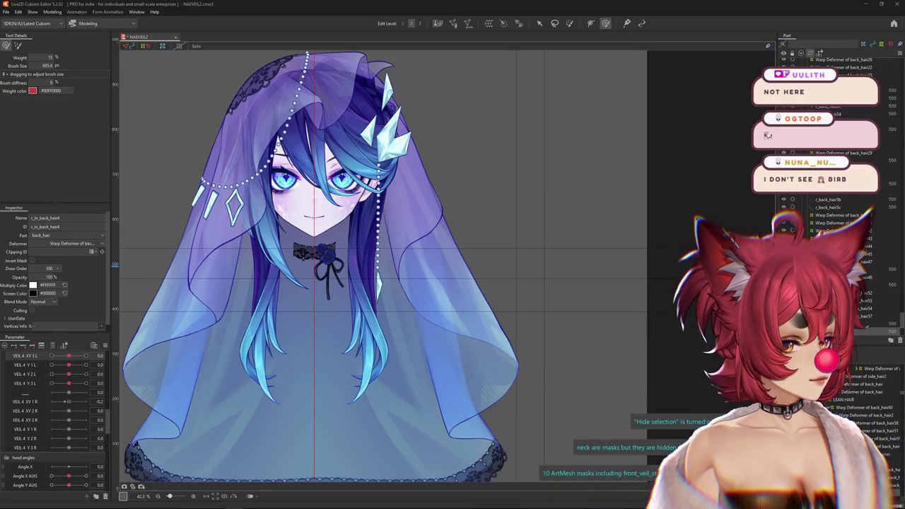
pyautogui.scroll(2, 315, 269)
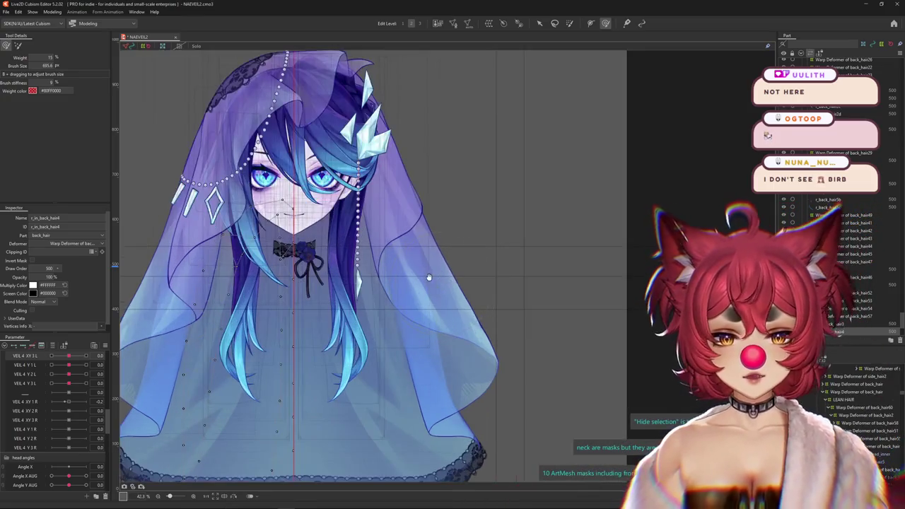
pyautogui.rightClick(112, 318)
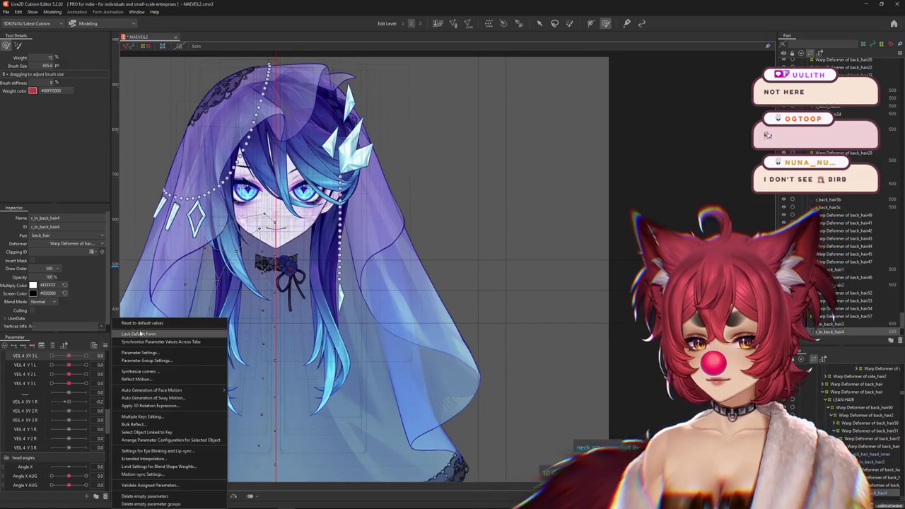
pyautogui.press('Escape')
pyautogui.scroll(2, 203, 389)
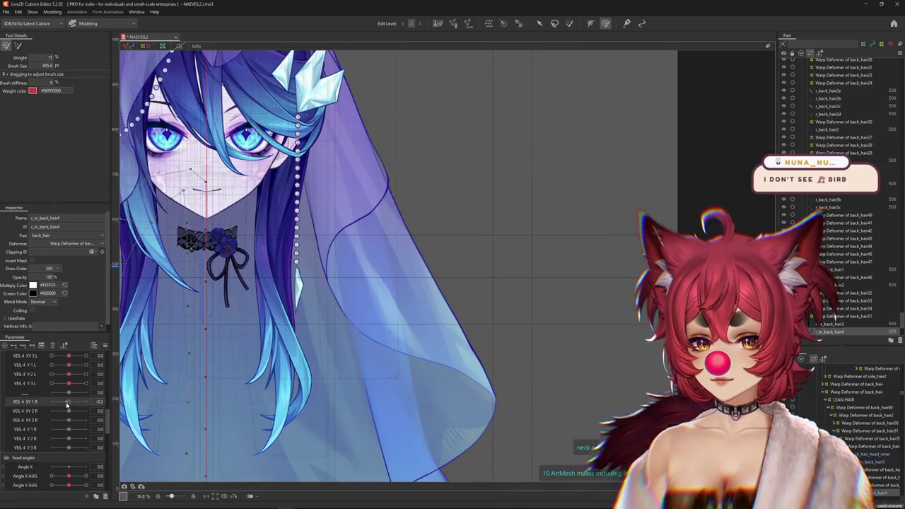
pyautogui.moveTo(68, 401); pyautogui.dragTo(66, 400)
pyautogui.rightClick(425, 304)
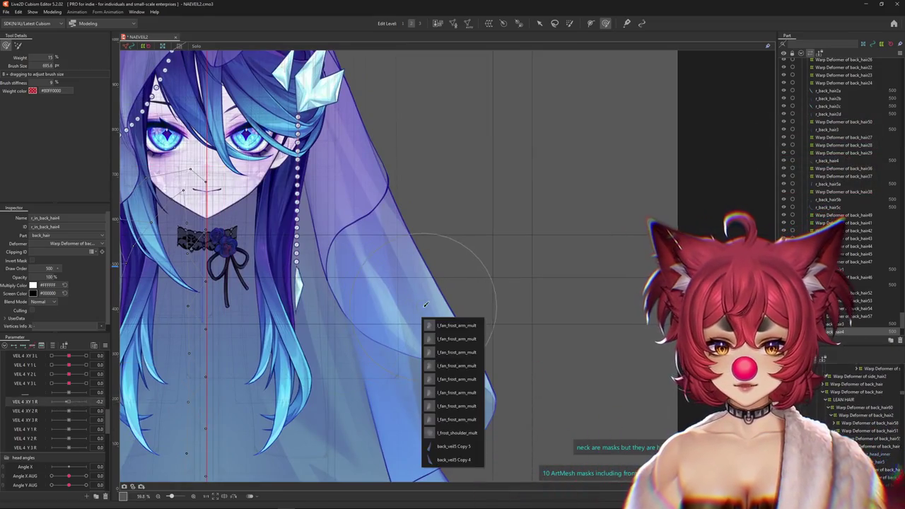
pyautogui.click(431, 447)
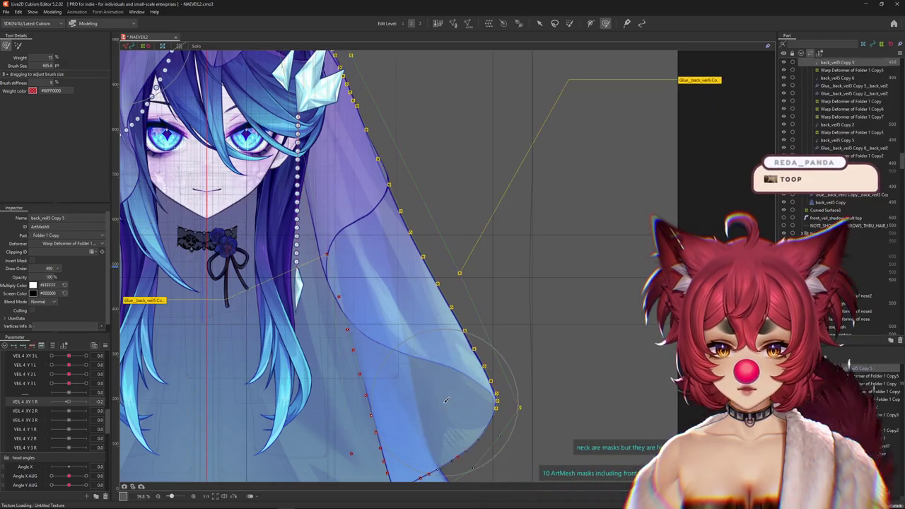
pyautogui.moveTo(446, 400); pyautogui.dragTo(470, 368)
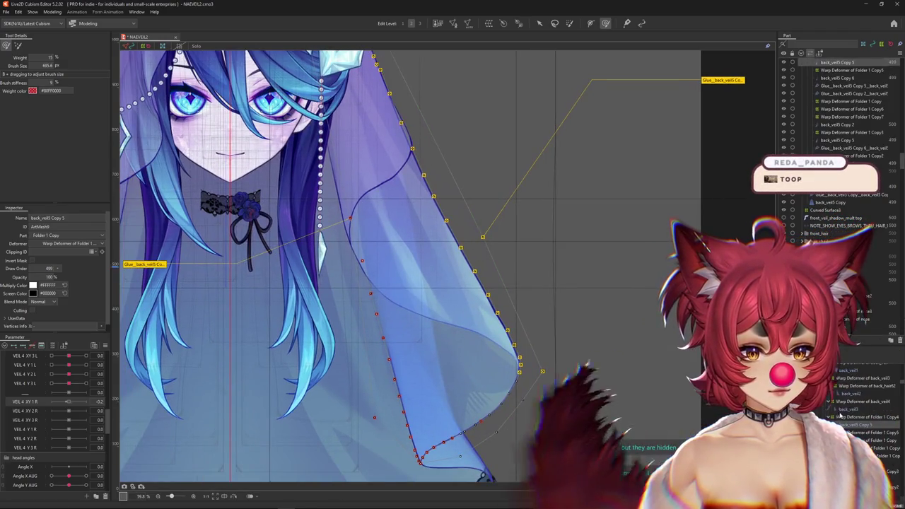
pyautogui.click(842, 410)
pyautogui.click(843, 424)
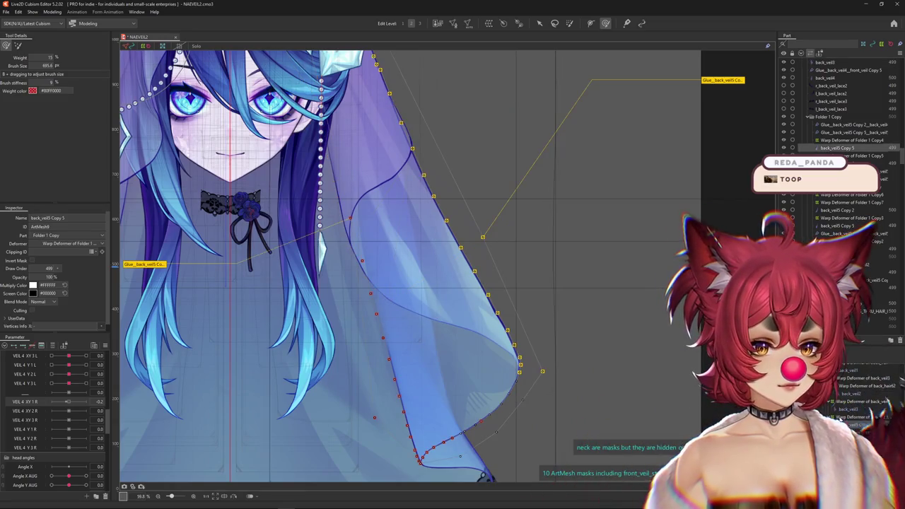
pyautogui.click(845, 432)
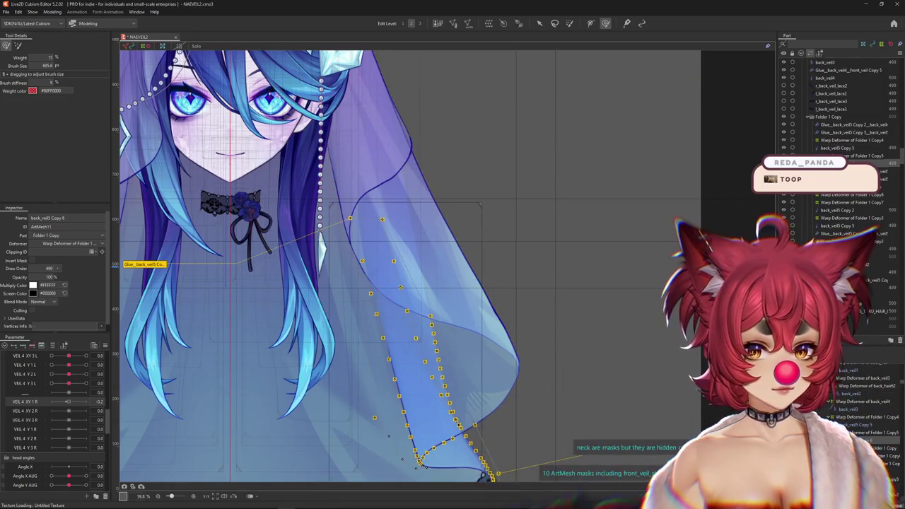
pyautogui.click(844, 416)
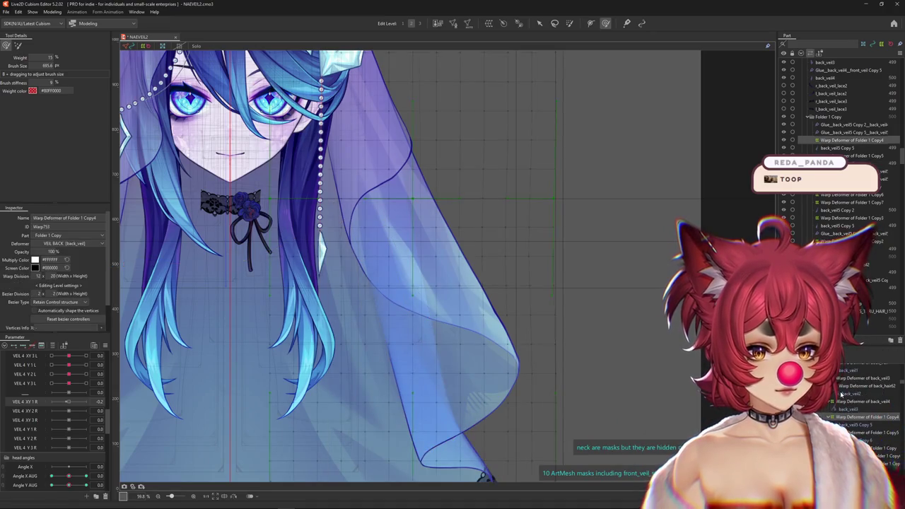
pyautogui.click(843, 393)
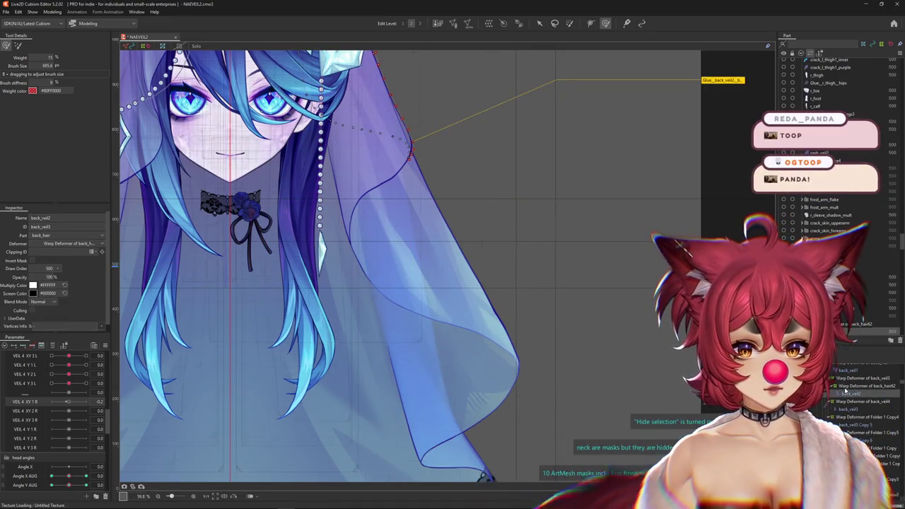
pyautogui.click(843, 424)
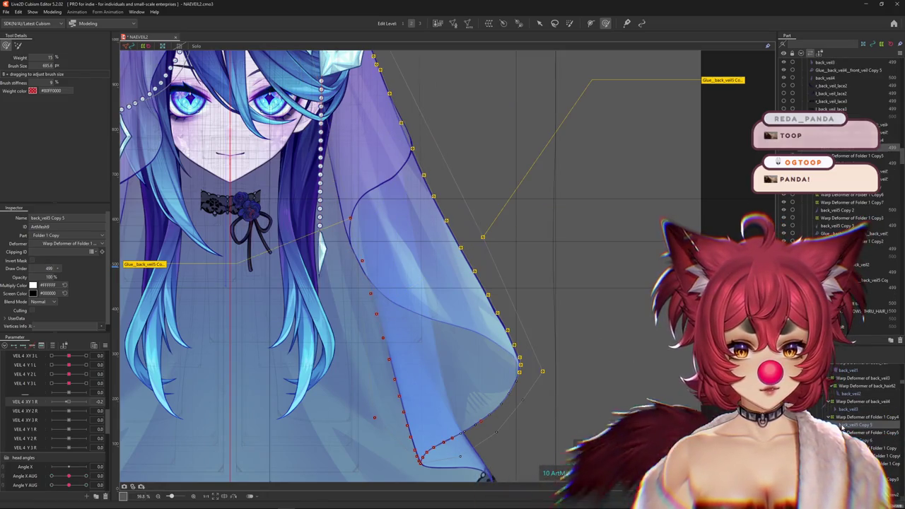
pyautogui.click(485, 475)
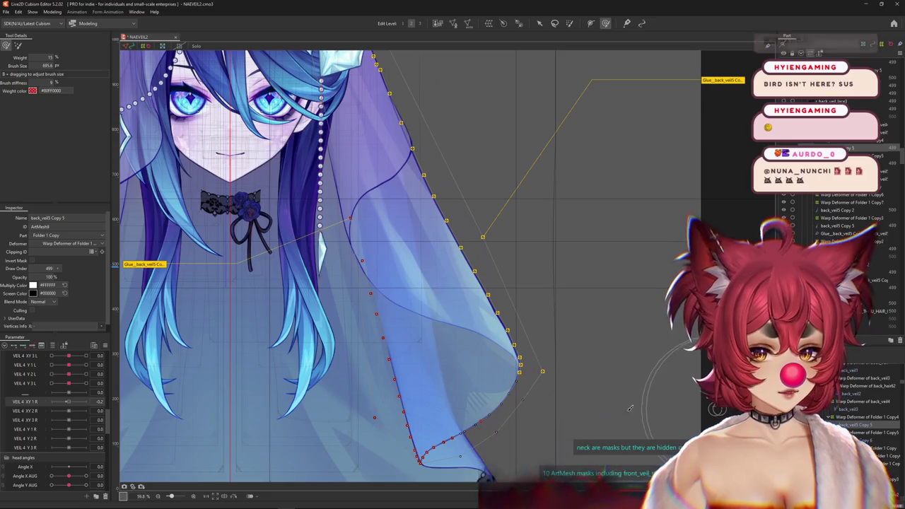
pyautogui.rightClick(474, 318)
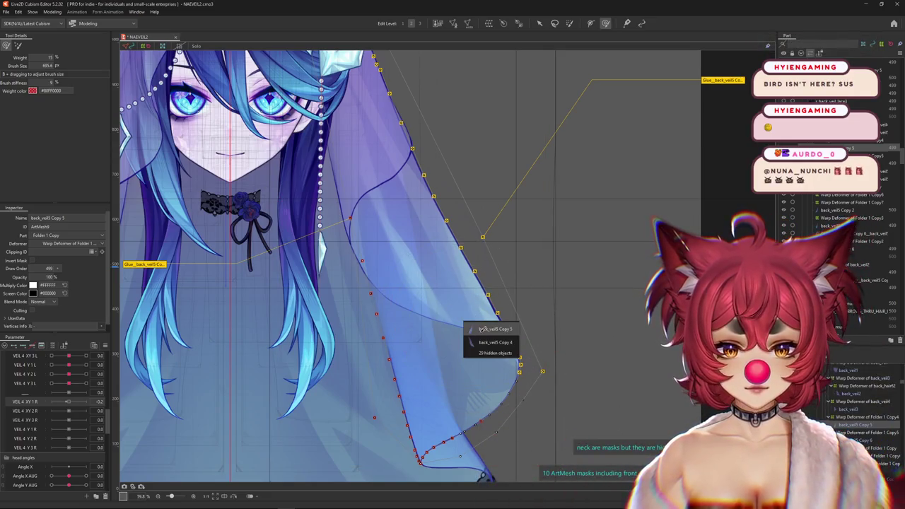
pyautogui.click(486, 329)
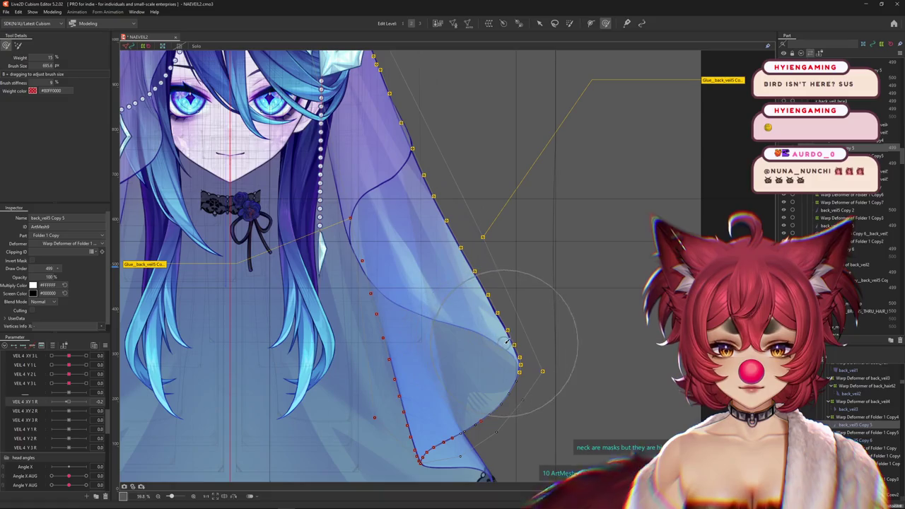
pyautogui.click(846, 426)
pyautogui.click(846, 420)
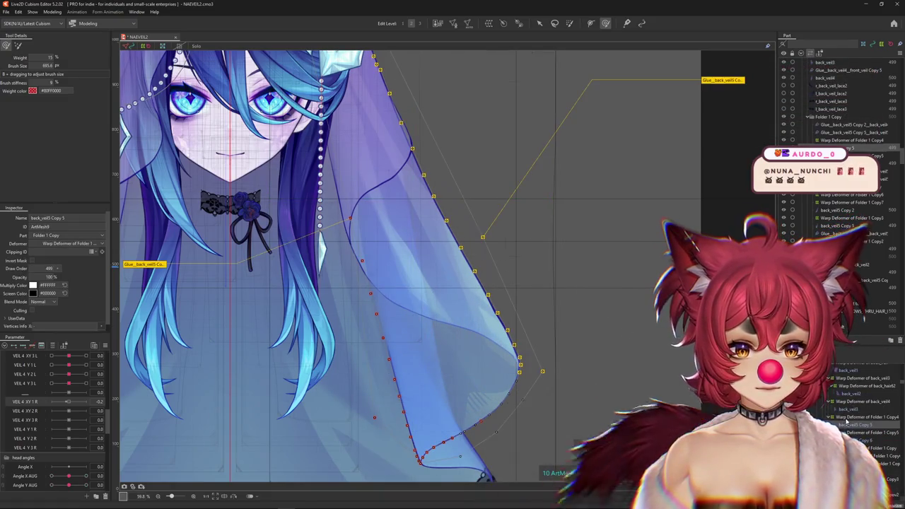
pyautogui.click(845, 423)
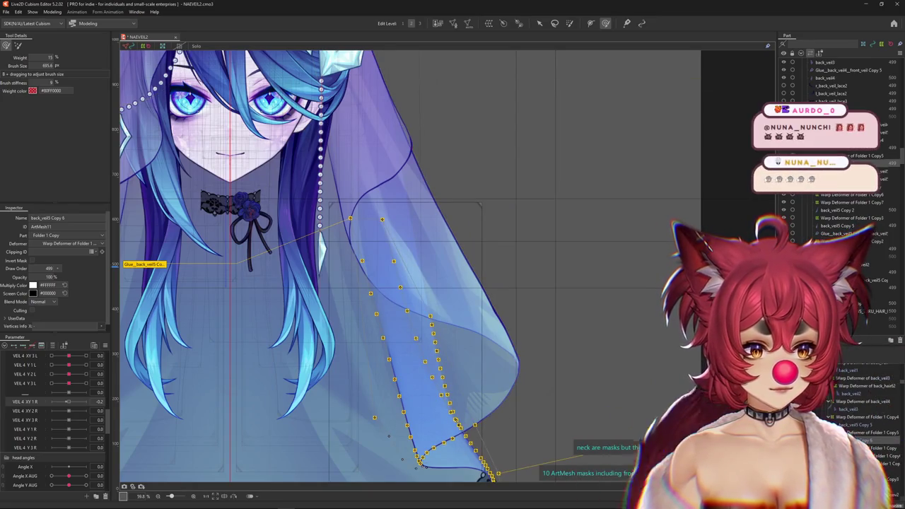
pyautogui.click(426, 466)
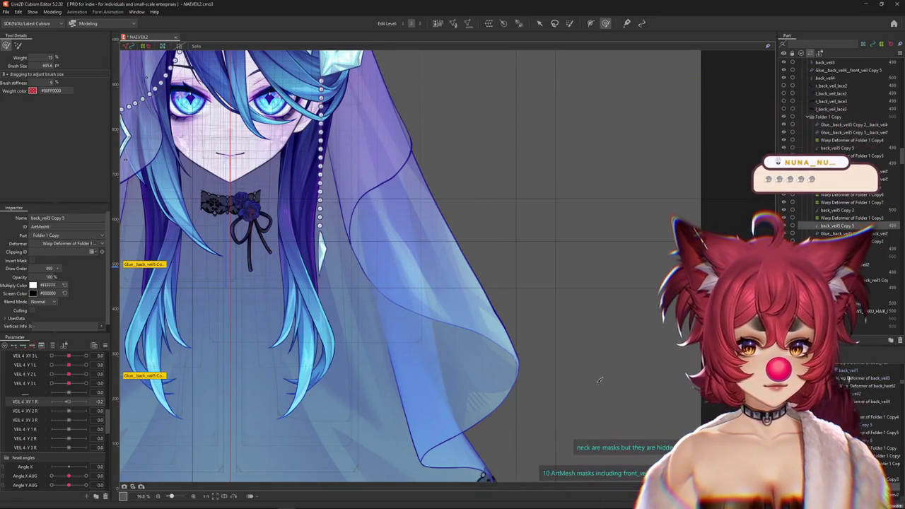
pyautogui.rightClick(426, 286)
pyautogui.rightClick(475, 291)
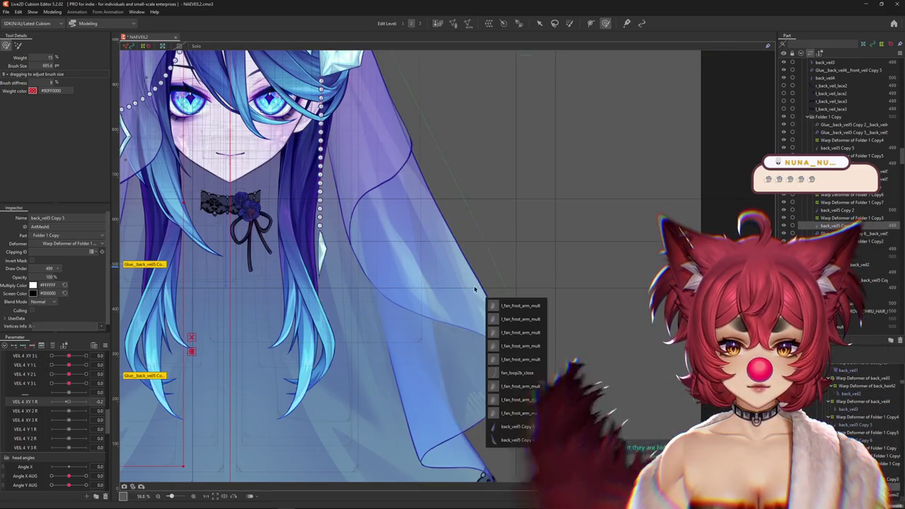
pyautogui.click(518, 439)
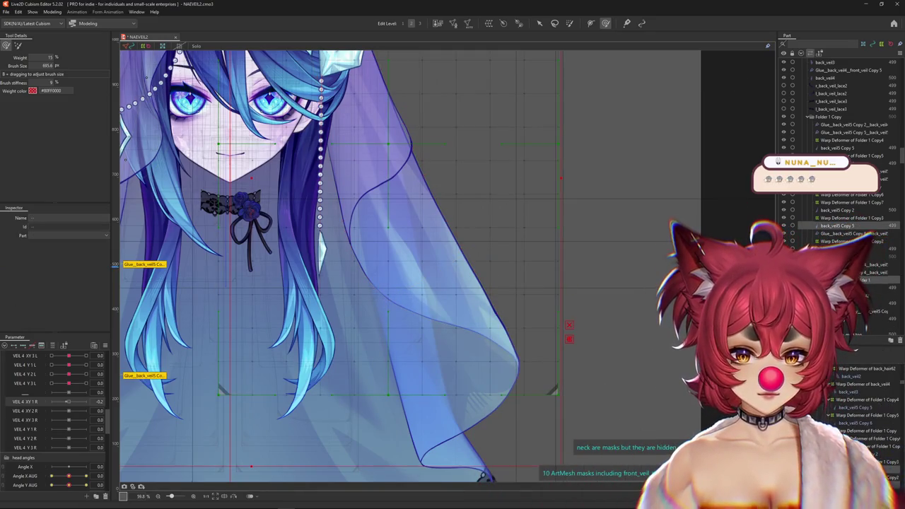
pyautogui.click(850, 408)
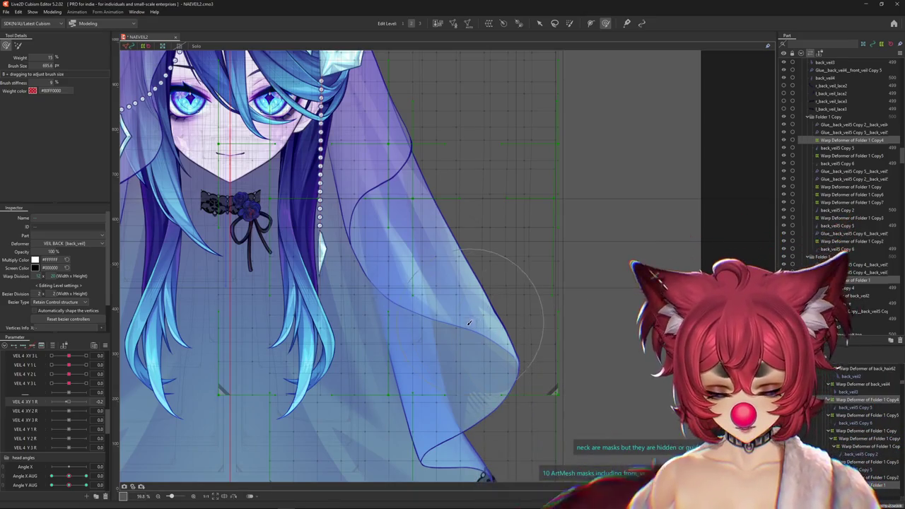
# Hide the selection outlines and return VEIL 4 XY 1 R to 0.0
pyautogui.scroll(-4, 426, 292)
pyautogui.hotkey('ctrl', 'h')
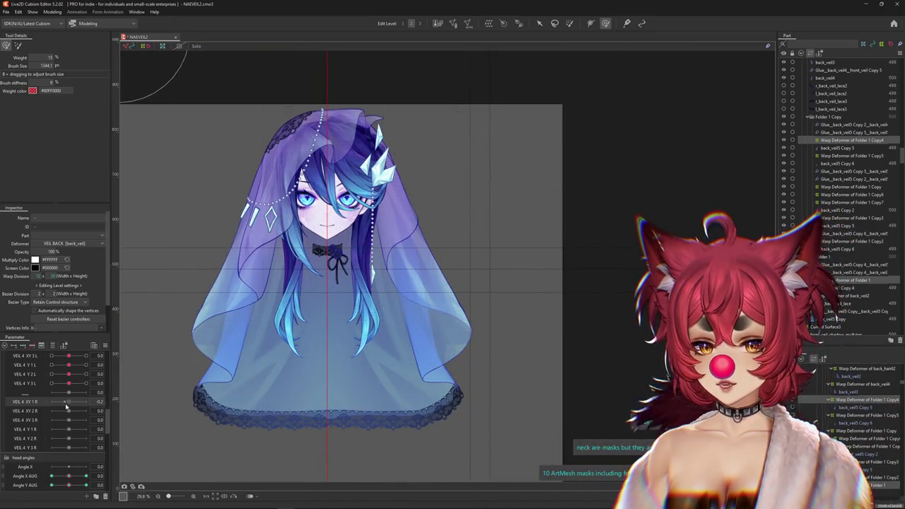
pyautogui.scroll(1, 541, 293)
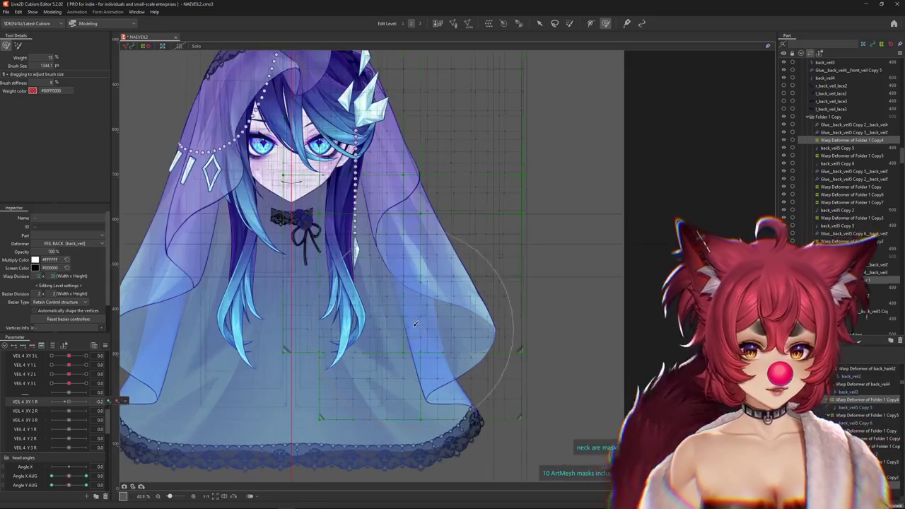
pyautogui.scroll(1, 541, 294)
pyautogui.click(68, 402)
pyautogui.hotkey('ctrl', 'h')
# Reset VEIL 4 XY 1 R to its default, show the veil deformer grid, and try it at 0.3
pyautogui.rightClick(111, 401)
pyautogui.click(145, 322)
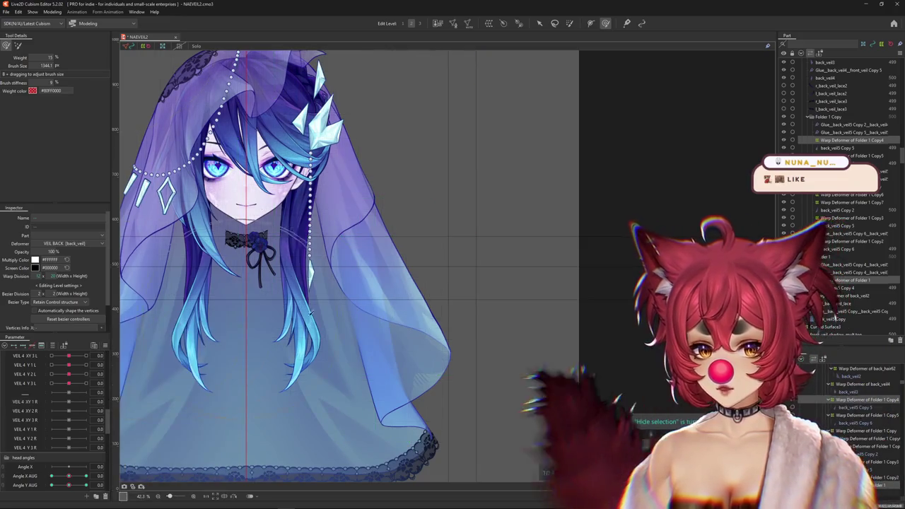
pyautogui.hotkey('ctrl', 'h')
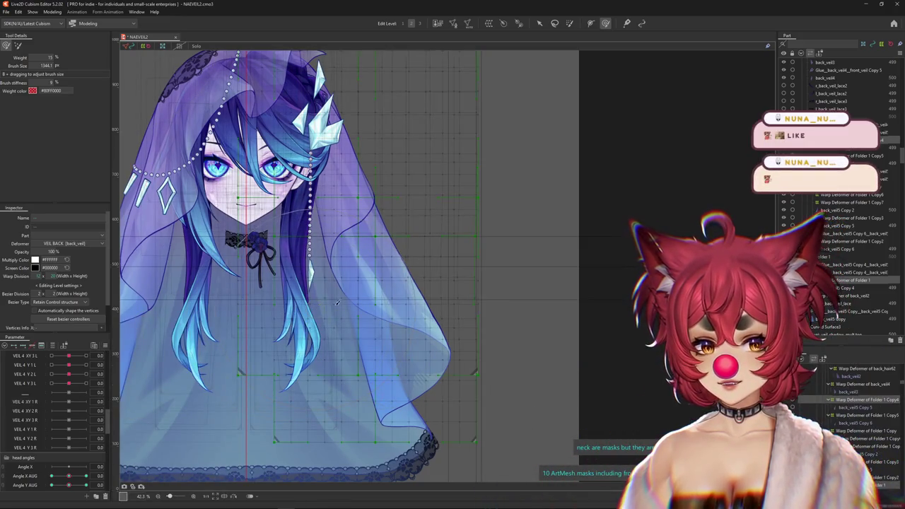
pyautogui.scroll(2, 459, 296)
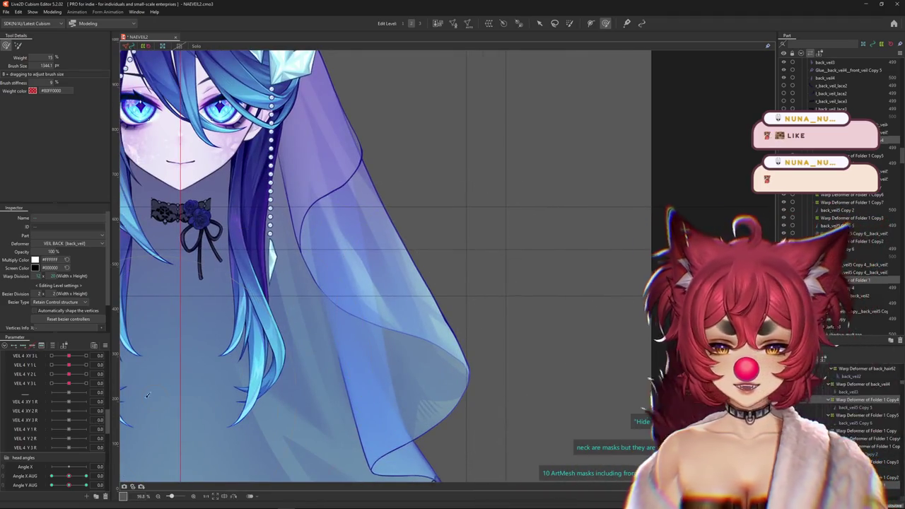
pyautogui.click(72, 403)
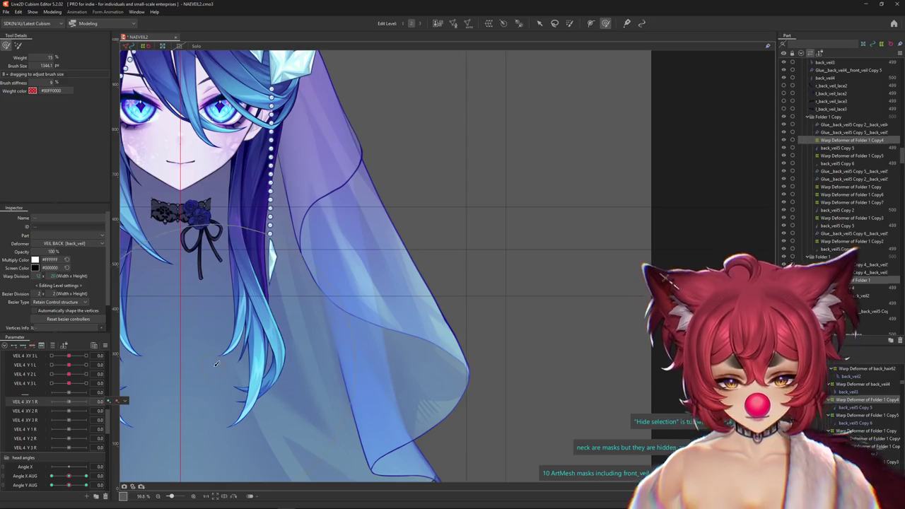
pyautogui.scroll(-3, 305, 342)
# On the veil warp deformer, test VEIL 4 XY 1 R at 1.0, about -0.3, then 0.1
pyautogui.click(305, 342)
pyautogui.click(117, 401)
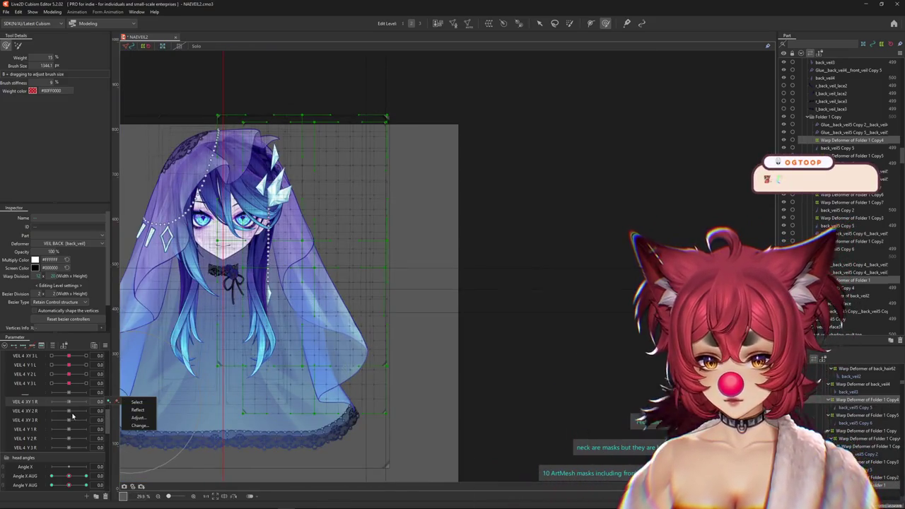
pyautogui.moveTo(282, 342); pyautogui.dragTo(345, 350)
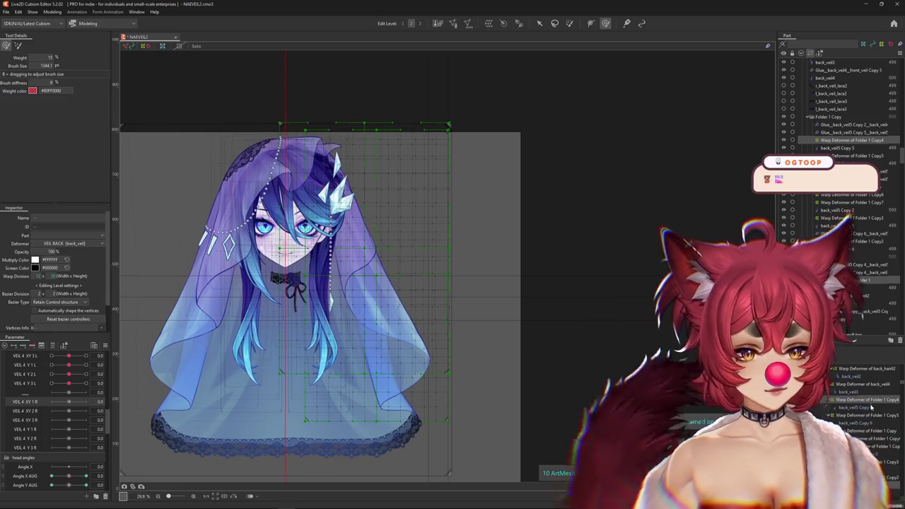
pyautogui.scroll(1, 468, 379)
pyautogui.scroll(1, 467, 379)
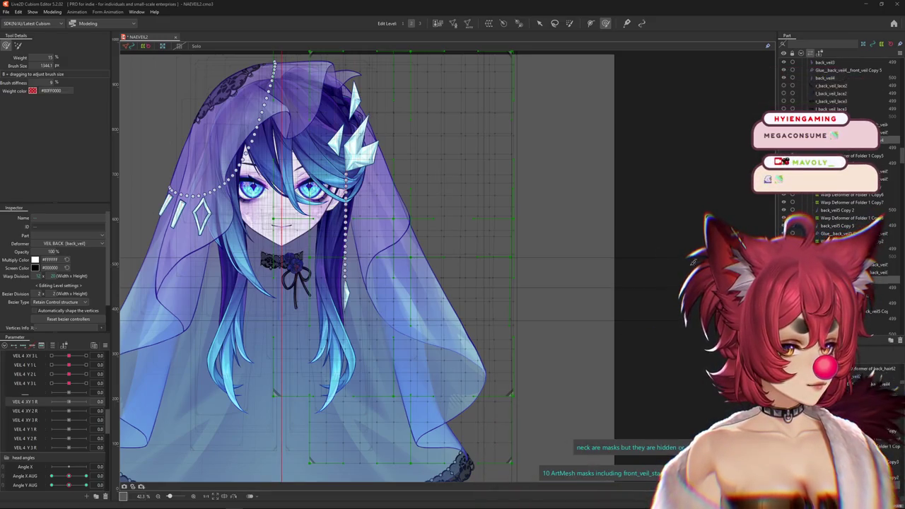
pyautogui.click(79, 402)
pyautogui.moveTo(79, 402); pyautogui.dragTo(68, 426)
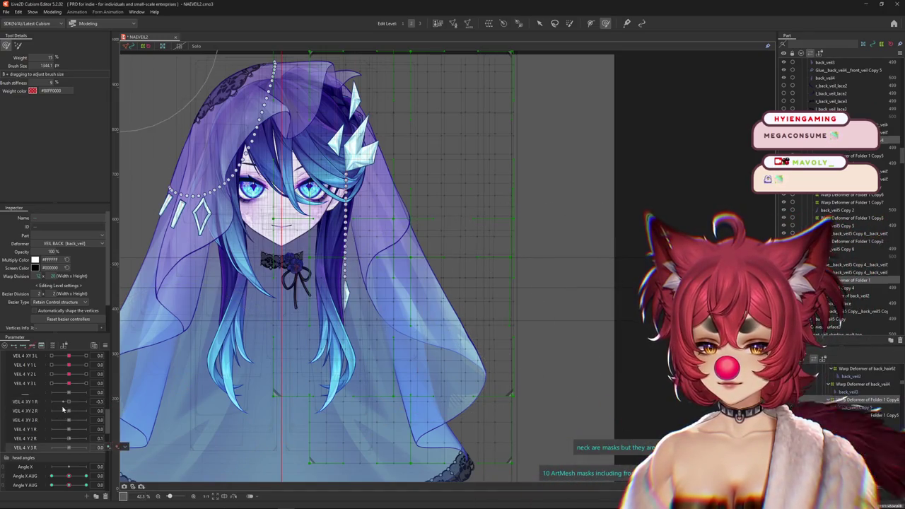
pyautogui.click(69, 402)
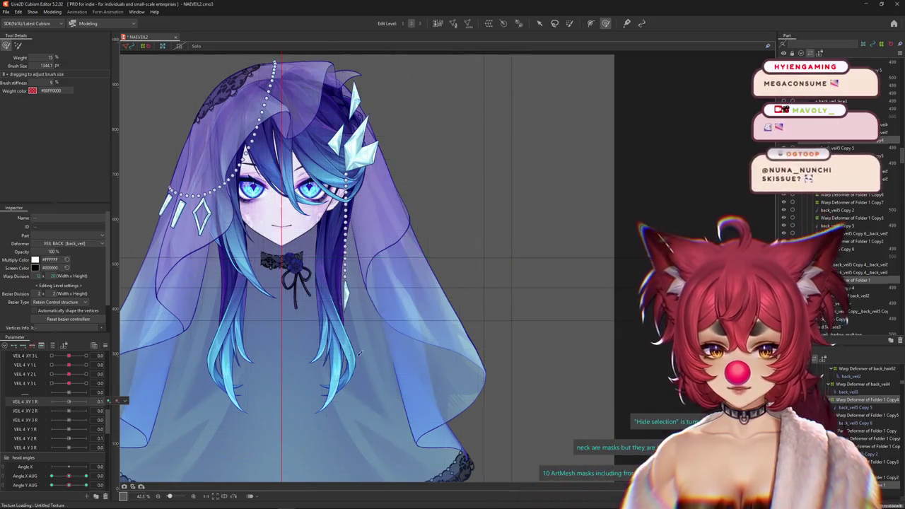
# Toggle Hide Selection to check the veil and reset VEIL 4 XY 1 L to 0
pyautogui.scroll(-2, 313, 352)
pyautogui.scroll(-1, 313, 352)
pyautogui.hotkey('ctrl', 'h')
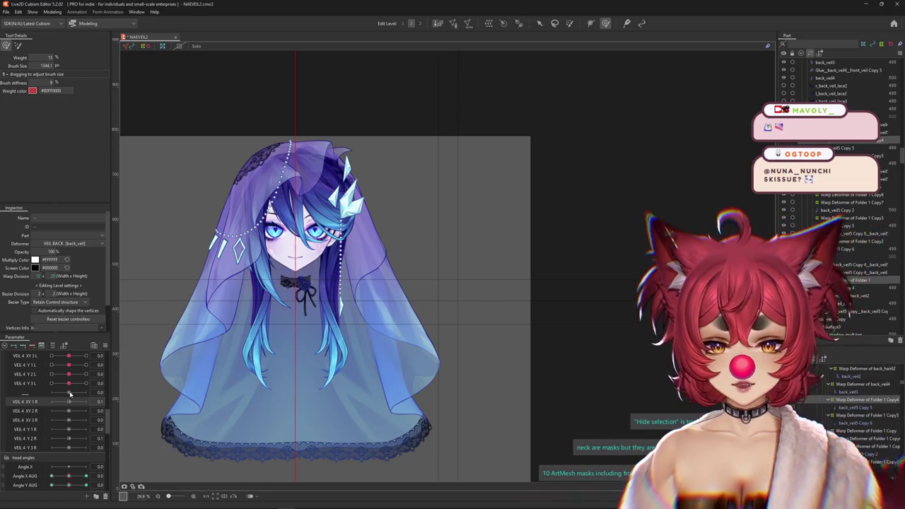
pyautogui.hotkey('ctrl', 'h')
pyautogui.scroll(1, 69, 392)
pyautogui.click(69, 364)
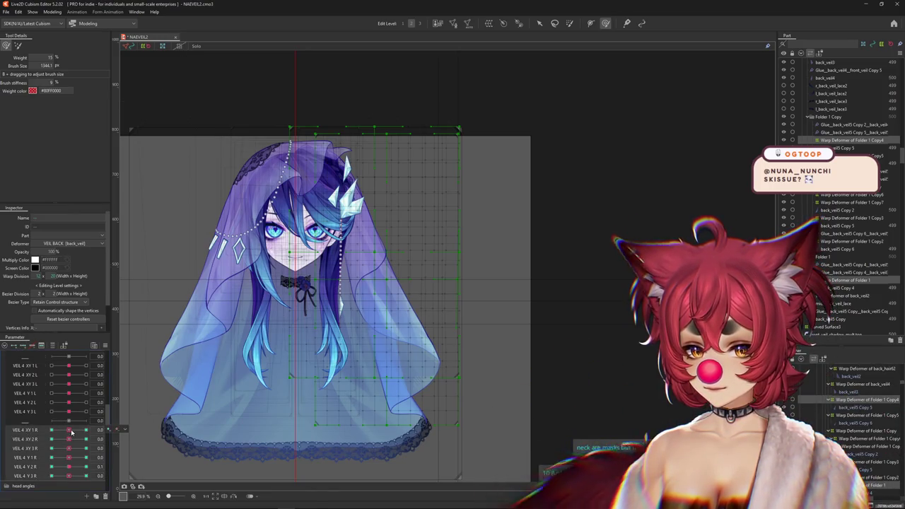
pyautogui.hotkey('ctrl', 'h')
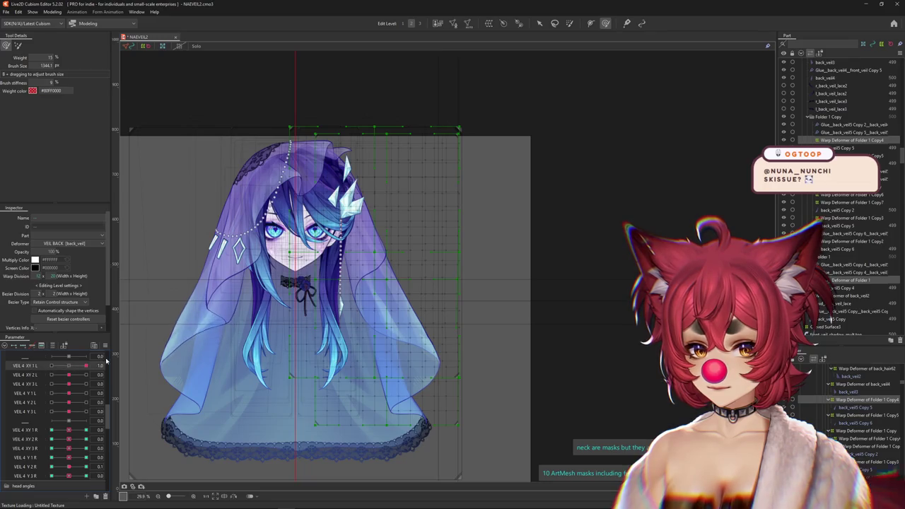
# Change the back-veil warp deformer's division to 15 x 25 and confirm the edit
pyautogui.scroll(2, 364, 297)
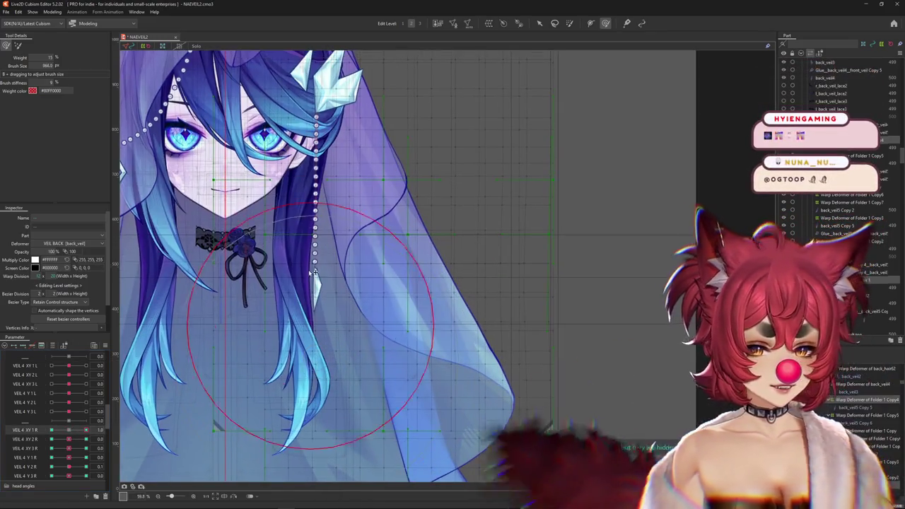
pyautogui.moveTo(357, 345); pyautogui.dragTo(153, 307)
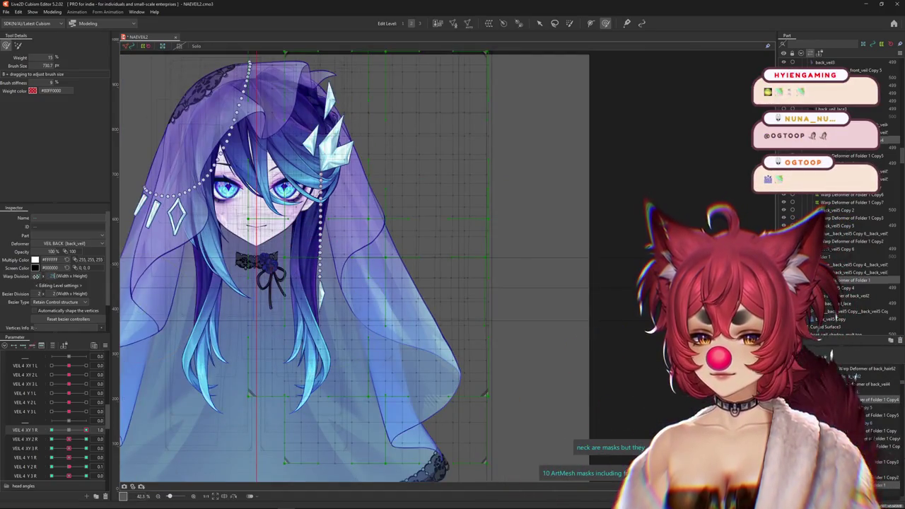
pyautogui.click(43, 277)
pyautogui.click(486, 271)
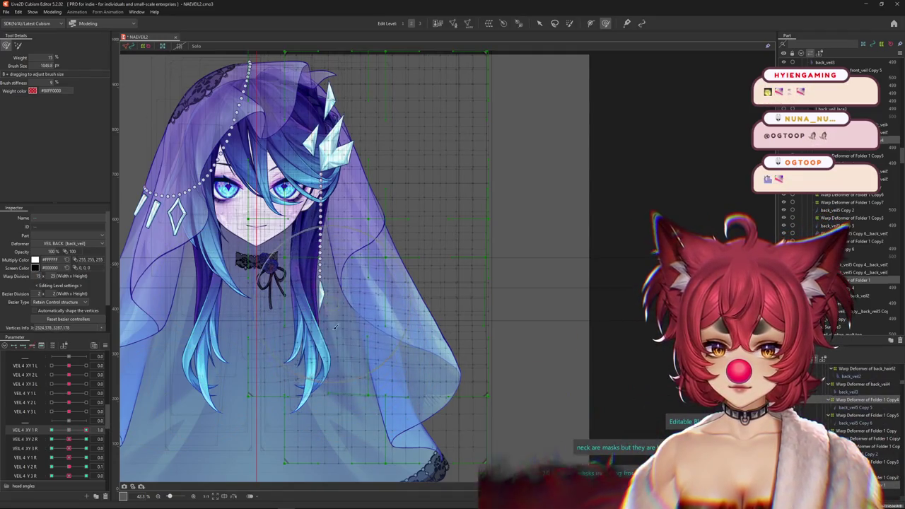
# Set the brush to about 742, reselect the veil deformer, and pose VEIL 4 XY 1 R at -1.0
pyautogui.moveTo(340, 309); pyautogui.dragTo(322, 300)
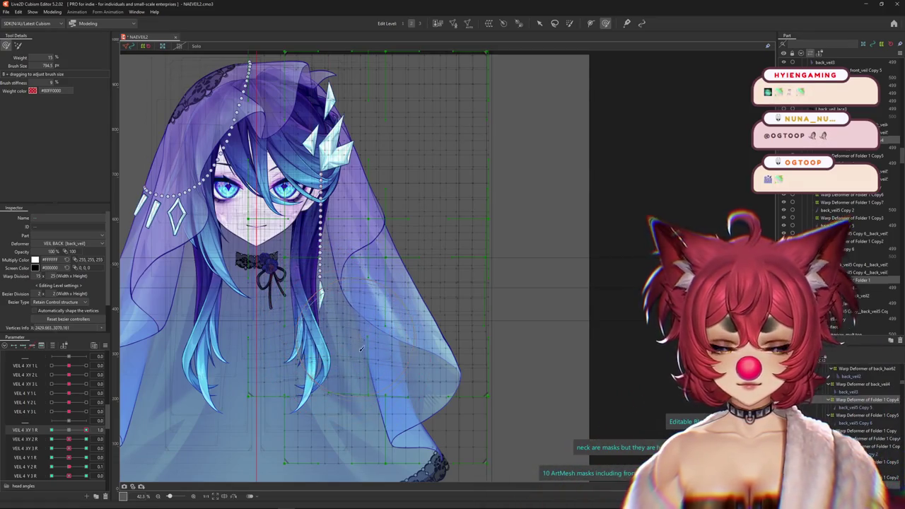
pyautogui.moveTo(361, 357)
pyautogui.mouseDown()
pyautogui.moveTo(377, 323)
pyautogui.moveTo(361, 289)
pyautogui.mouseUp()
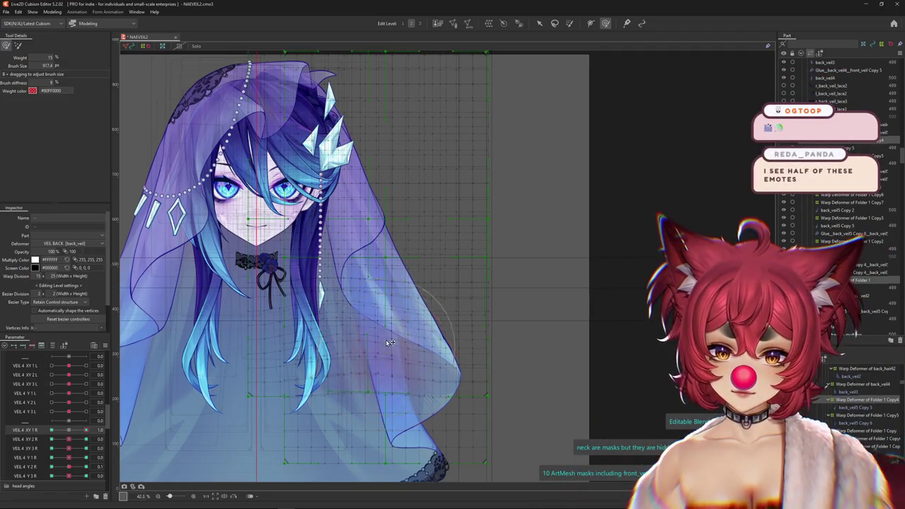
pyautogui.click(226, 385)
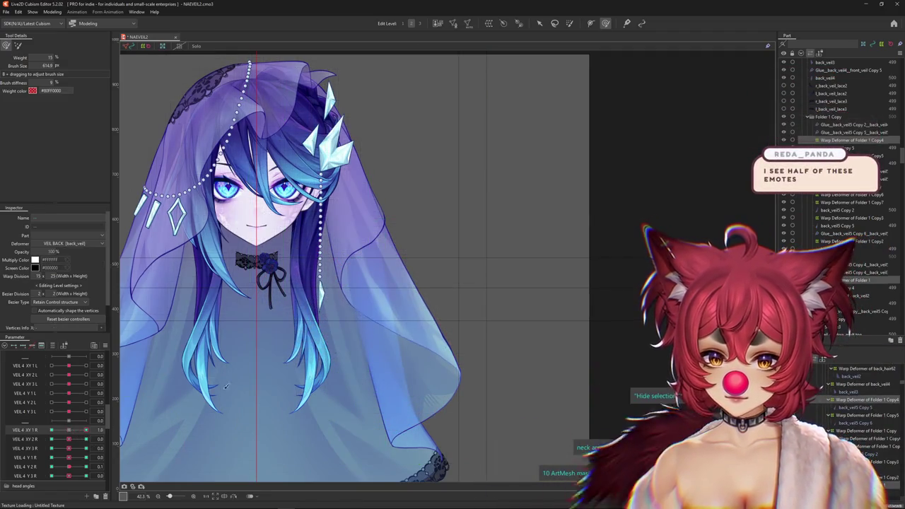
pyautogui.click(379, 316)
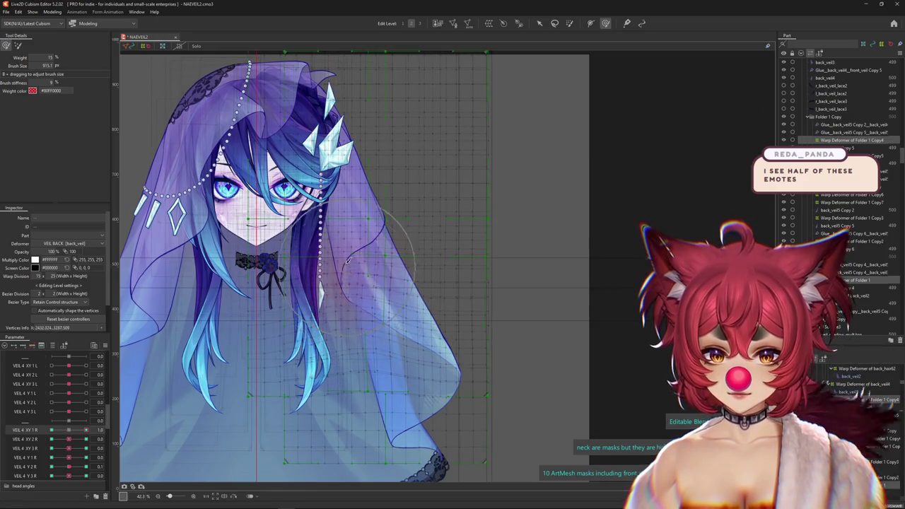
pyautogui.press('Escape')
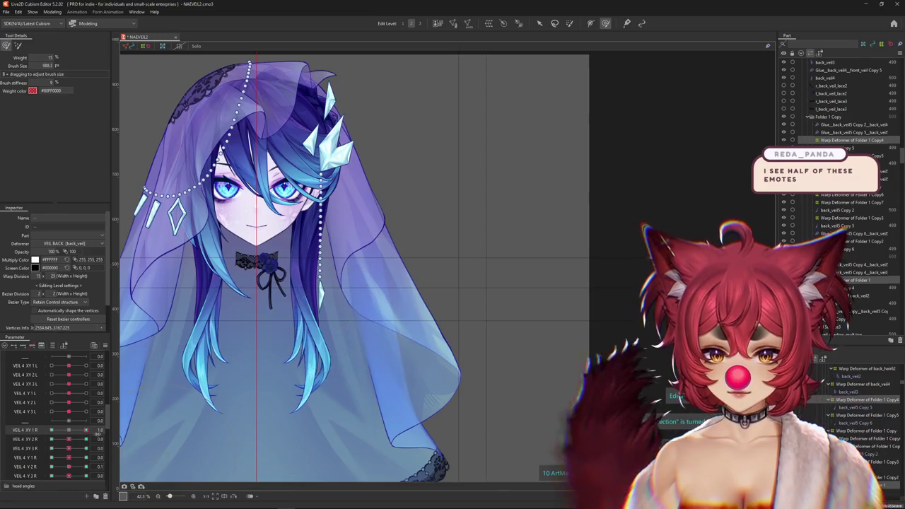
pyautogui.moveTo(86, 429); pyautogui.dragTo(25, 433)
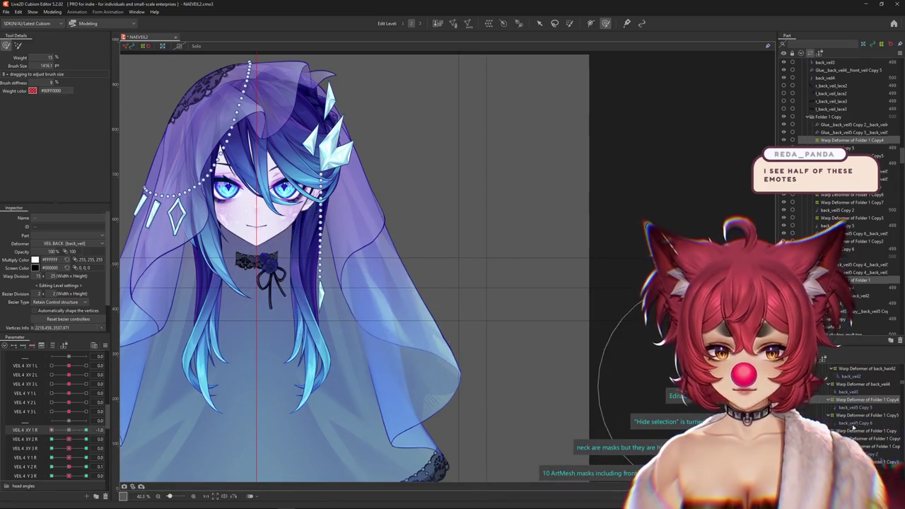
# Select Folder 1's Warp Deformer with a brush of about 1425 and list meshes under the veil
pyautogui.click(841, 405)
pyautogui.click(839, 400)
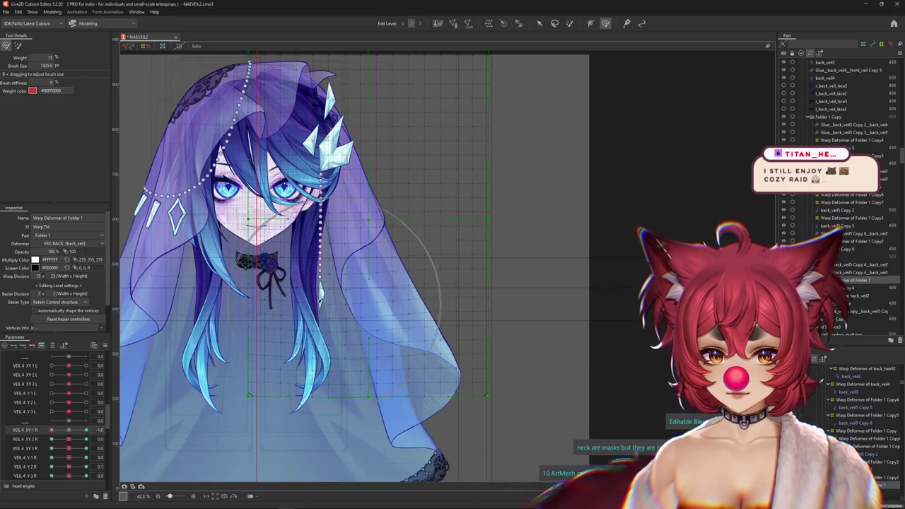
pyautogui.moveTo(297, 368); pyautogui.dragTo(342, 364)
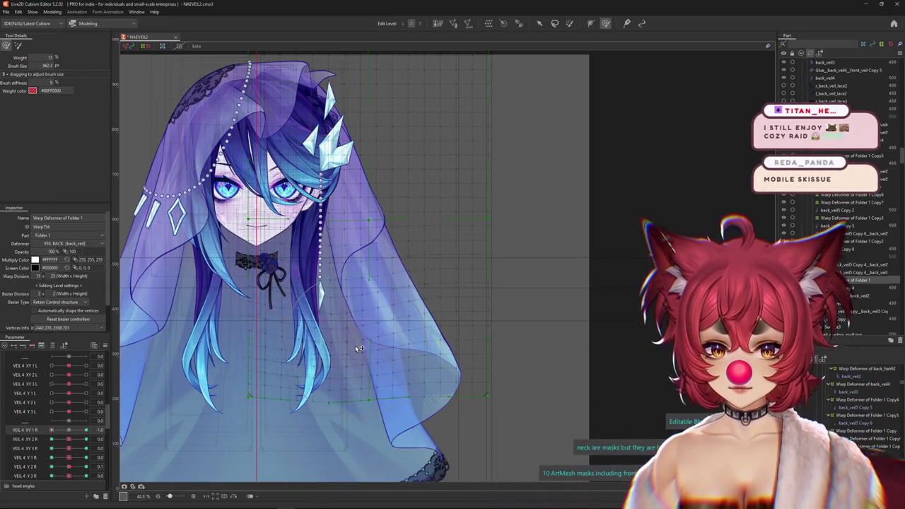
pyautogui.rightClick(365, 256)
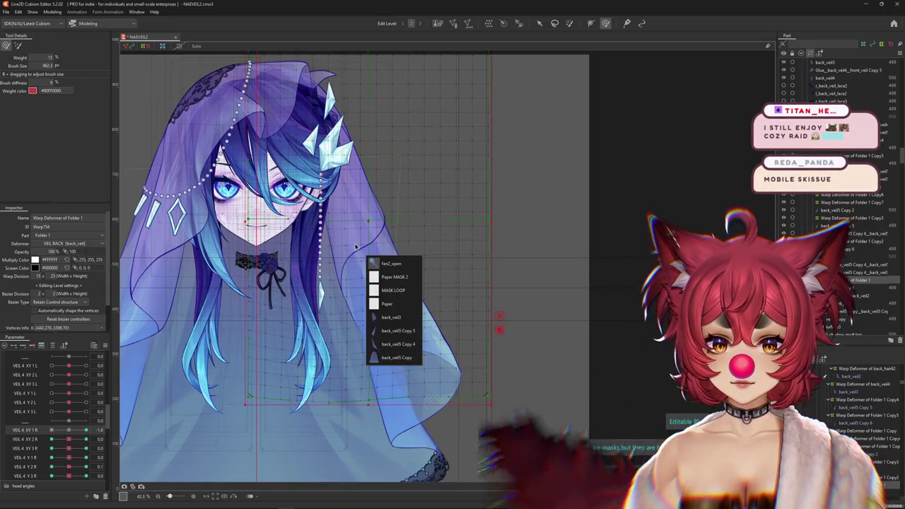
# Select back_veil4's Warp Deformer, resize the brush to about 686, and set VEIL 4 XY 1 R to -1.0
pyautogui.click(391, 317)
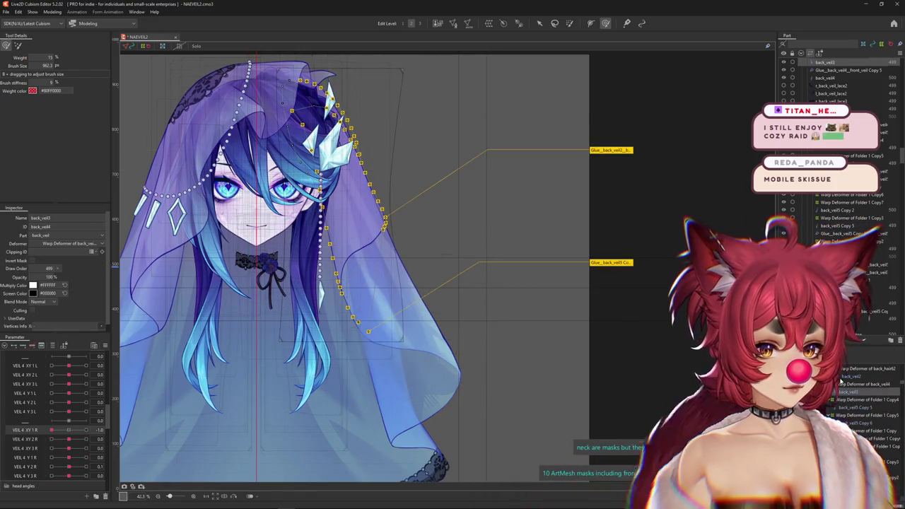
pyautogui.click(840, 383)
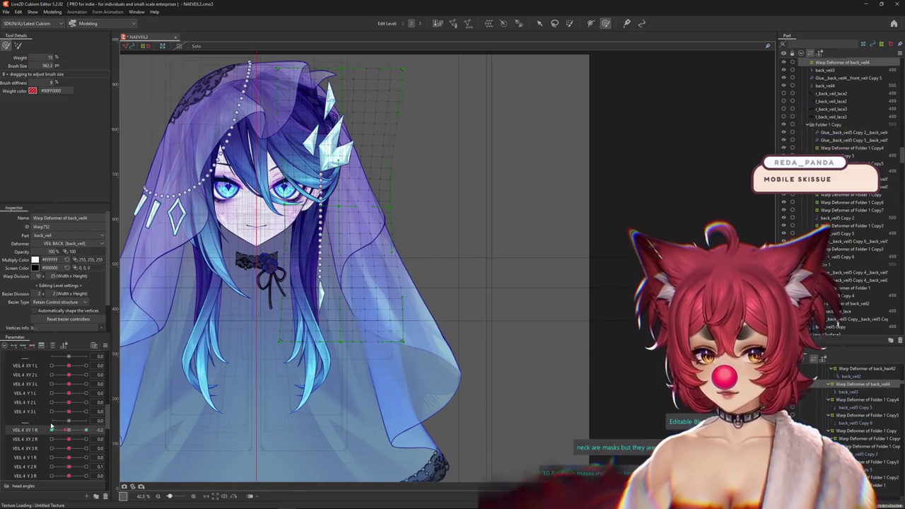
pyautogui.moveTo(348, 258); pyautogui.dragTo(347, 262)
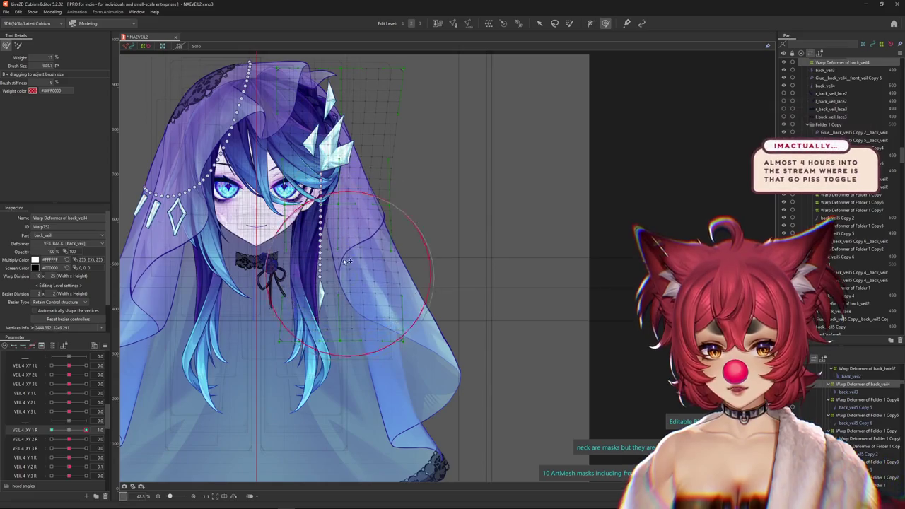
pyautogui.moveTo(360, 228); pyautogui.dragTo(358, 258)
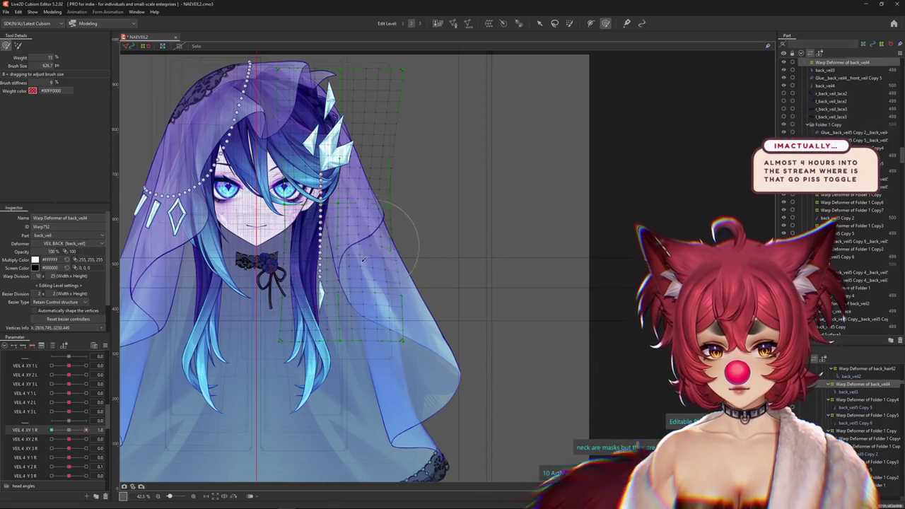
pyautogui.click(73, 429)
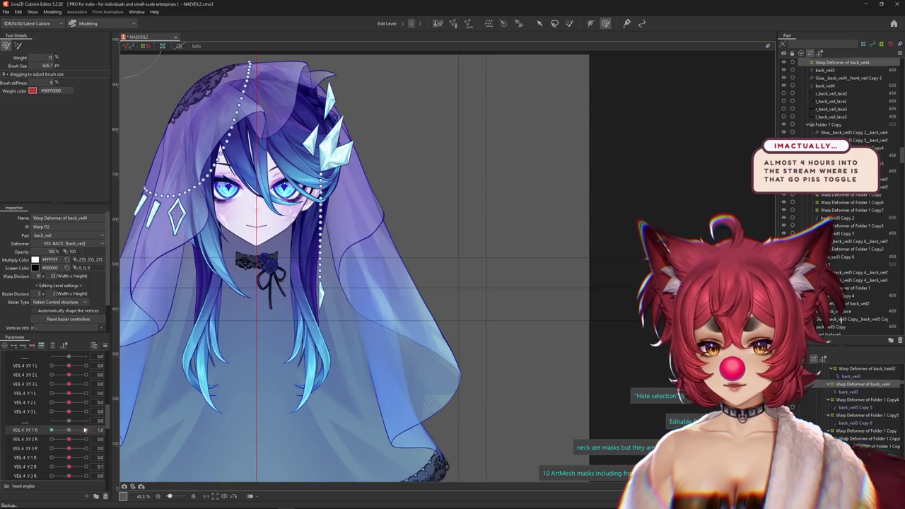
pyautogui.moveTo(332, 296); pyautogui.dragTo(337, 258)
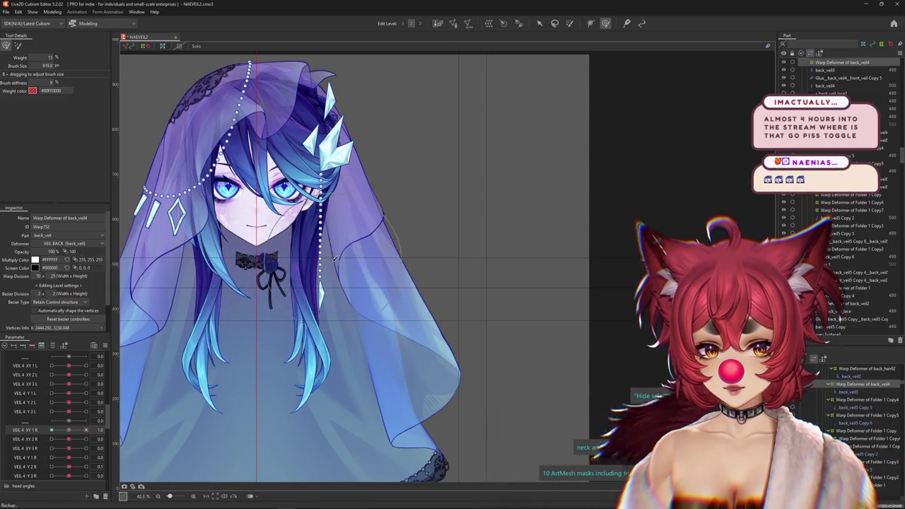
pyautogui.moveTo(86, 429); pyautogui.dragTo(64, 430)
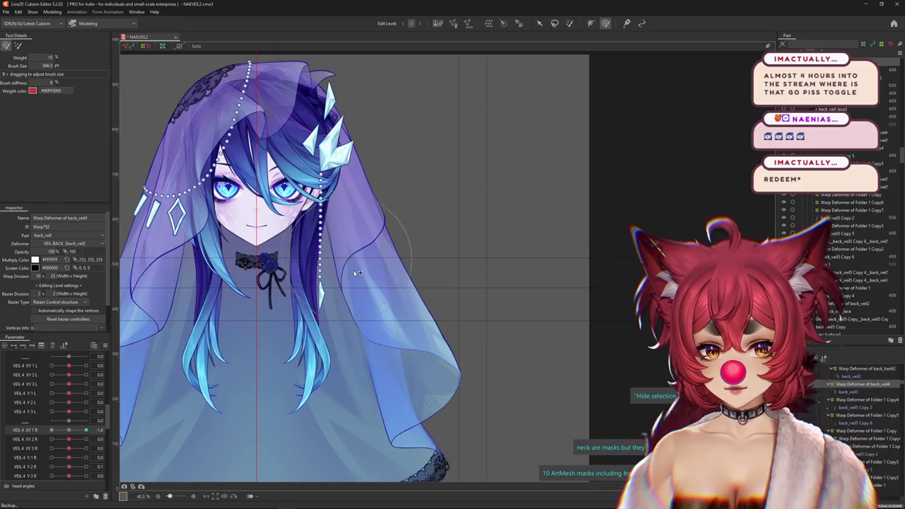
pyautogui.moveTo(368, 298); pyautogui.dragTo(366, 269)
pyautogui.moveTo(63, 430); pyautogui.dragTo(33, 439)
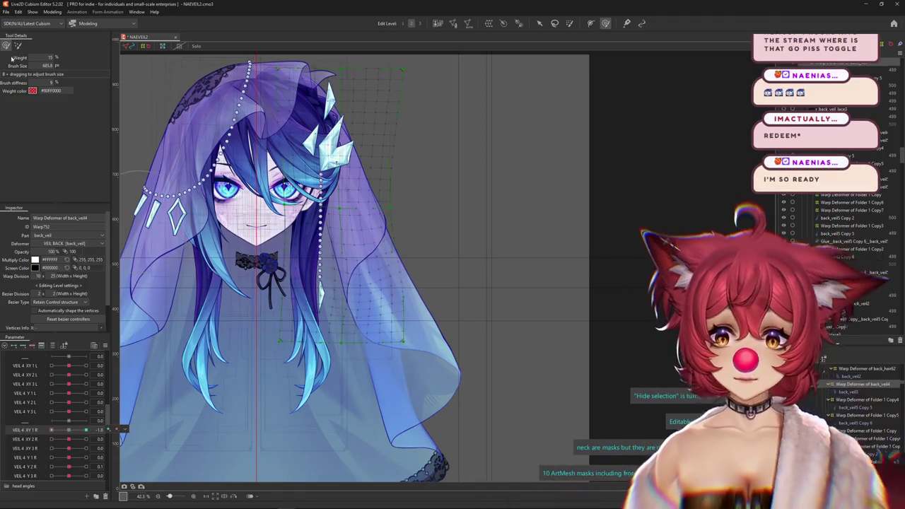
# Select the Warp Deformer of Folder 1 Copy4 in weight-painting mode with VEIL 4 XY 1 R at -1
pyautogui.click(319, 342)
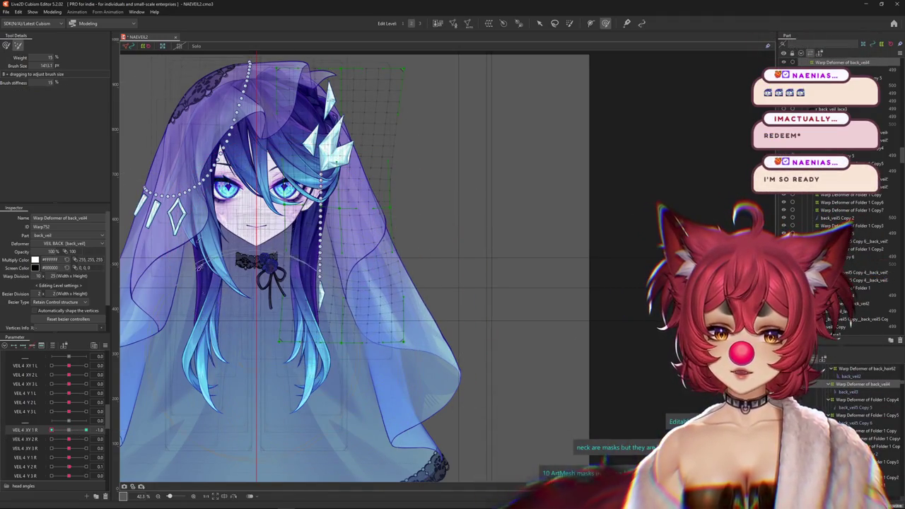
pyautogui.click(96, 425)
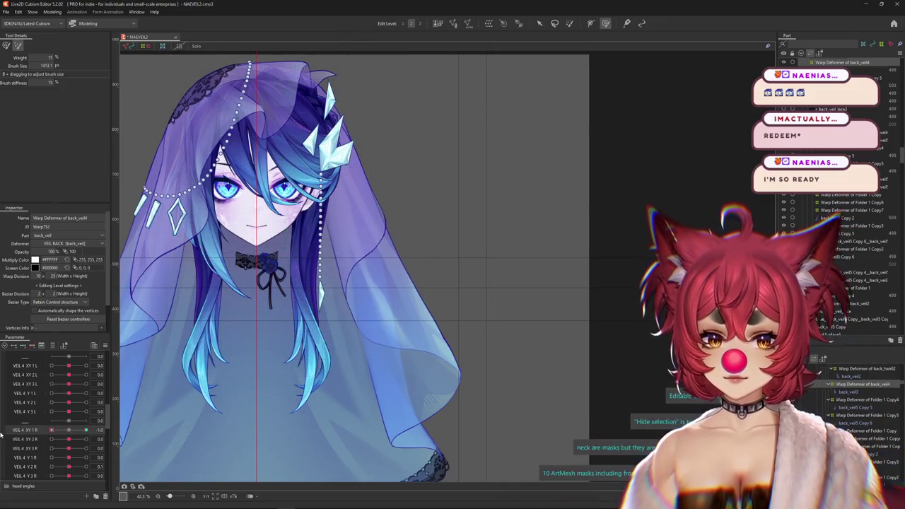
pyautogui.click(40, 420)
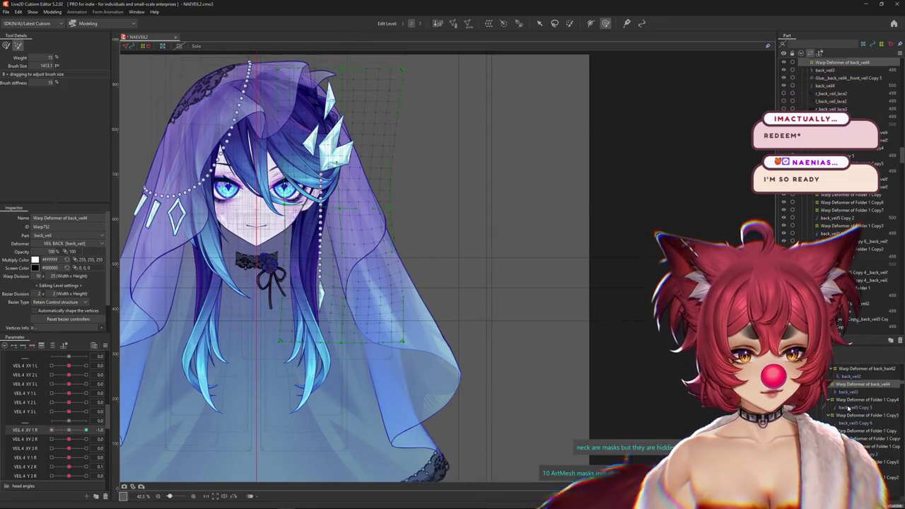
pyautogui.click(852, 400)
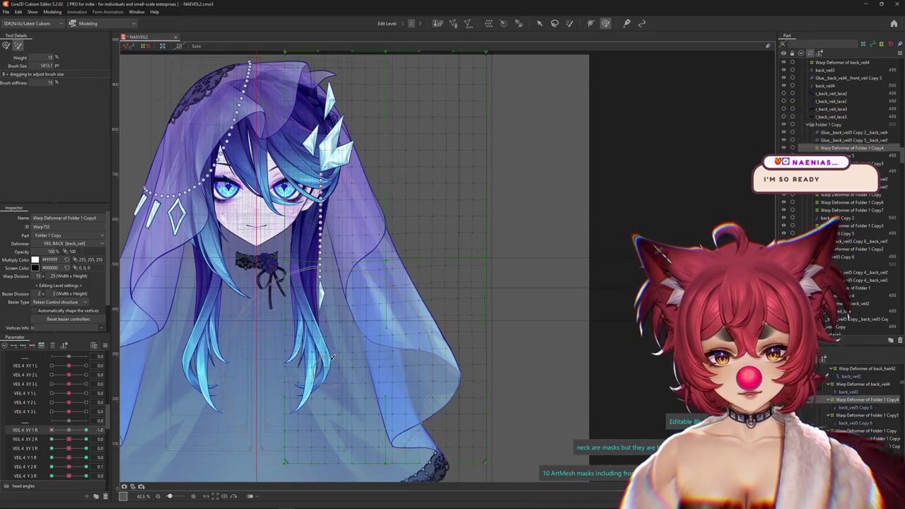
pyautogui.click(72, 430)
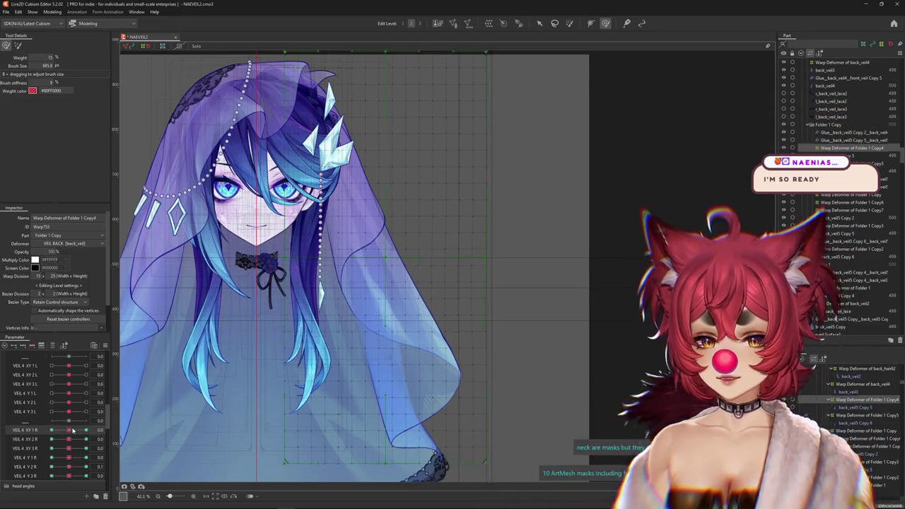
pyautogui.moveTo(86, 429); pyautogui.dragTo(51, 430)
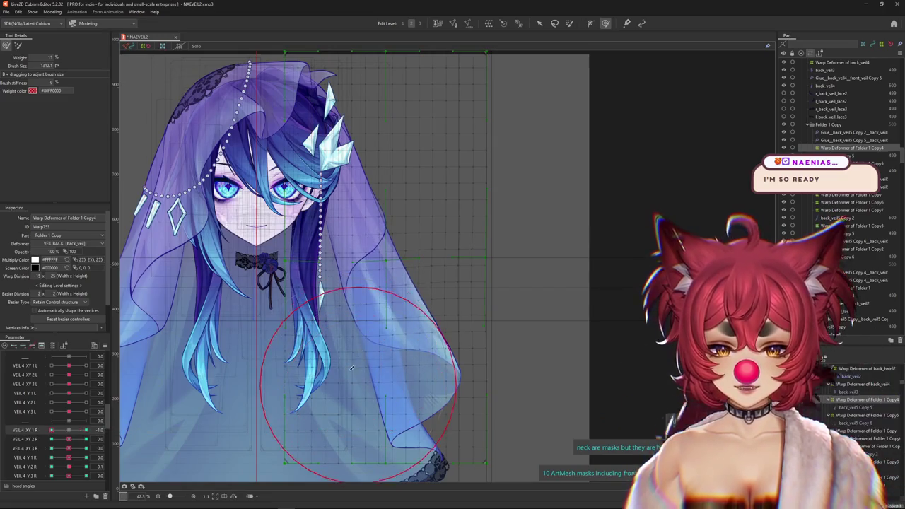
# Deform Folder 1's Warp Deformer at VEIL 4 XY 1 R -1, hide the grid, then restore the parameter to 1
pyautogui.click(852, 287)
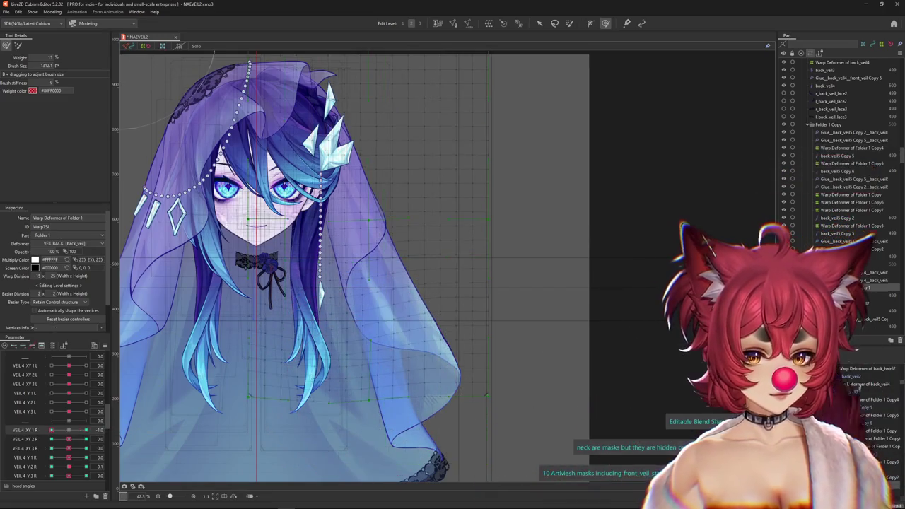
pyautogui.moveTo(374, 282); pyautogui.dragTo(395, 347)
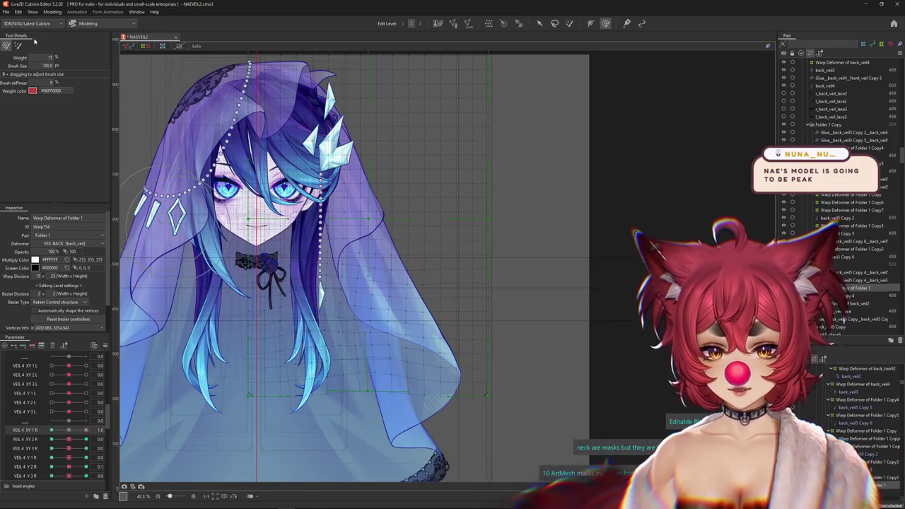
pyautogui.click(18, 46)
pyautogui.moveTo(246, 325); pyautogui.dragTo(249, 330)
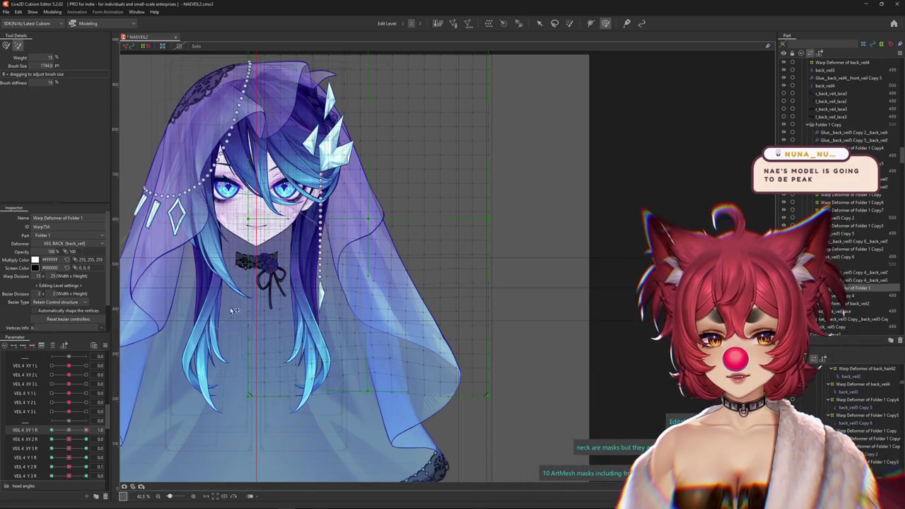
pyautogui.moveTo(86, 429); pyautogui.dragTo(2, 429)
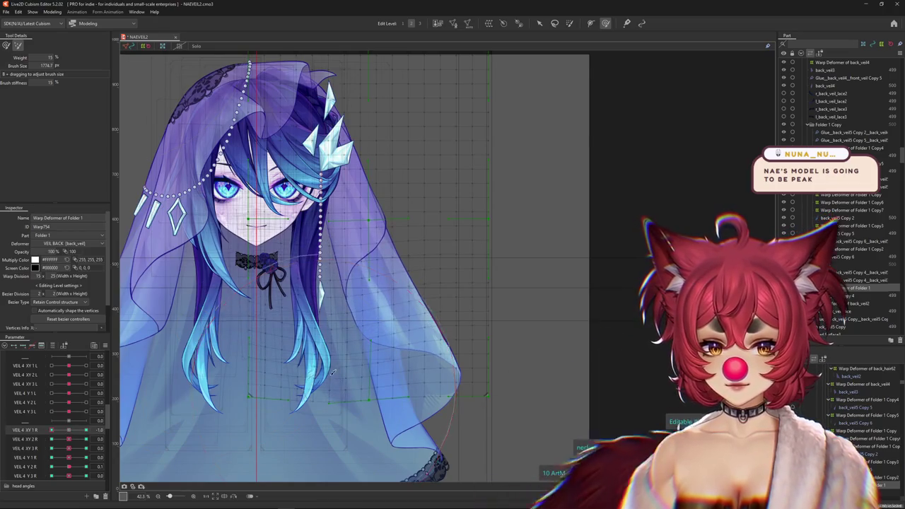
pyautogui.hotkey('ctrl', 'h')
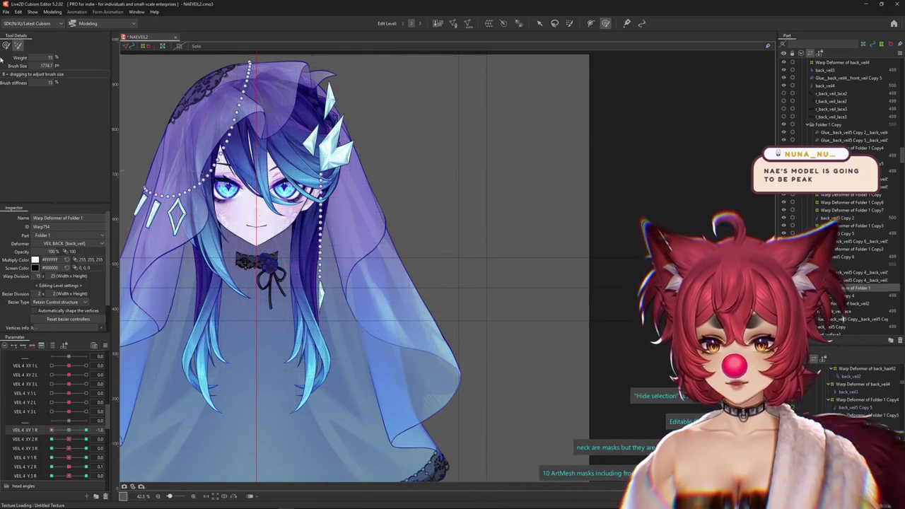
pyautogui.hotkey('ctrl', 'z')
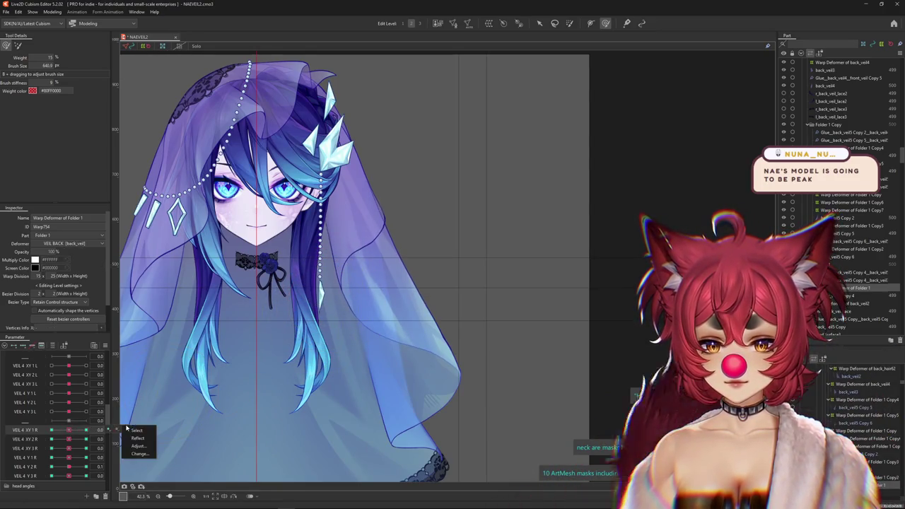
# At VEIL 4 XY 1 R = 1, reshape the back veil's right side and paint its deformation weights
pyautogui.hotkey('ctrl', 'h')
pyautogui.hotkey('ctrl', 'h')
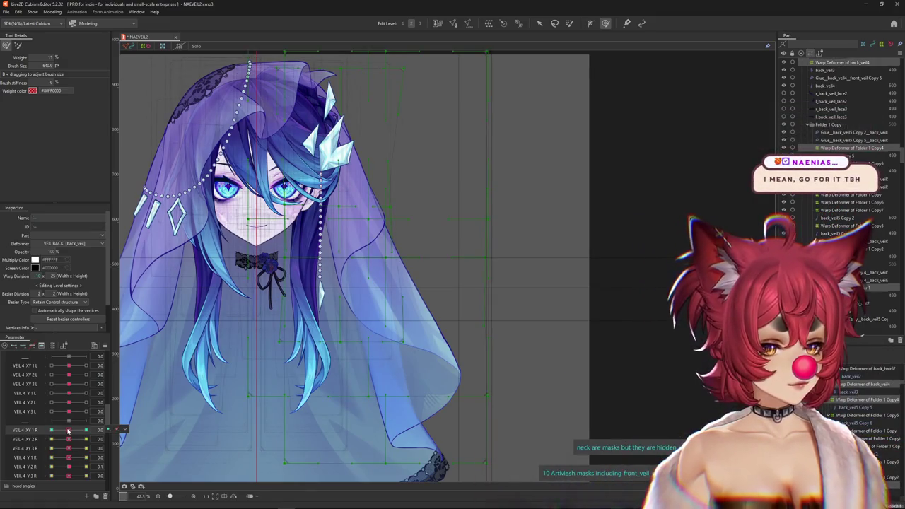
pyautogui.click(91, 429)
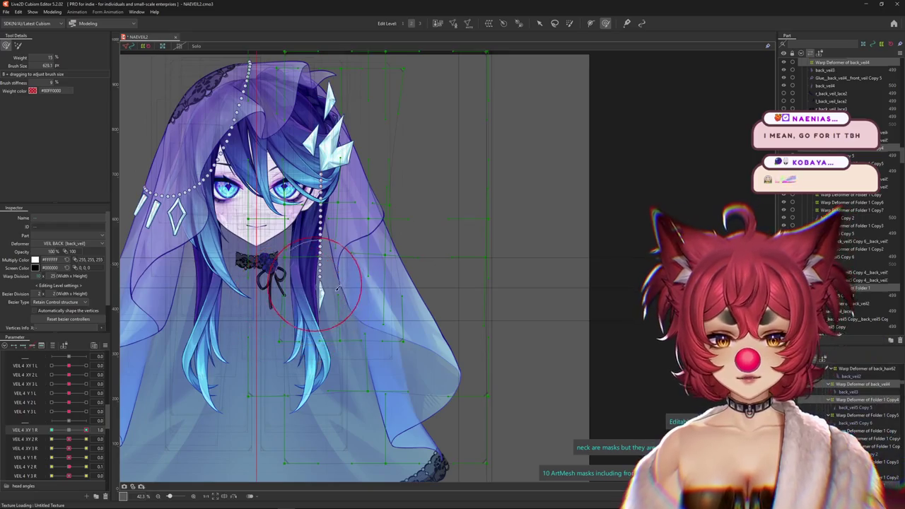
pyautogui.click(359, 328)
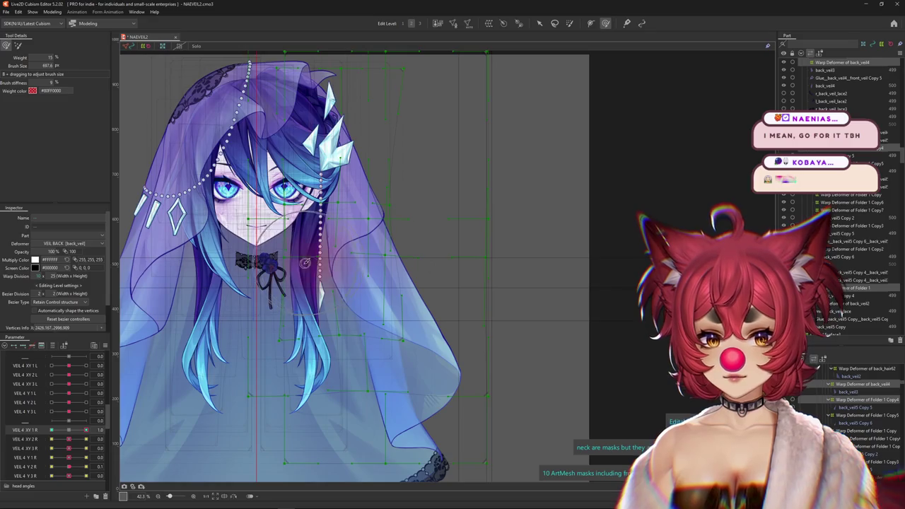
pyautogui.click(19, 47)
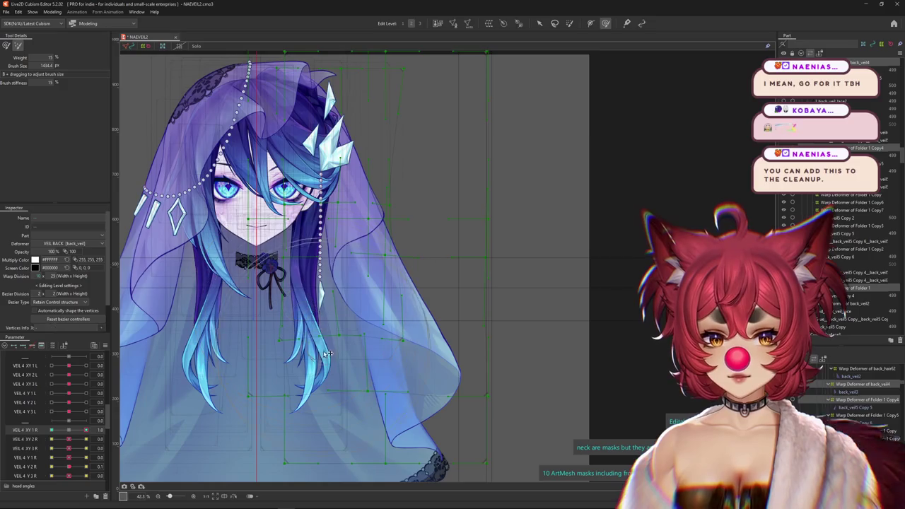
pyautogui.moveTo(357, 297)
pyautogui.mouseDown()
pyautogui.moveTo(339, 348)
pyautogui.moveTo(353, 263)
pyautogui.mouseUp()
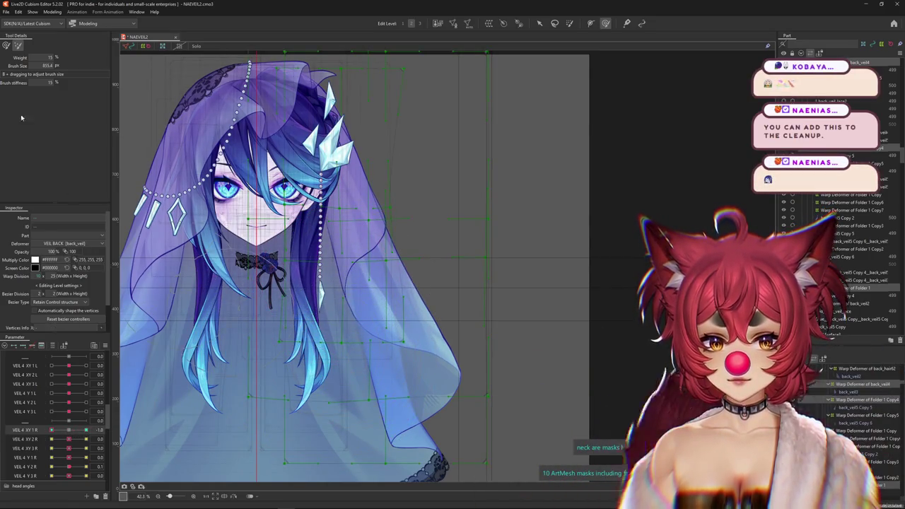
pyautogui.click(6, 45)
pyautogui.moveTo(356, 266); pyautogui.dragTo(367, 288)
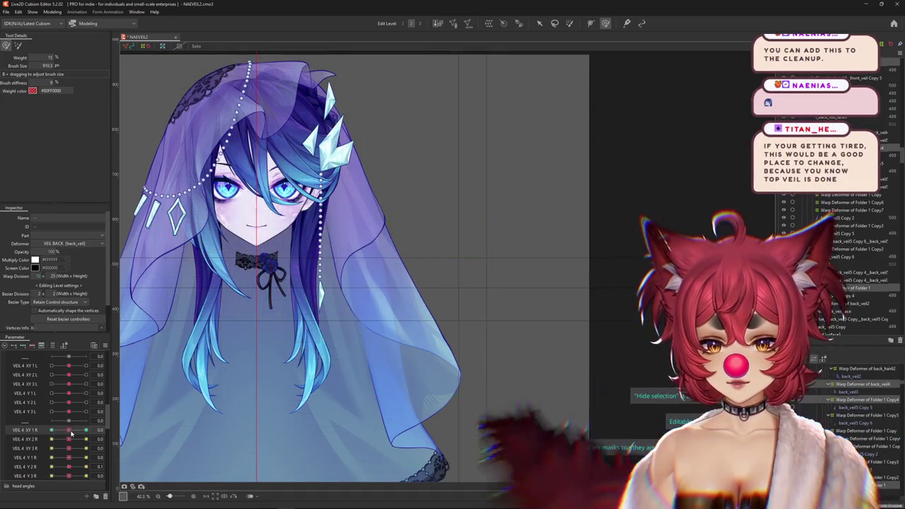
pyautogui.click(10, 429)
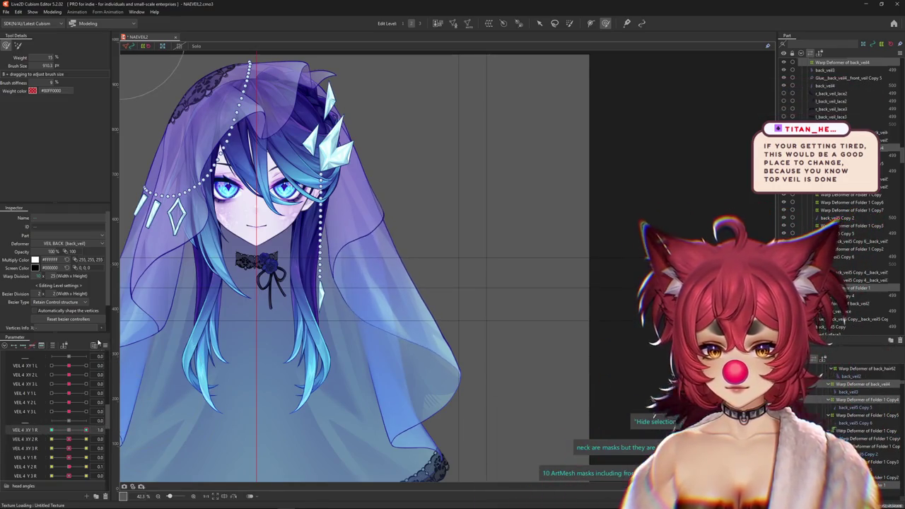
# Fit the model in view, reset the veil parameter to default, and open Modeling > Physics Settings
pyautogui.rightClick(130, 422)
pyautogui.click(192, 339)
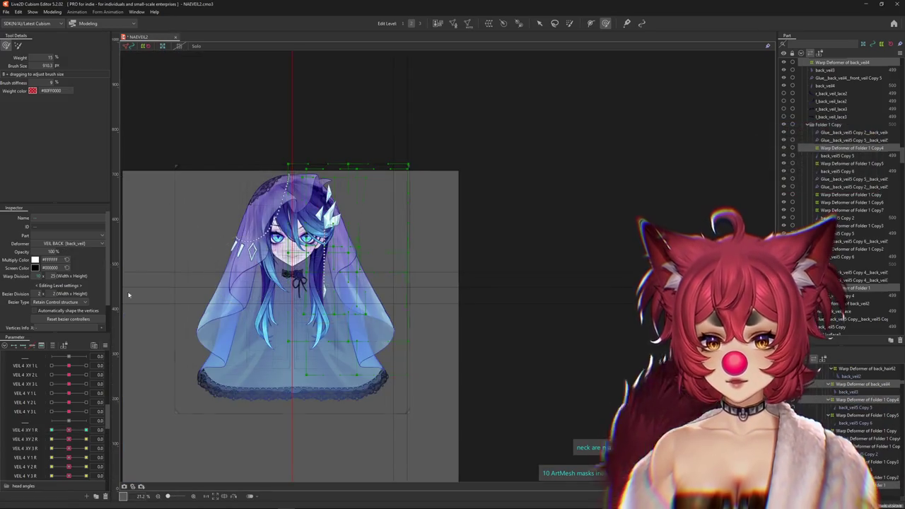
pyautogui.rightClick(114, 321)
pyautogui.click(134, 323)
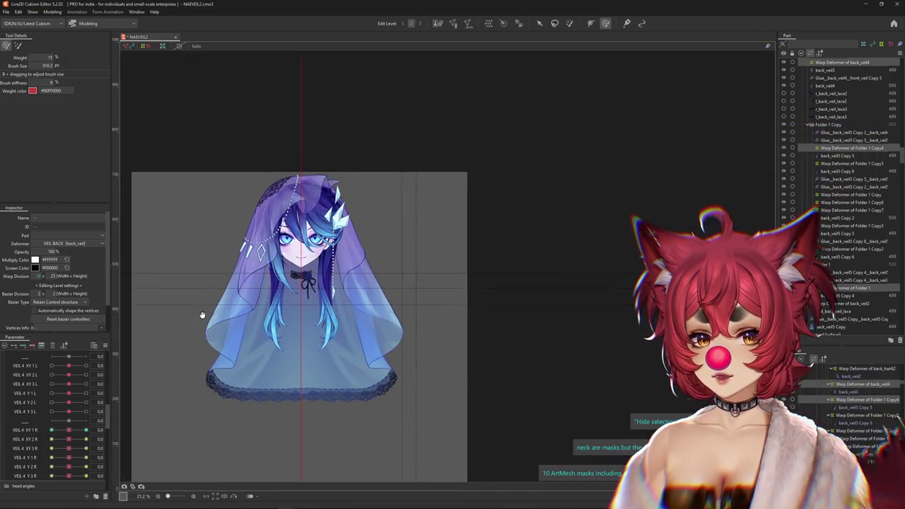
pyautogui.click(52, 12)
pyautogui.click(113, 169)
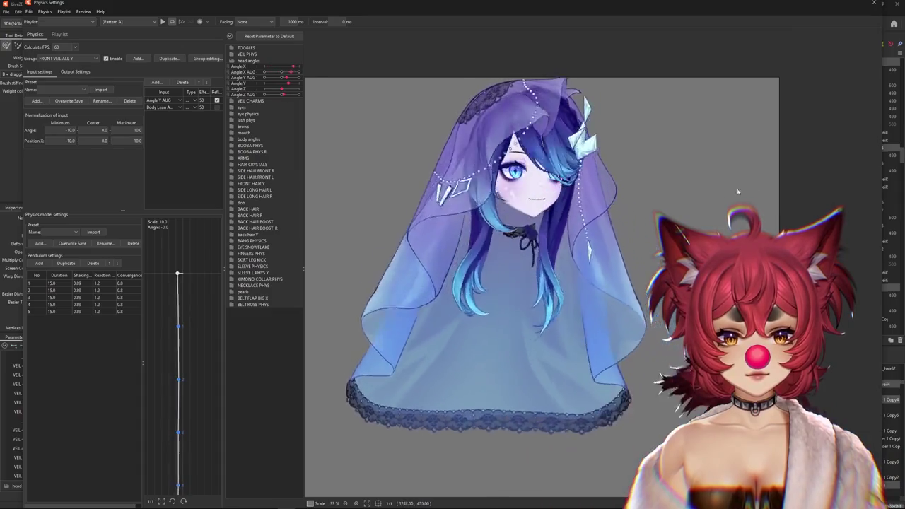
# Zoom the canvas view on the veiled model at rest
pyautogui.scroll(3, 539, 108)
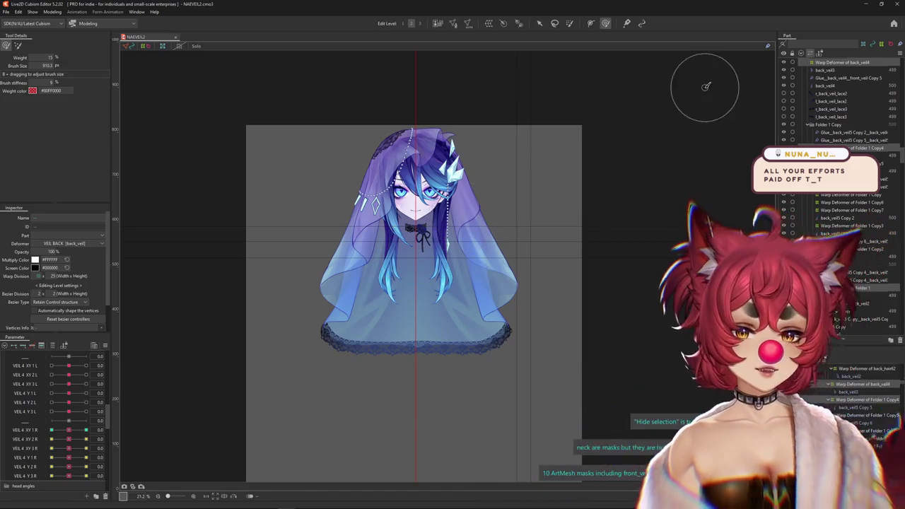
# Close the Cubism Editor window holding NAEVEIL2.cmo3
pyautogui.click(898, 3)
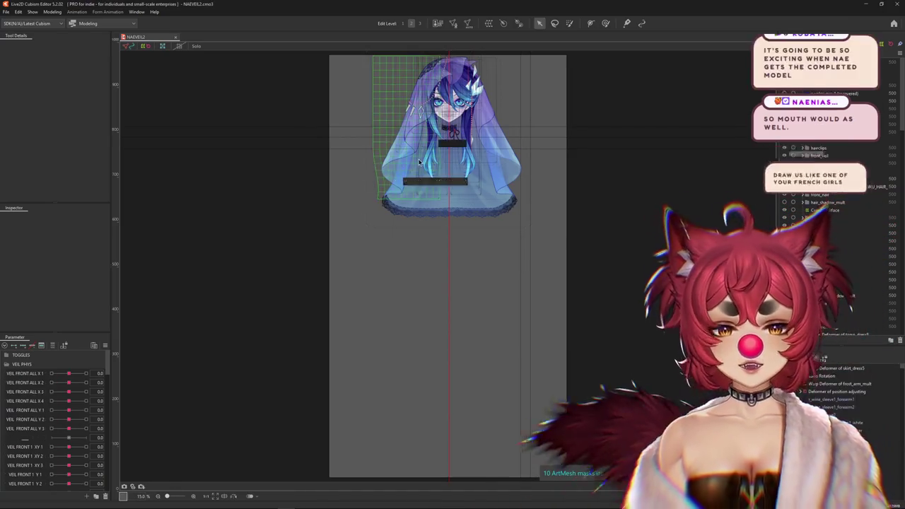
pyautogui.scroll(5, 335, 171)
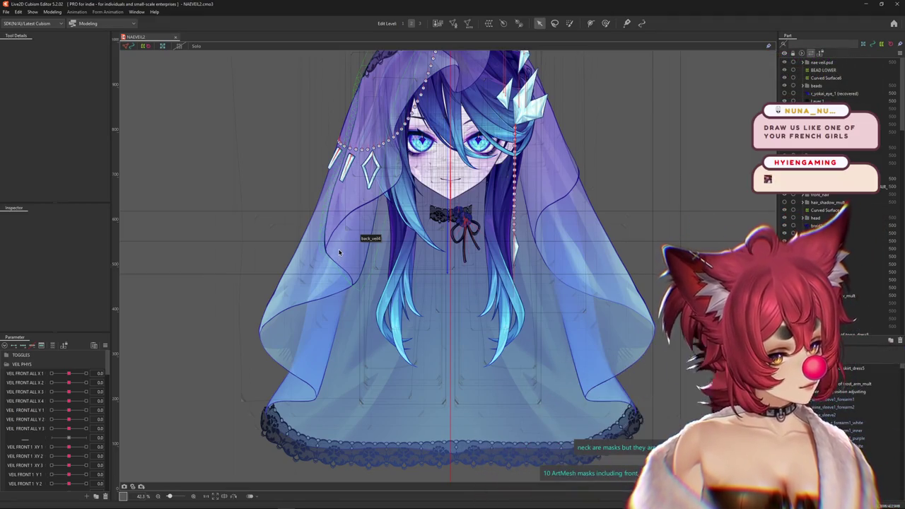
pyautogui.scroll(-3, 340, 258)
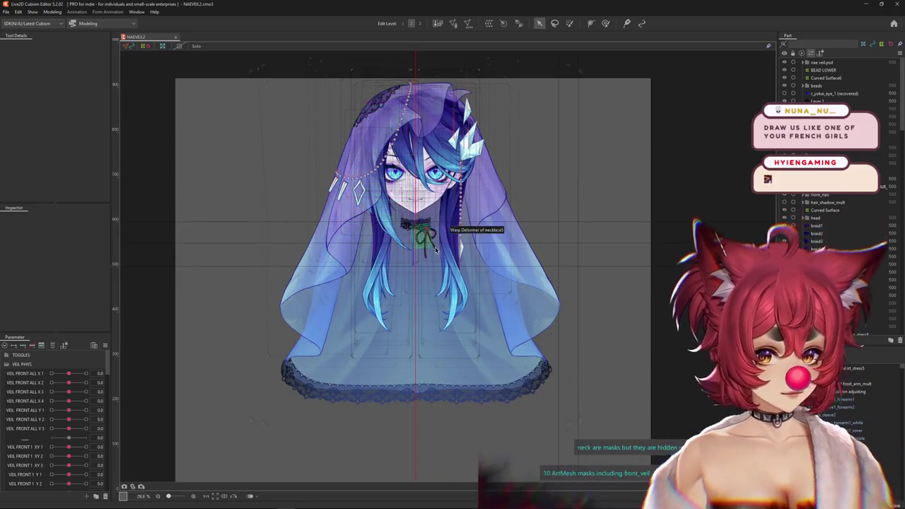
pyautogui.scroll(-2, 434, 251)
pyautogui.scroll(-2, 465, 271)
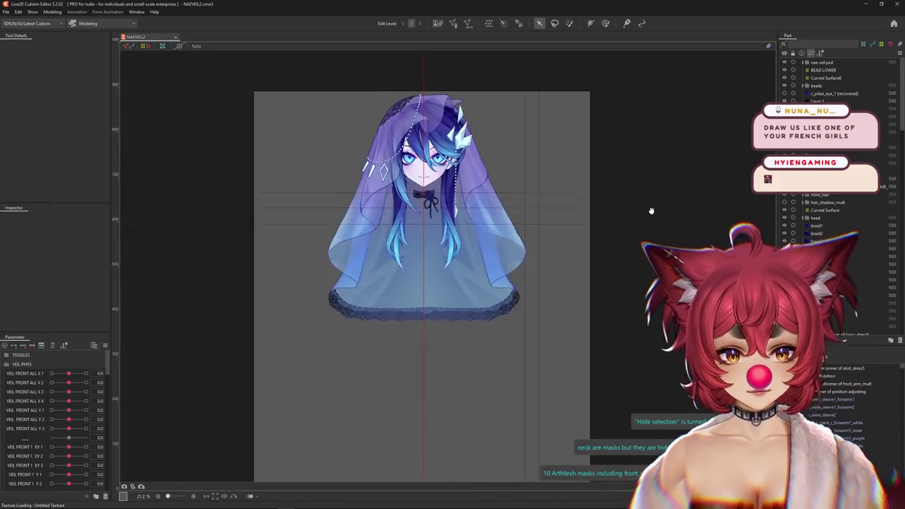
# Hide the head, front_hair, back_veil and front_veil parts, leaving the twin-tail hair visible
pyautogui.click(783, 218)
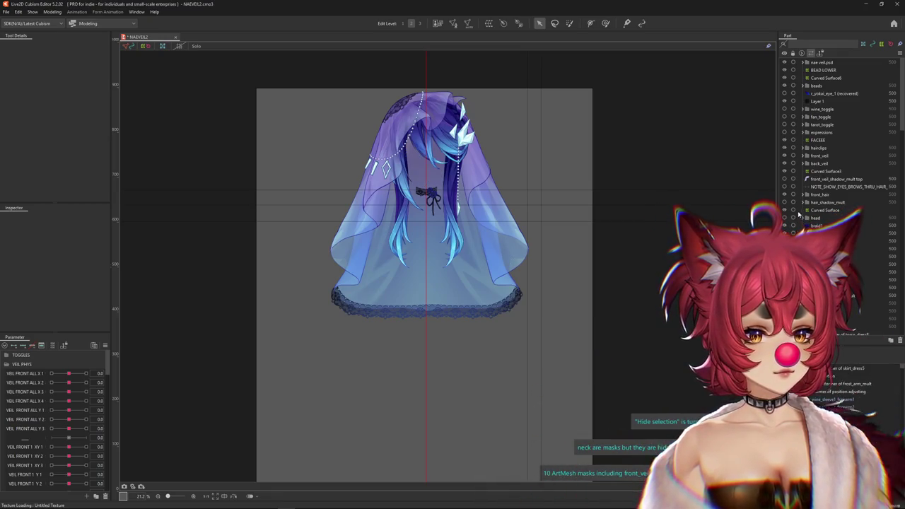
pyautogui.click(784, 195)
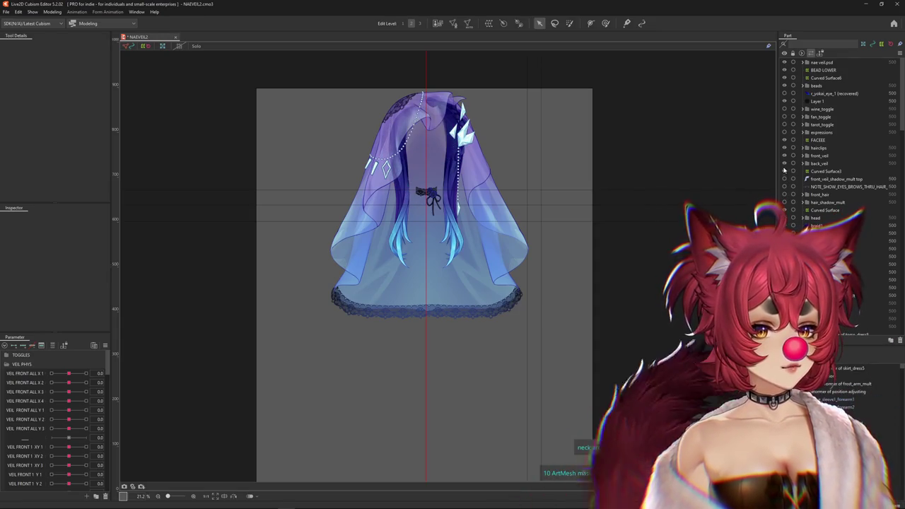
pyautogui.click(784, 171)
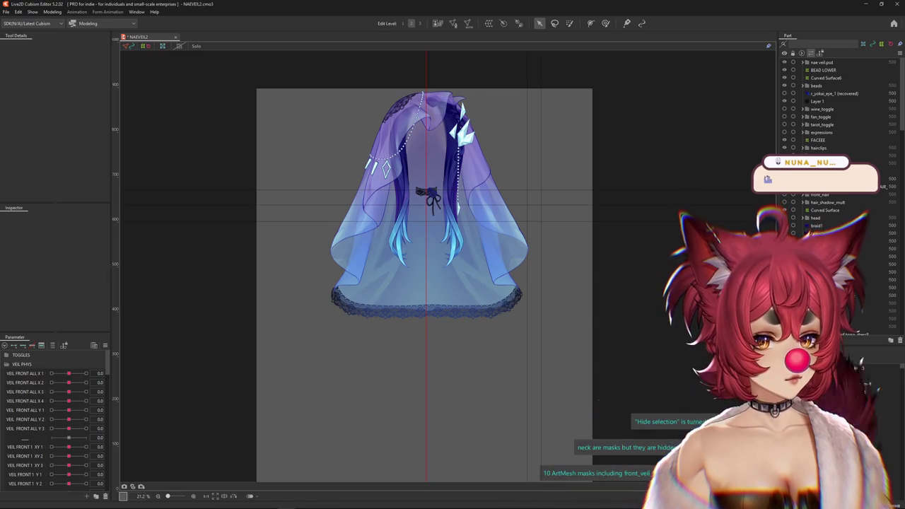
pyautogui.click(783, 179)
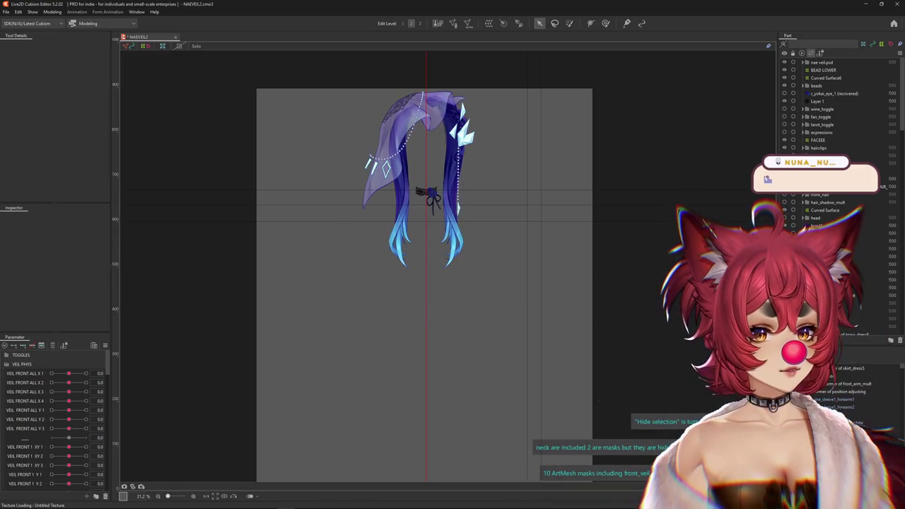
pyautogui.click(784, 142)
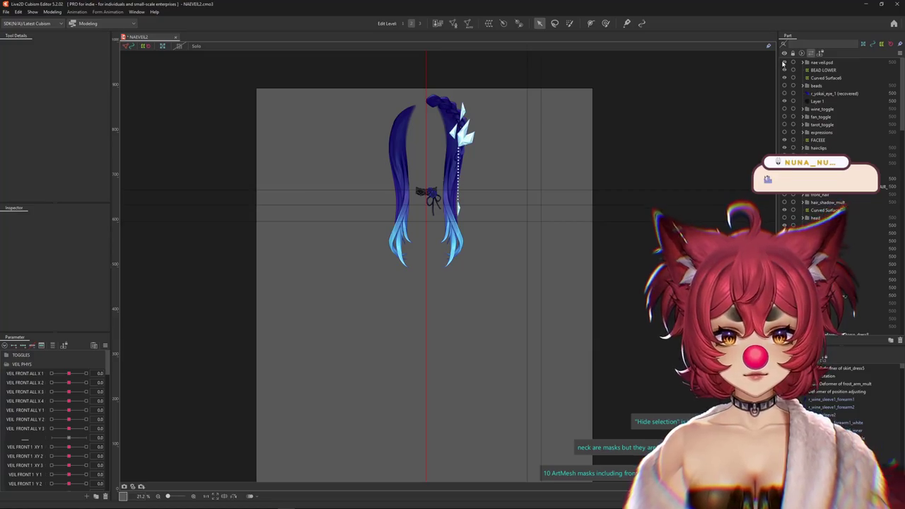
pyautogui.scroll(-5, 812, 106)
pyautogui.scroll(-5, 813, 106)
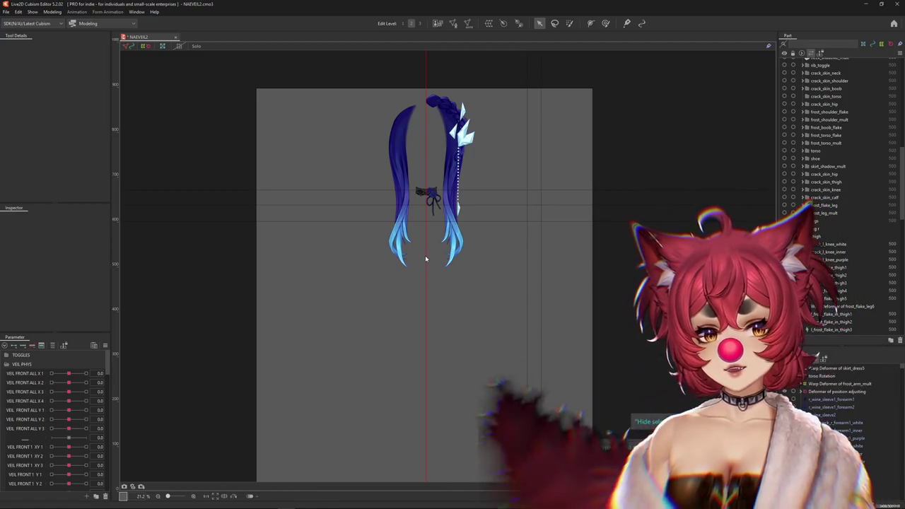
# Reveal the hidden back_skirt from the hidden-objects list
pyautogui.click(451, 335)
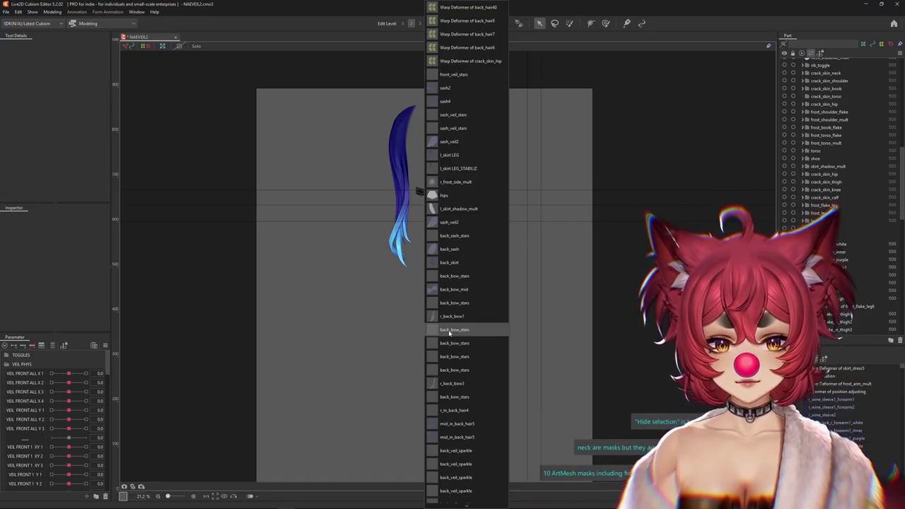
pyautogui.click(449, 262)
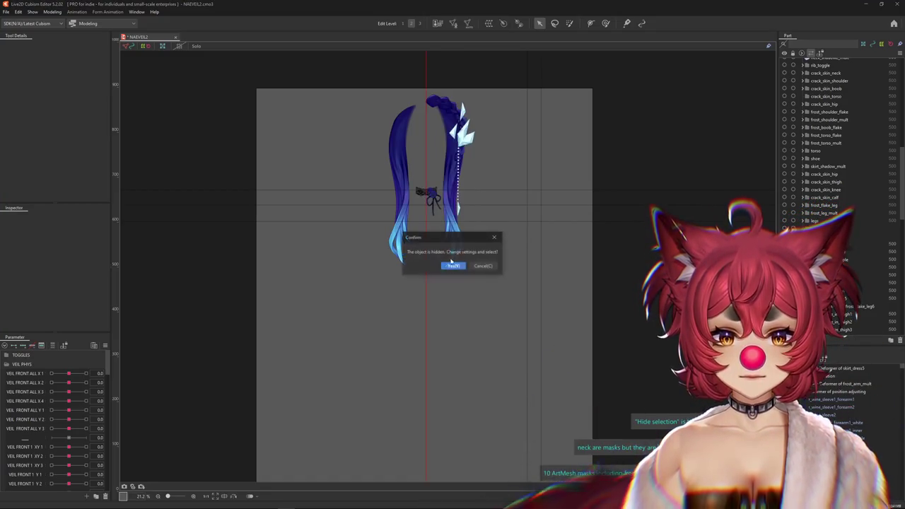
pyautogui.click(481, 267)
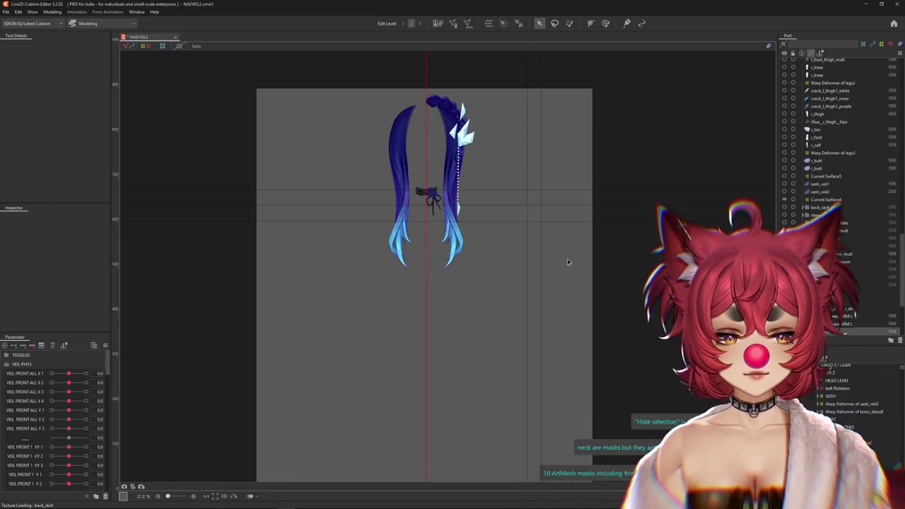
pyautogui.scroll(-3, 497, 324)
pyautogui.scroll(4, 463, 384)
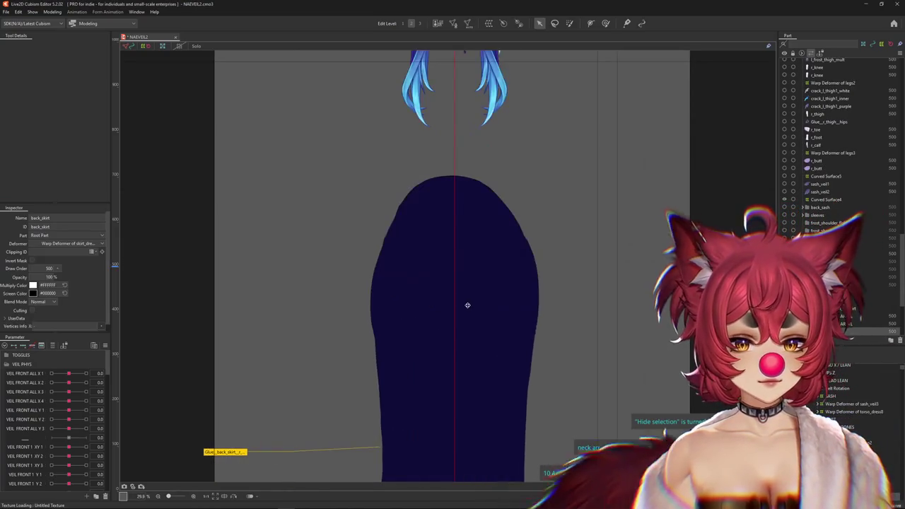
# Reveal the r_thigh mesh and the r_toe part, then centre the full figure
pyautogui.rightClick(475, 313)
pyautogui.click(497, 363)
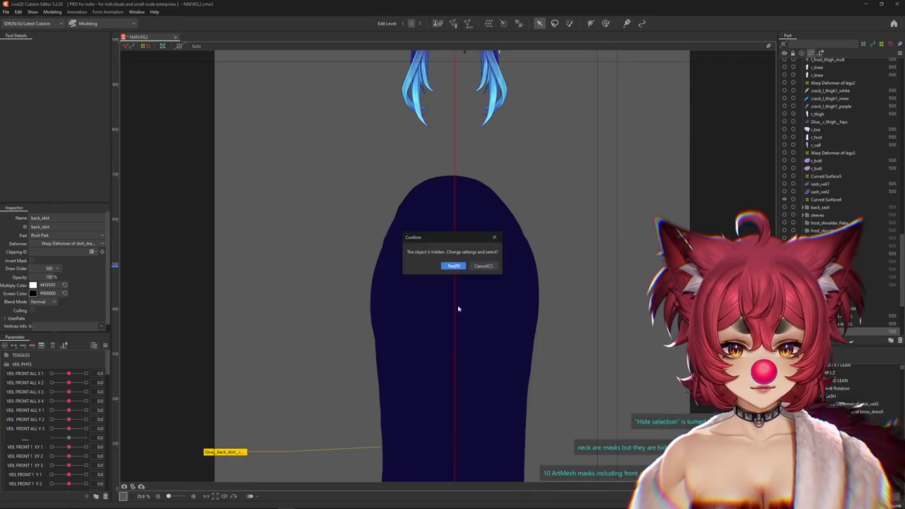
pyautogui.click(456, 263)
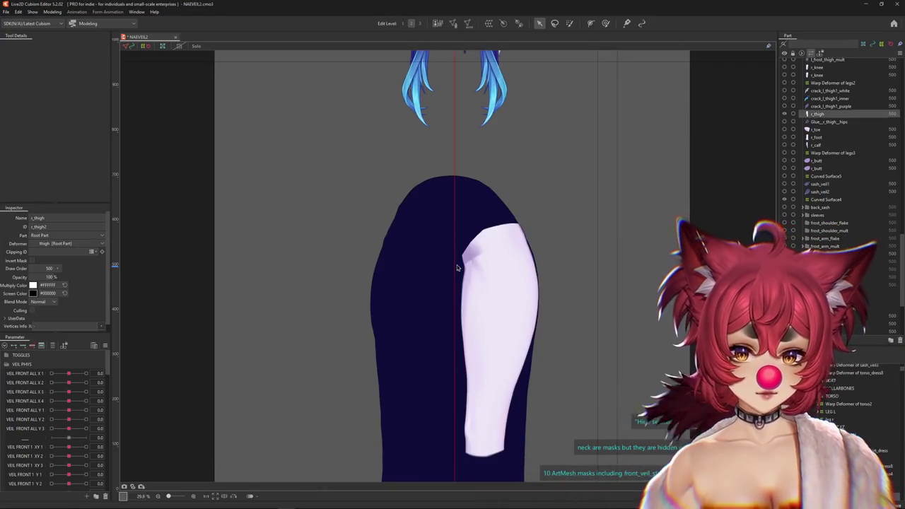
pyautogui.click(783, 129)
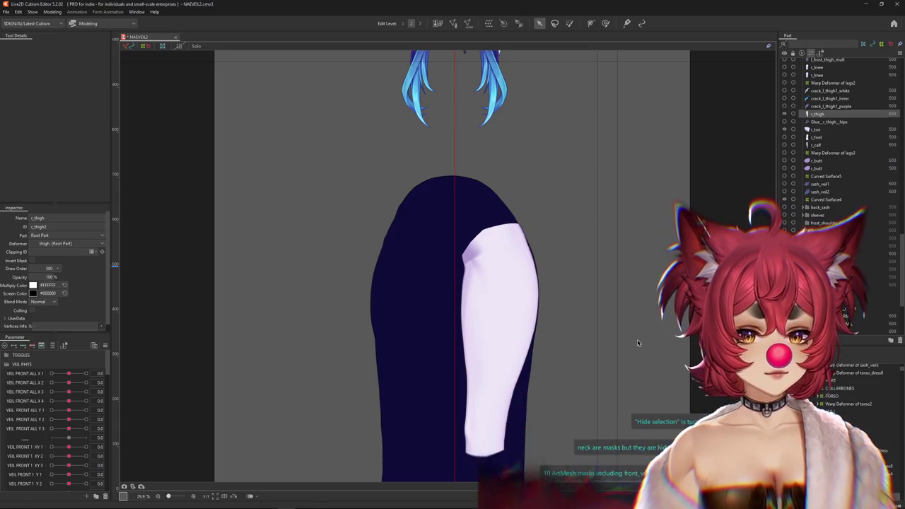
pyautogui.scroll(-3, 640, 342)
pyautogui.moveTo(638, 344); pyautogui.dragTo(532, 308)
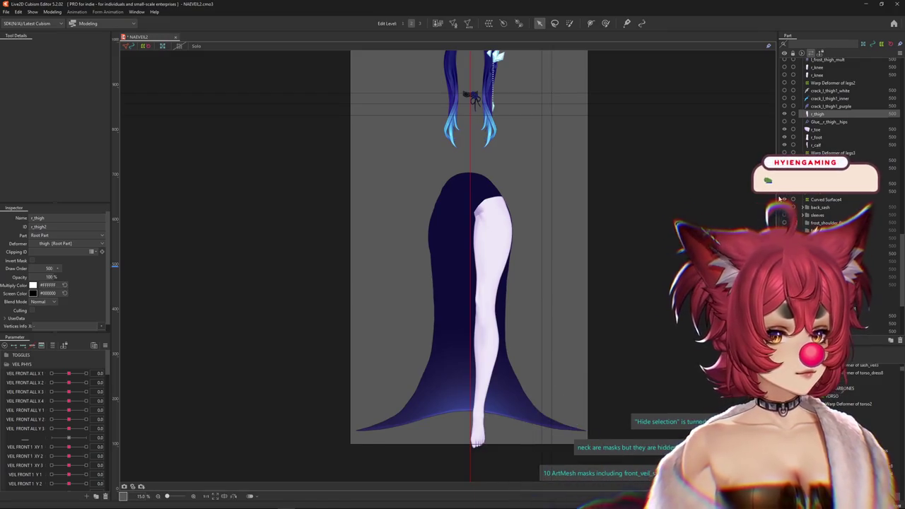
# Show the sheer Curved Surface4 frill over the upper skirt
pyautogui.click(784, 200)
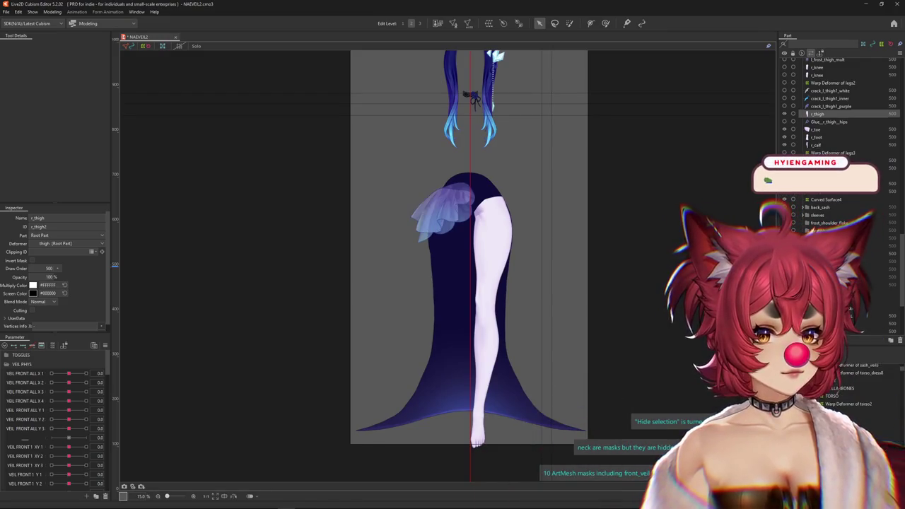
pyautogui.moveTo(592, 212)
pyautogui.mouseDown()
pyautogui.moveTo(550, 207)
pyautogui.moveTo(538, 241)
pyautogui.mouseUp()
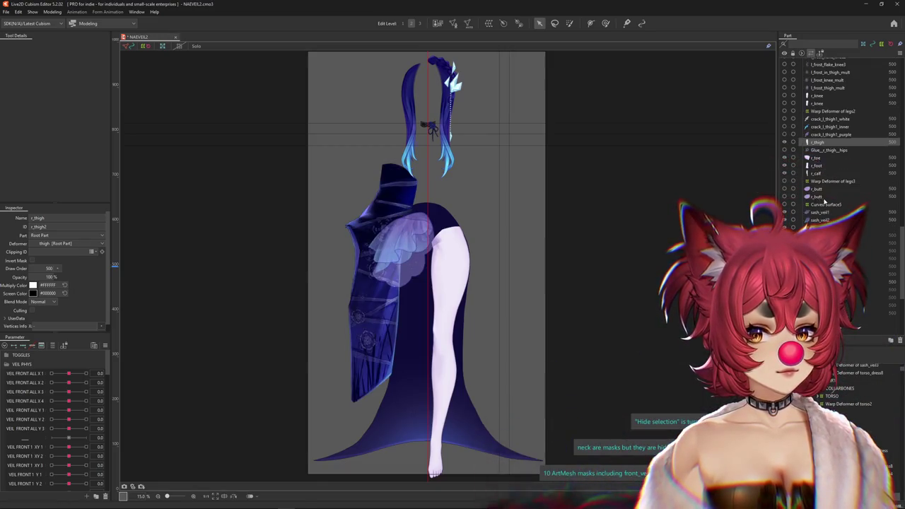
pyautogui.scroll(3, 822, 204)
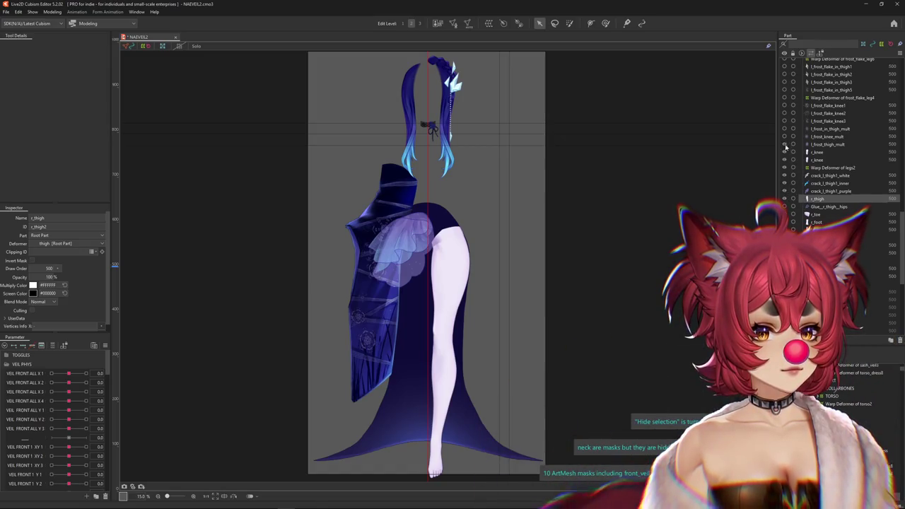
# Turn on the frost_flake knee and thigh layers on the leg
pyautogui.moveTo(785, 146); pyautogui.dragTo(785, 106)
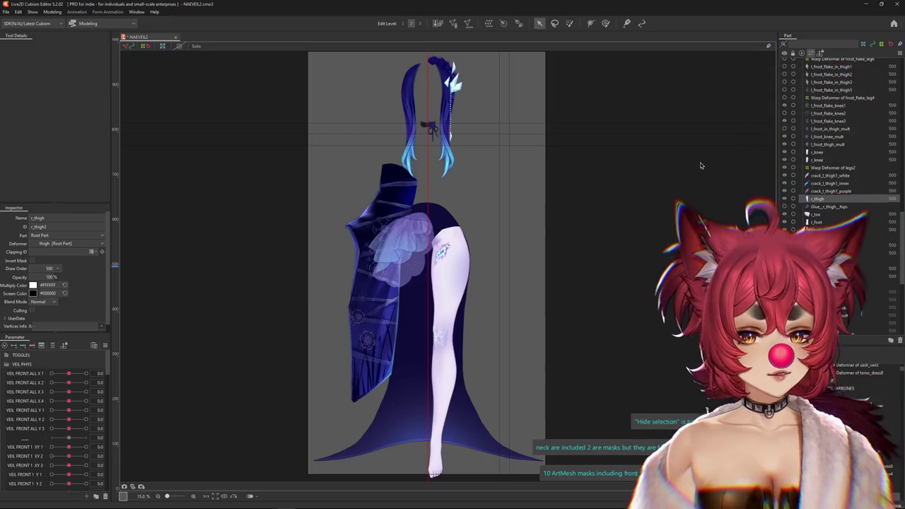
pyautogui.scroll(-2, 533, 202)
pyautogui.scroll(2, 481, 220)
pyautogui.moveTo(552, 203)
pyautogui.mouseDown()
pyautogui.moveTo(525, 214)
pyautogui.moveTo(533, 208)
pyautogui.mouseUp()
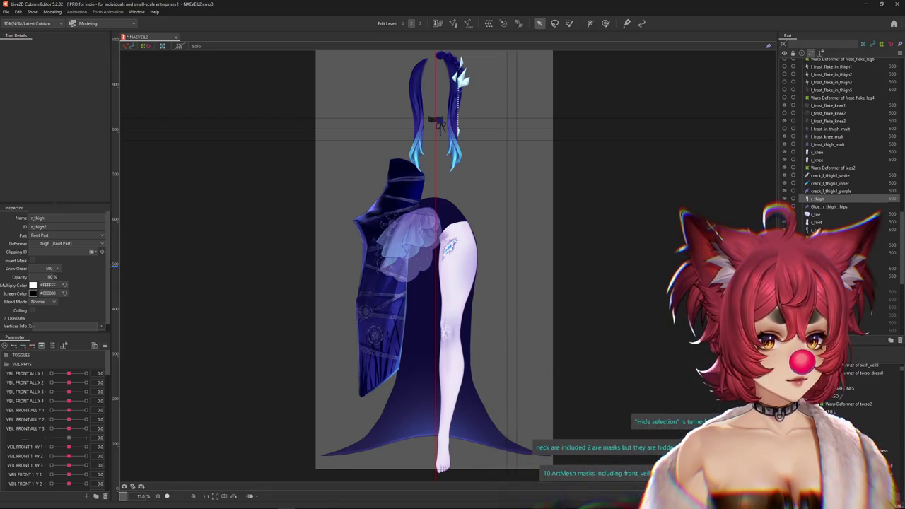
pyautogui.scroll(5, 783, 221)
pyautogui.scroll(5, 783, 225)
pyautogui.scroll(3, 783, 227)
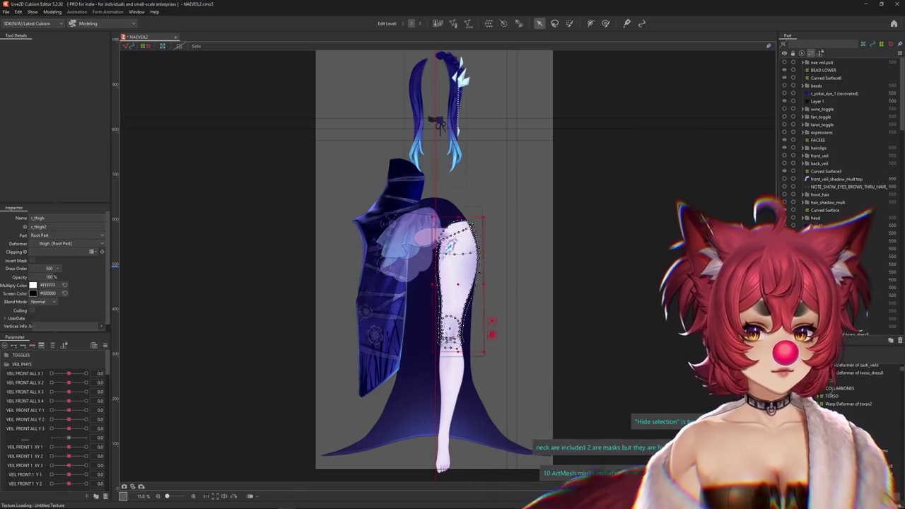
pyautogui.scroll(5, 452, 269)
pyautogui.scroll(-4, 495, 265)
pyautogui.scroll(1, 563, 263)
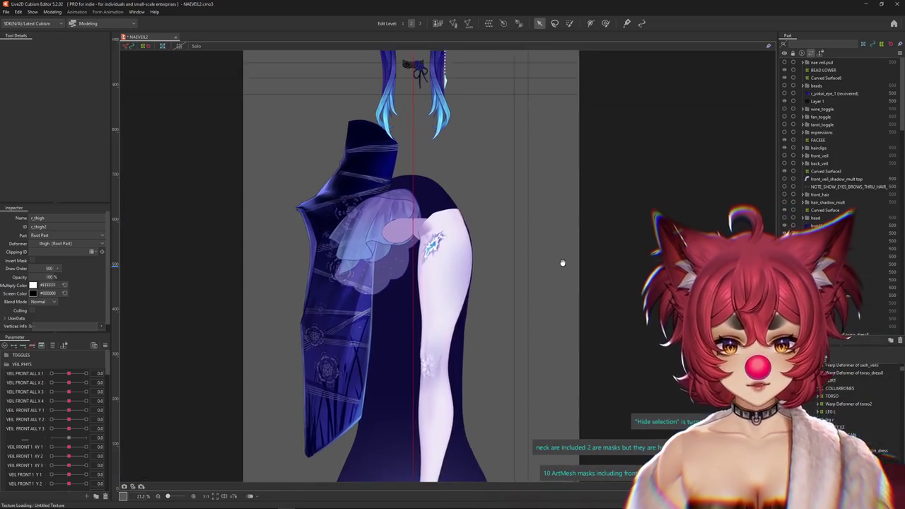
pyautogui.scroll(-1, 563, 263)
pyautogui.scroll(-3, 565, 253)
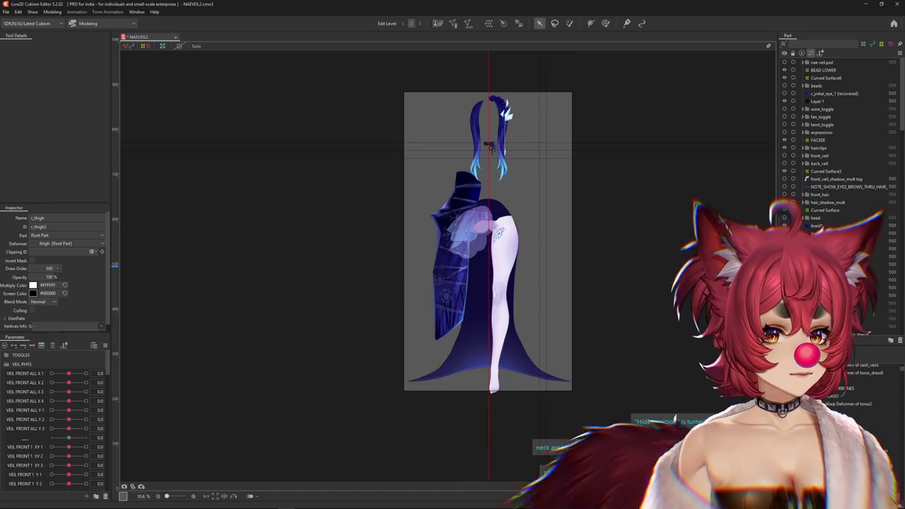
# Turn on Hide selection with Ctrl+H and reopen Physics Settings from the Modeling menu
pyautogui.scroll(-2, 820, 223)
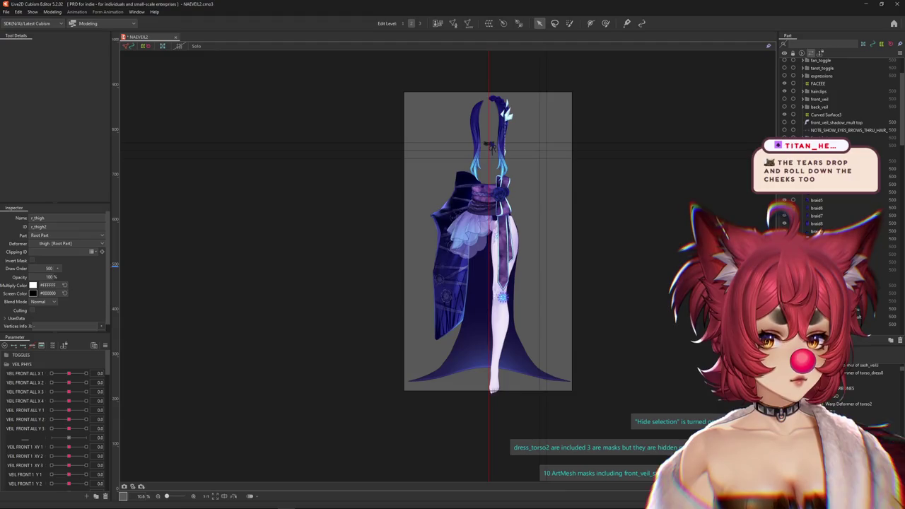
pyautogui.hotkey('ctrl', 'h')
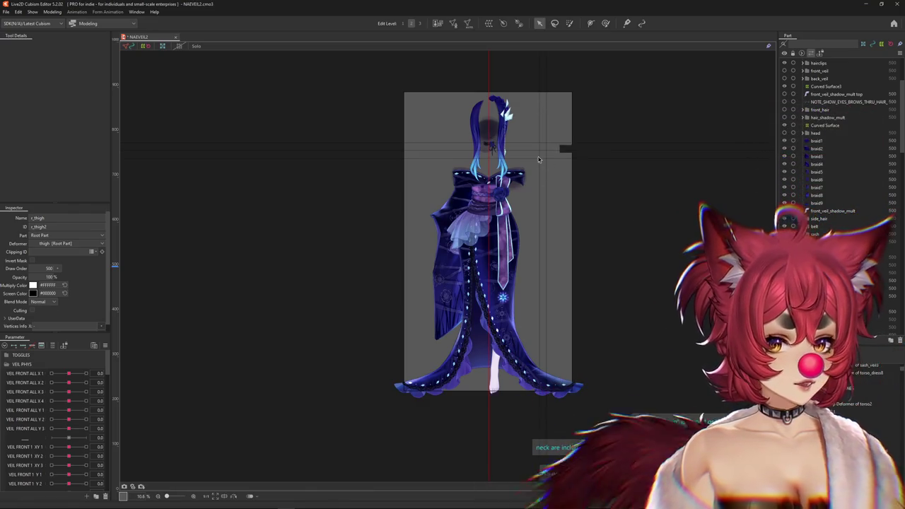
pyautogui.scroll(3, 490, 146)
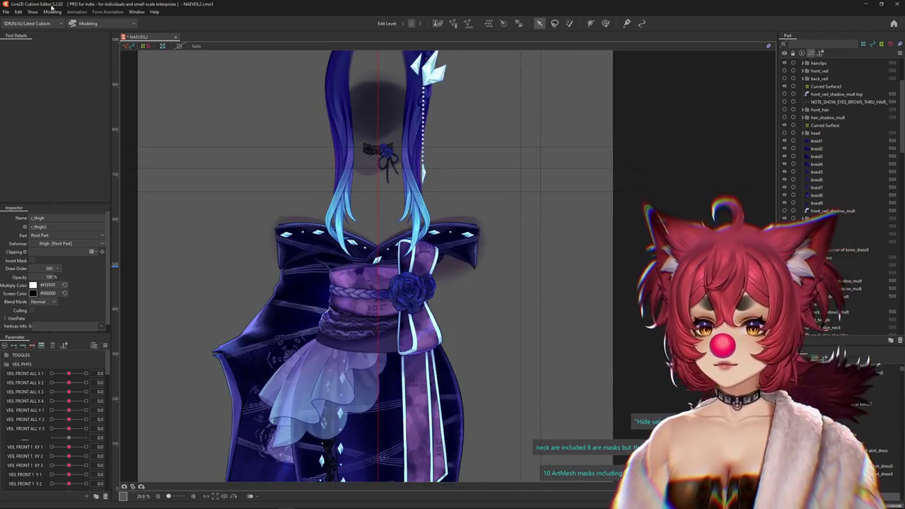
pyautogui.click(52, 12)
pyautogui.click(71, 169)
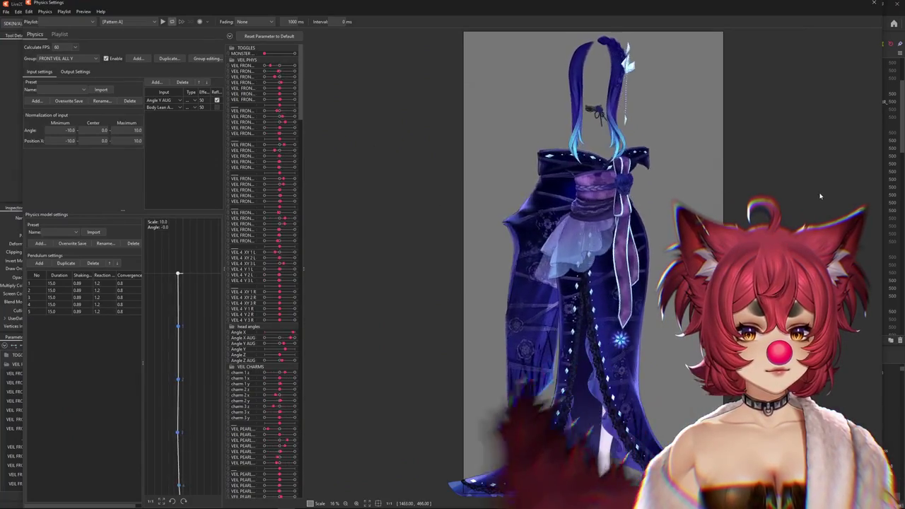
pyautogui.moveTo(484, 167); pyautogui.dragTo(816, 162)
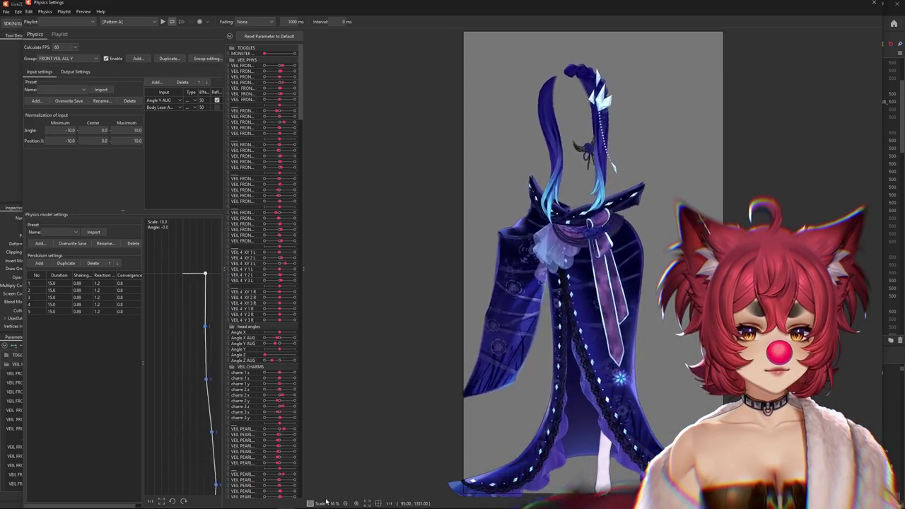
pyautogui.moveTo(746, 339); pyautogui.dragTo(825, 163)
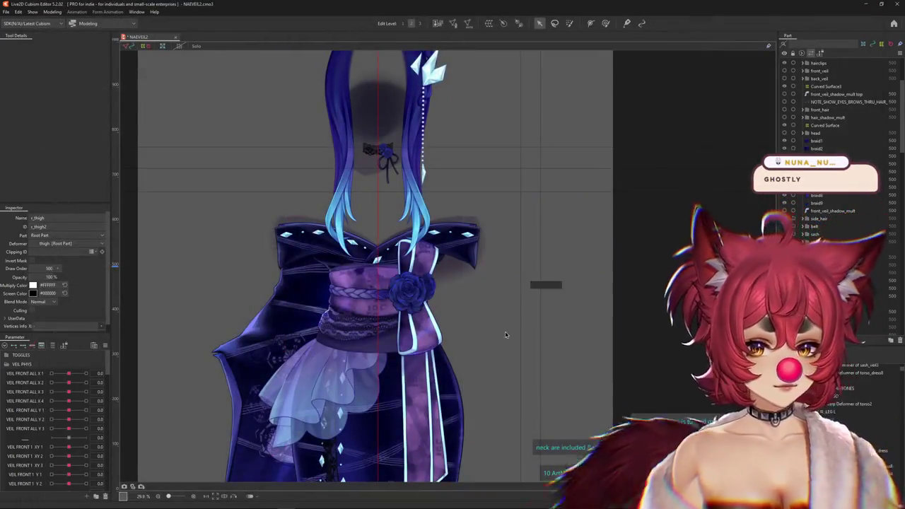
pyautogui.scroll(-3, 505, 334)
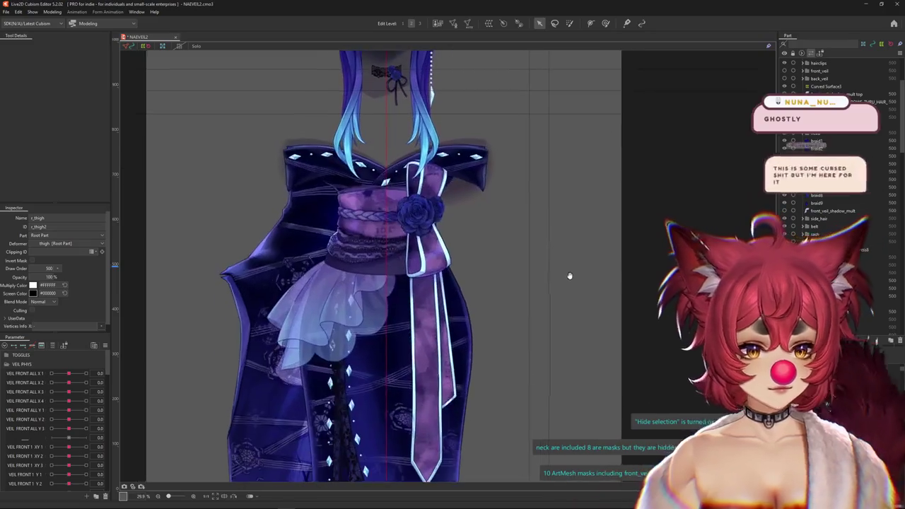
# Scroll the Parts panel down to the neck, shoulder and torso skin parts
pyautogui.scroll(-2, 666, 300)
pyautogui.scroll(-2, 666, 301)
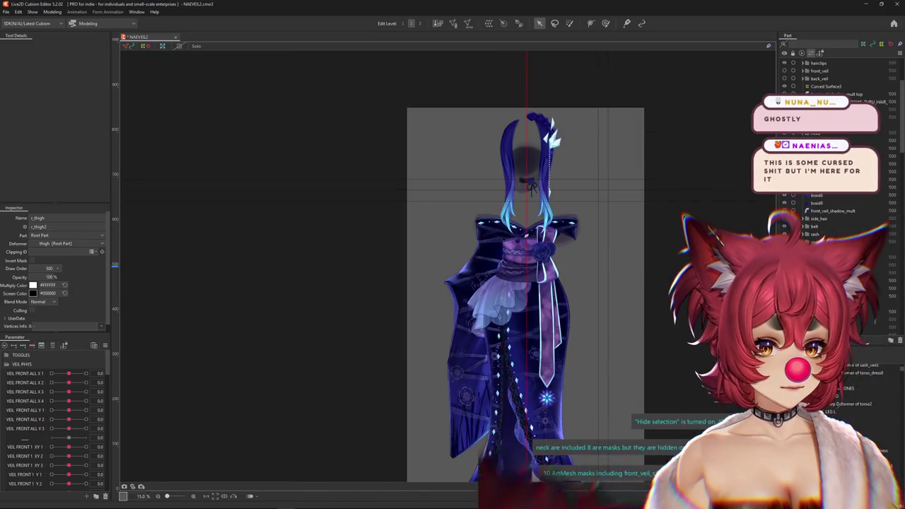
pyautogui.scroll(-2, 834, 141)
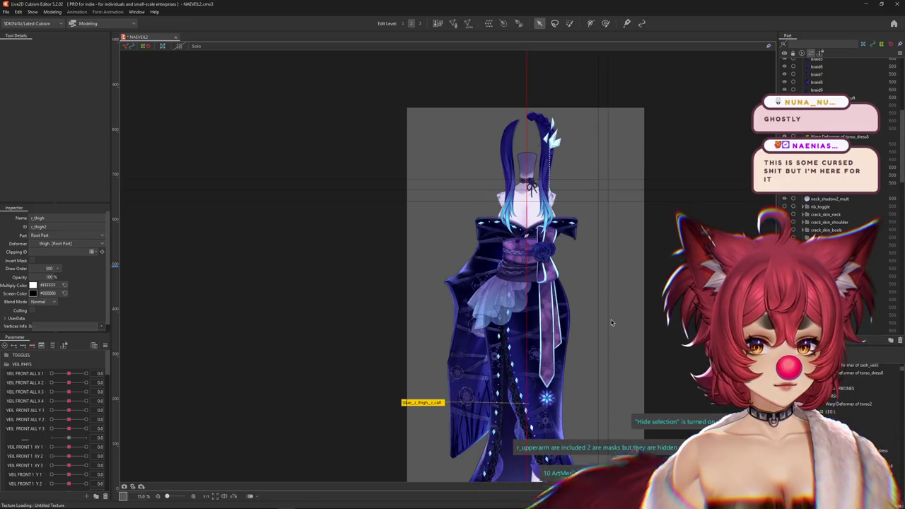
pyautogui.click(51, 12)
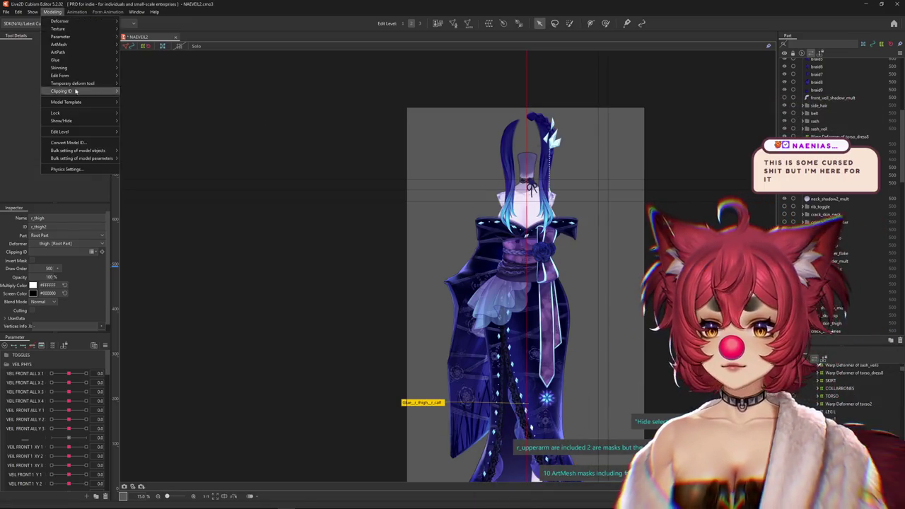
pyautogui.click(67, 167)
pyautogui.scroll(3, 644, 56)
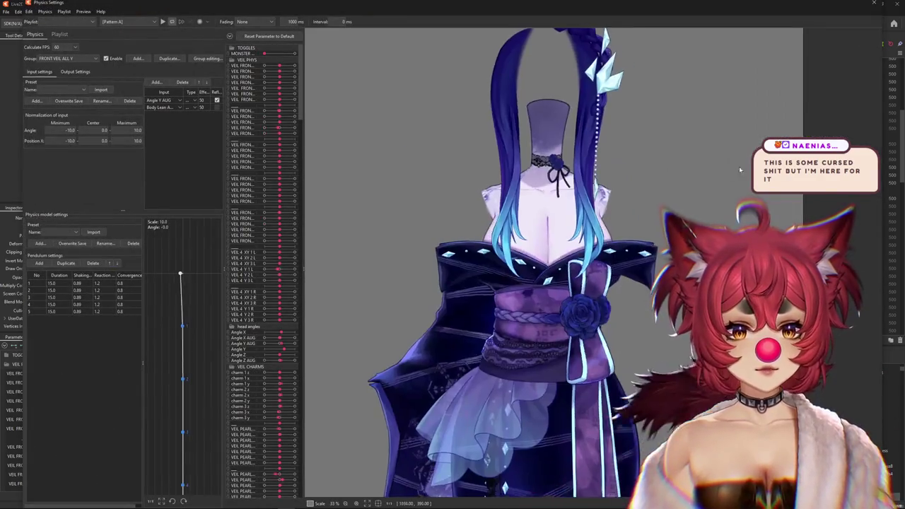
pyautogui.moveTo(420, 196); pyautogui.dragTo(577, 363)
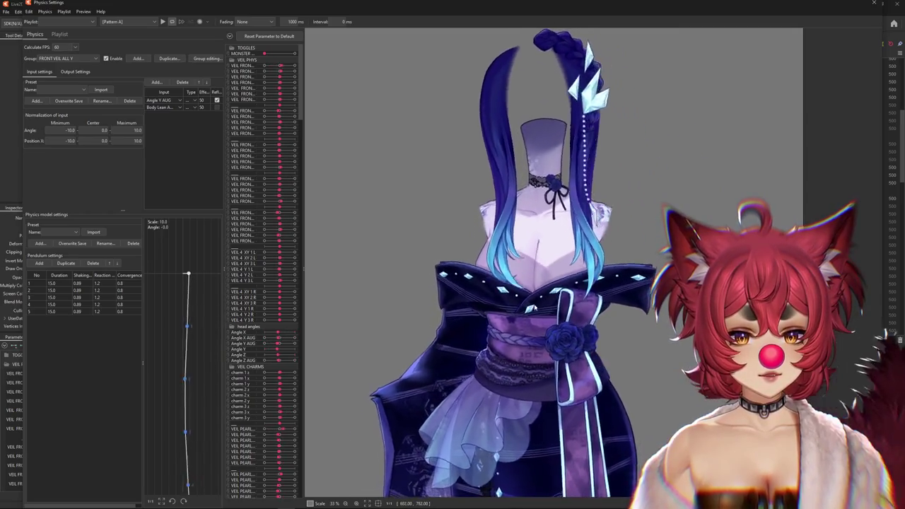
pyautogui.moveTo(577, 363)
pyautogui.mouseDown()
pyautogui.moveTo(640, 257)
pyautogui.moveTo(592, 312)
pyautogui.mouseUp()
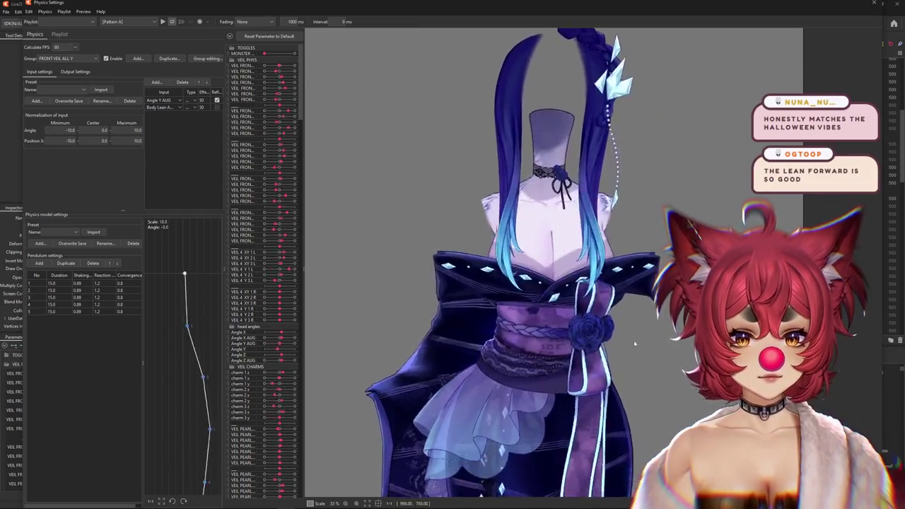
pyautogui.moveTo(592, 312); pyautogui.dragTo(704, 362)
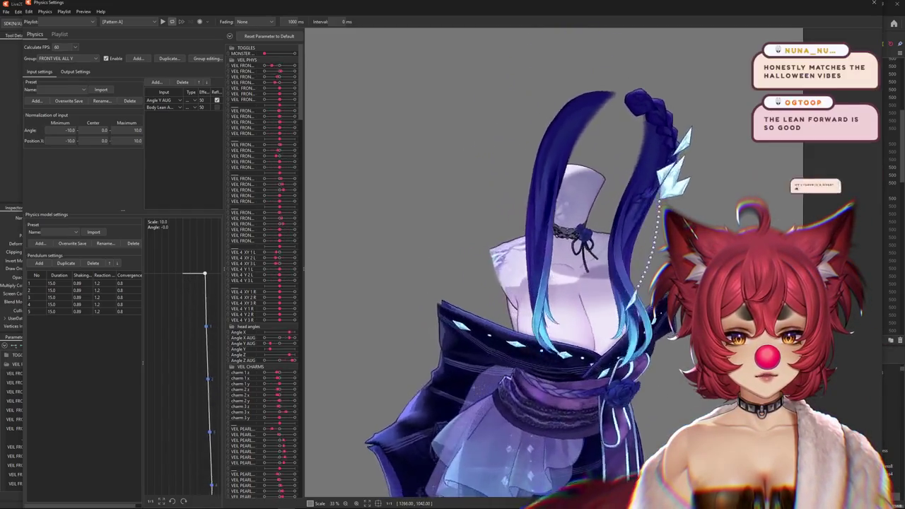
pyautogui.scroll(-3, 605, 294)
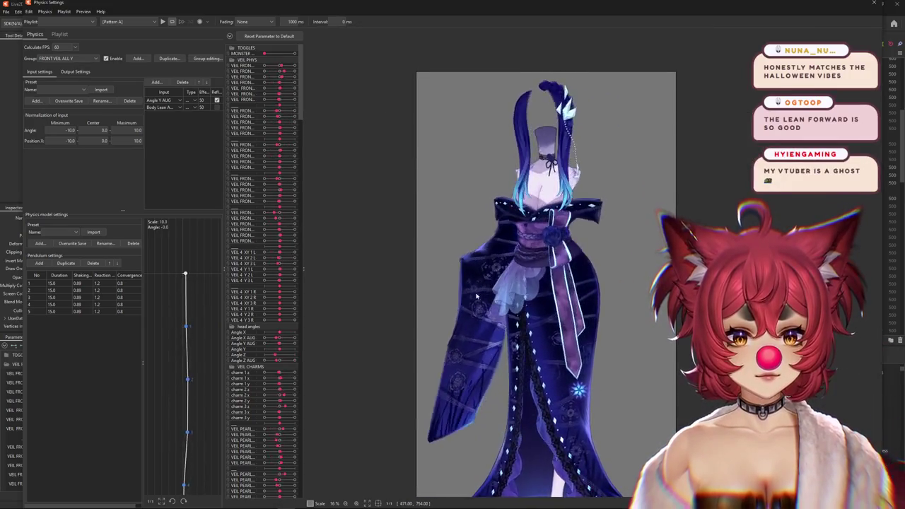
pyautogui.press('Escape')
pyautogui.scroll(3, 576, 231)
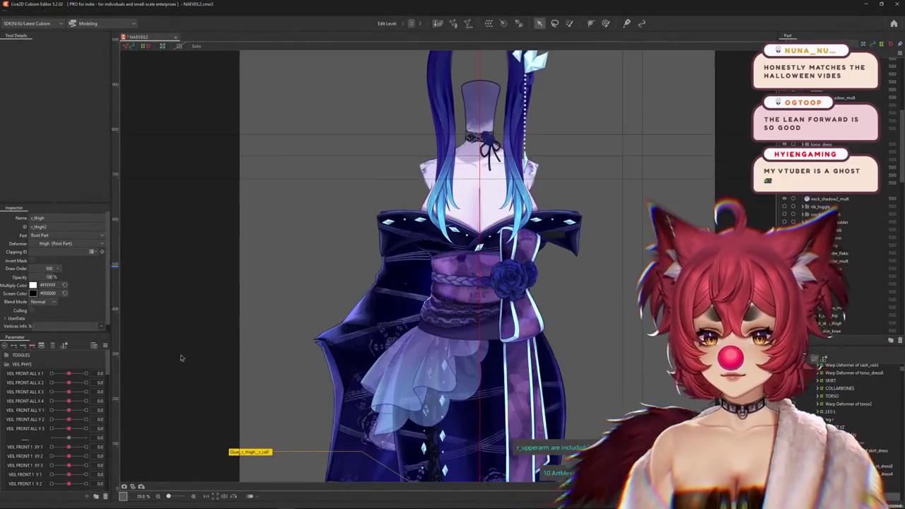
# Expand the angle parameters and drag Body Lean so the model leans forward
pyautogui.click(19, 428)
pyautogui.scroll(-1, 16, 452)
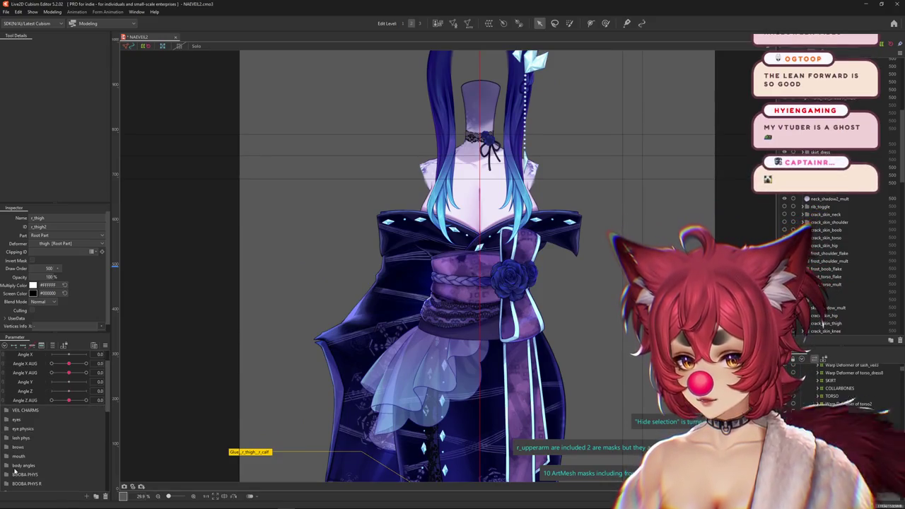
pyautogui.scroll(-2, 11, 467)
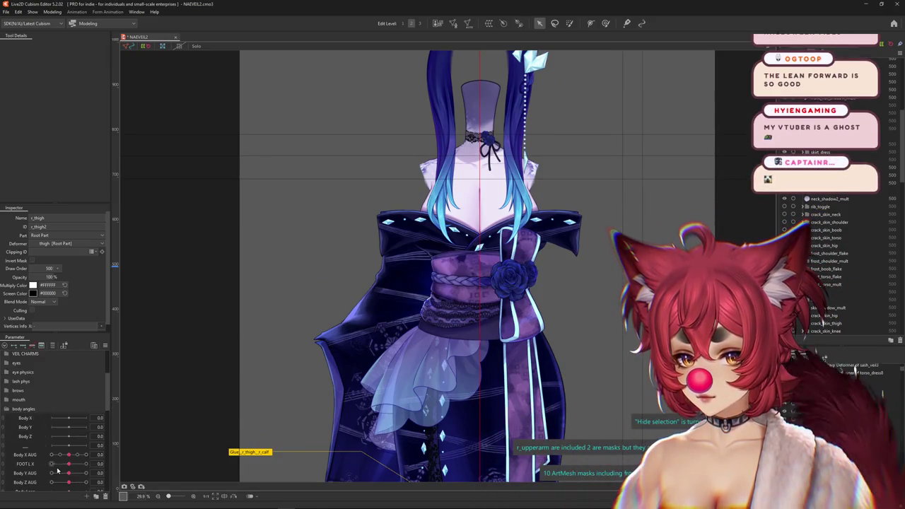
pyautogui.scroll(-1, 68, 479)
pyautogui.moveTo(69, 473); pyautogui.dragTo(86, 472)
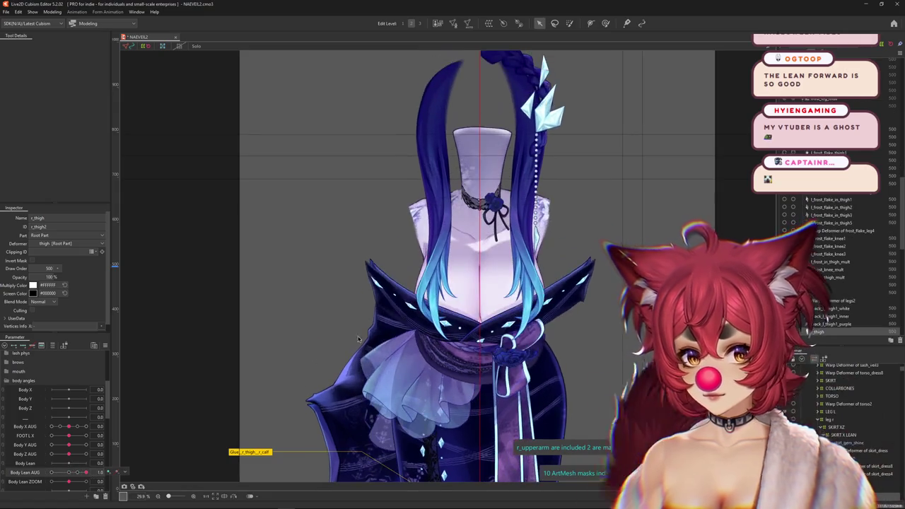
pyautogui.scroll(2, 477, 258)
pyautogui.scroll(2, 477, 258)
# Select r_dress_torso_shadow_mult and l_dress_torso_shadow_mult together and delete both
pyautogui.rightClick(479, 272)
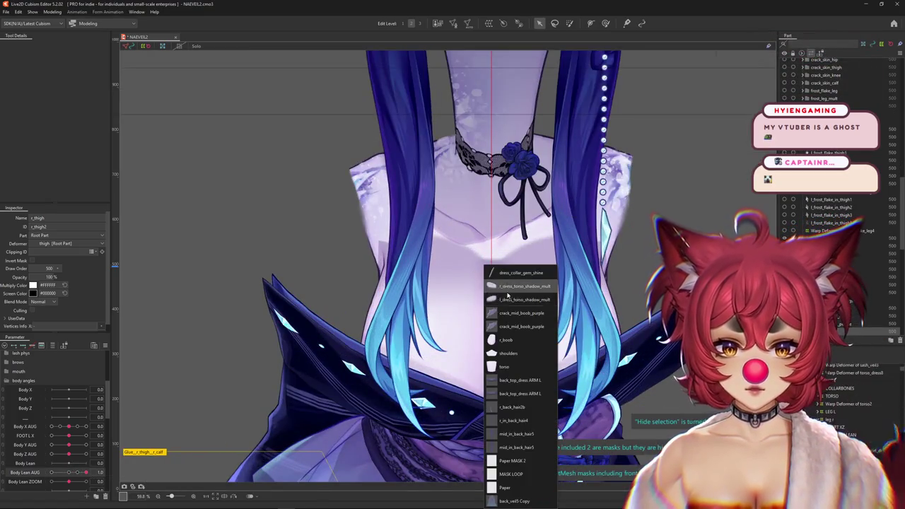
pyautogui.click(507, 291)
pyautogui.click(488, 283)
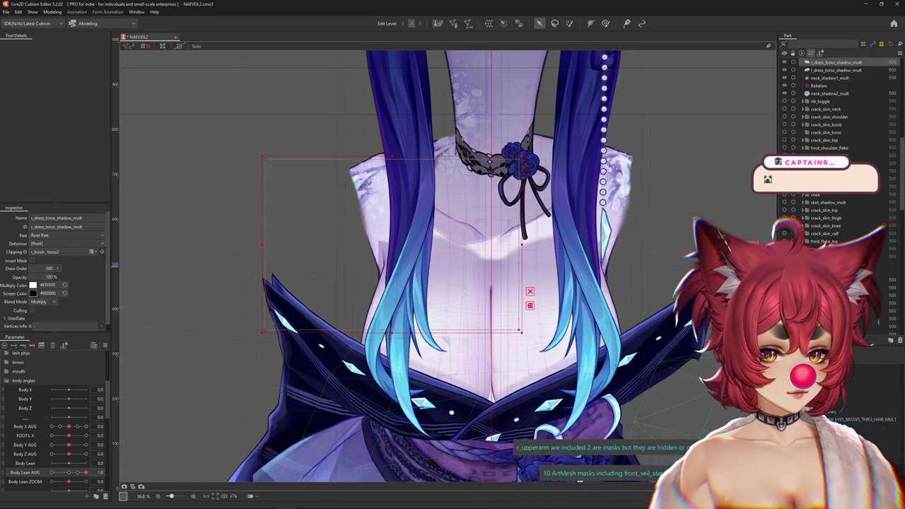
pyautogui.scroll(2, 824, 104)
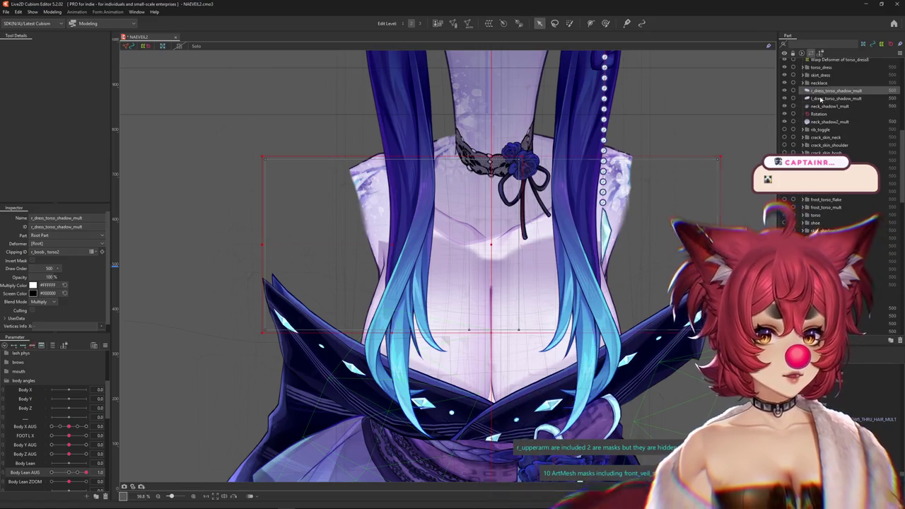
pyautogui.keyDown('ctrl'); pyautogui.click(820, 99); pyautogui.keyUp('ctrl')
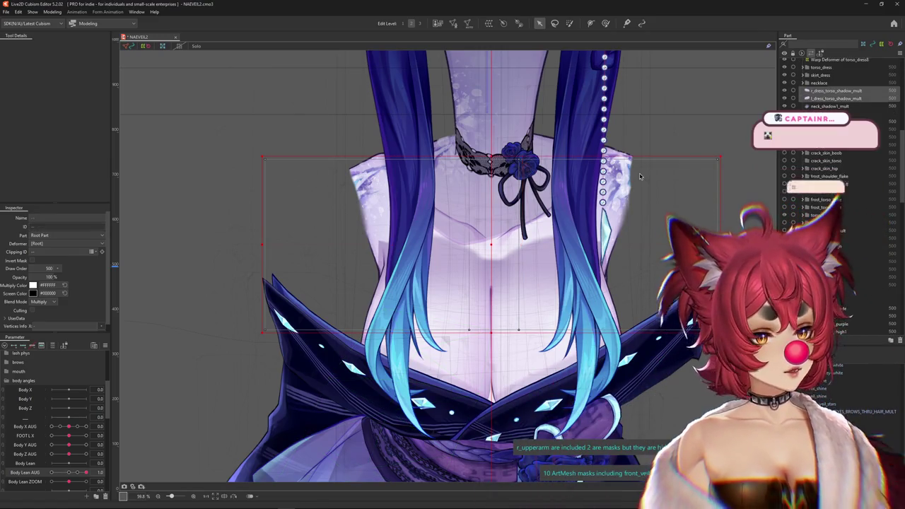
pyautogui.press('Delete')
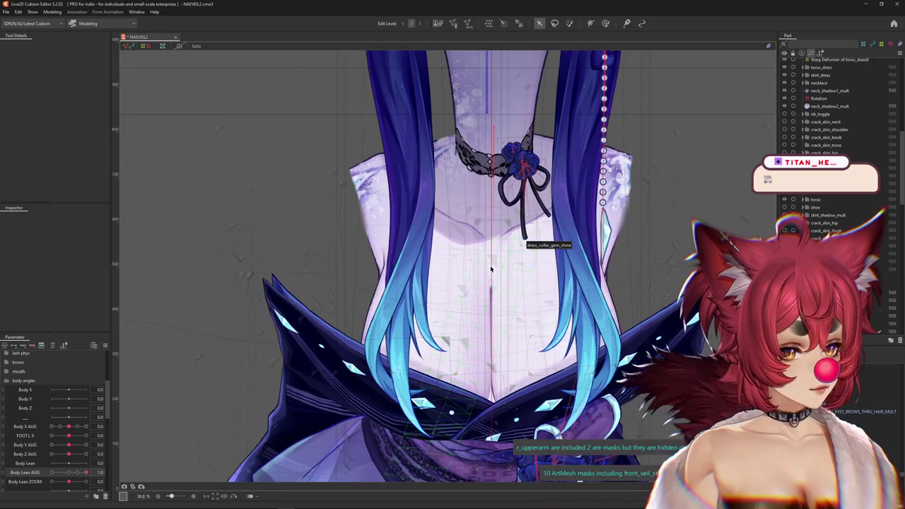
pyautogui.scroll(-3, 491, 268)
pyautogui.scroll(-2, 249, 342)
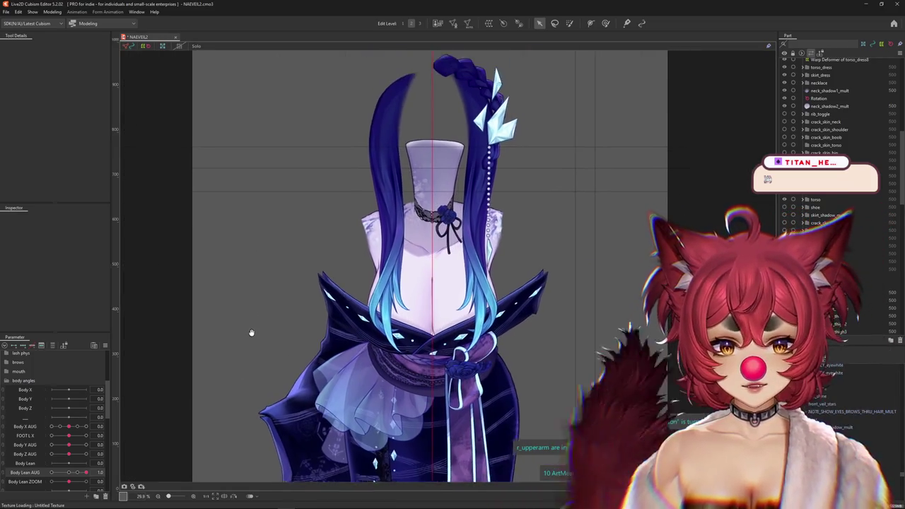
# Return Body Lean to its neutral pose
pyautogui.moveTo(71, 479); pyautogui.dragTo(85, 436)
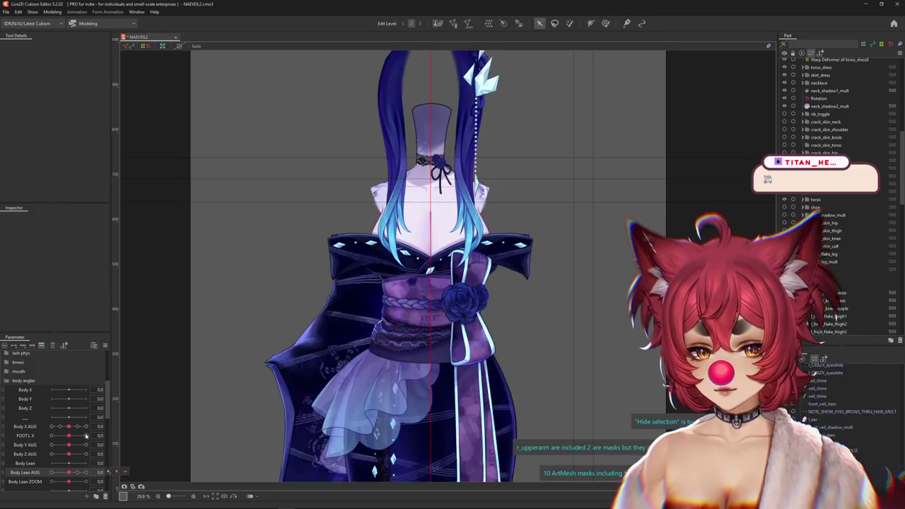
pyautogui.click(103, 345)
pyautogui.click(324, 306)
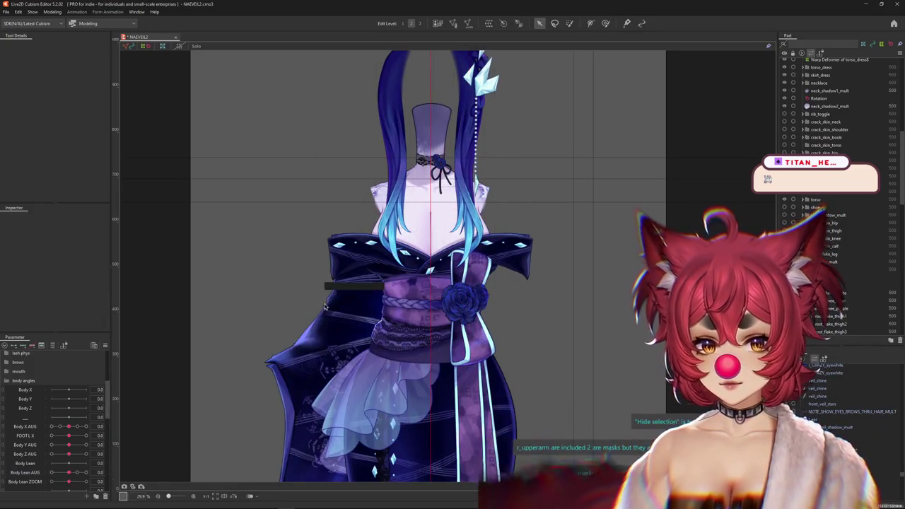
pyautogui.scroll(-3, 481, 268)
pyautogui.scroll(-2, 636, 252)
pyautogui.scroll(-2, 624, 238)
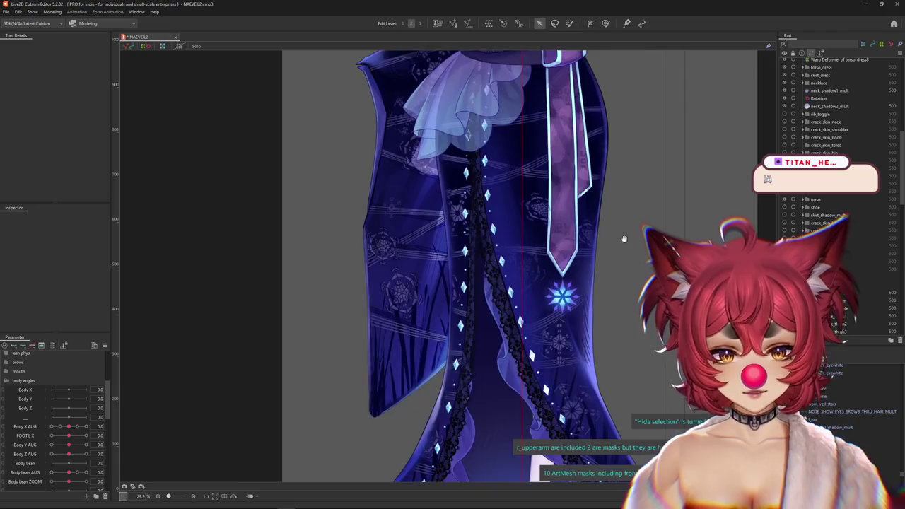
pyautogui.scroll(-2, 609, 212)
pyautogui.scroll(5, 580, 368)
pyautogui.scroll(-3, 495, 283)
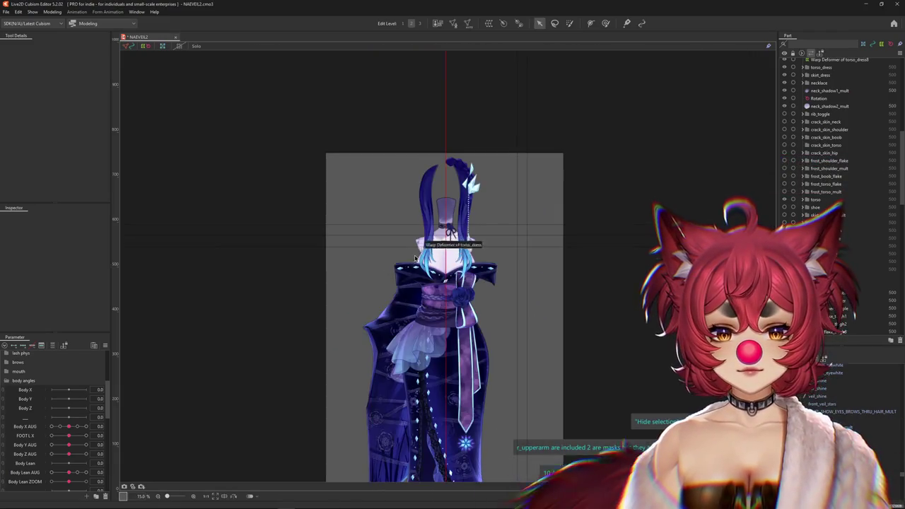
pyautogui.scroll(4, 422, 241)
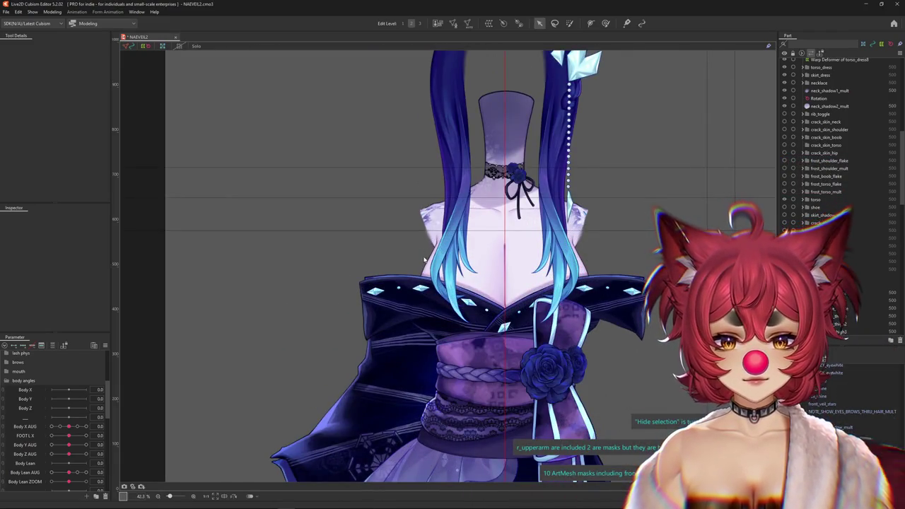
# Unhide and select the hidden r_upperarm mesh from the upper body's overlap list
pyautogui.rightClick(422, 251)
pyautogui.click(453, 323)
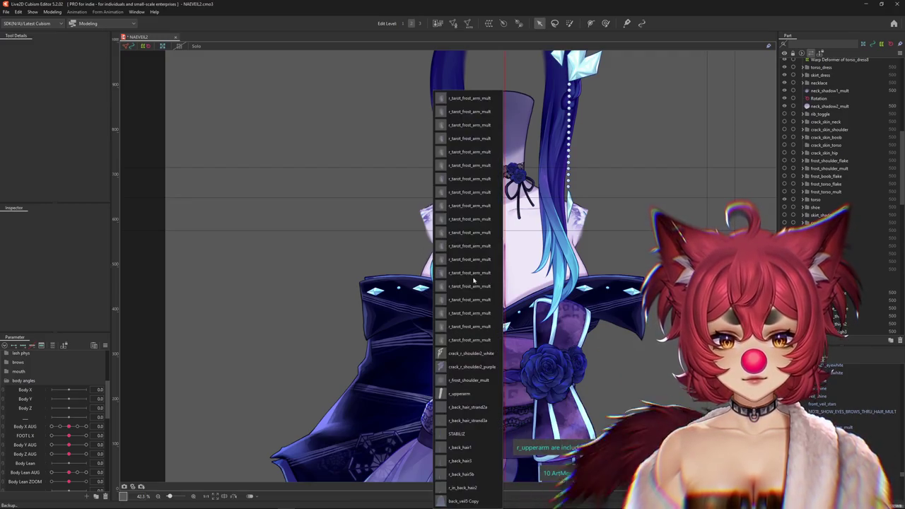
pyautogui.click(461, 395)
pyautogui.click(453, 266)
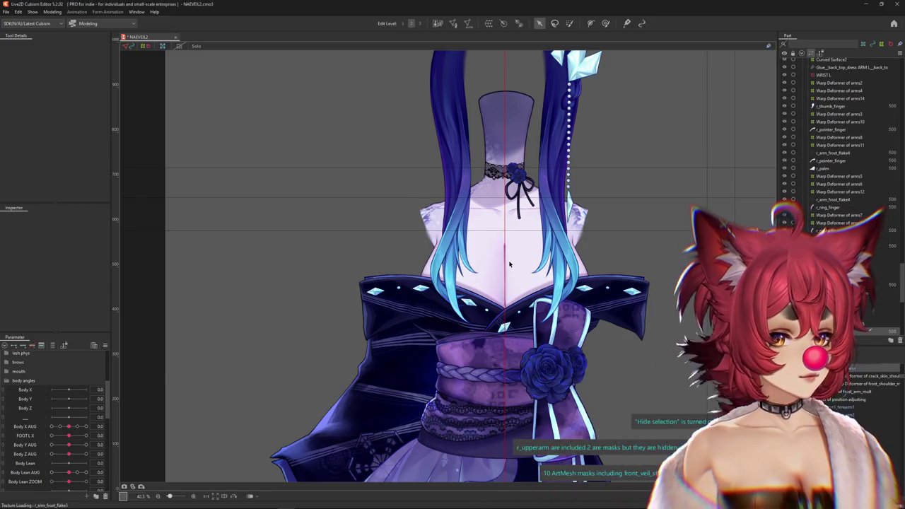
pyautogui.scroll(-1, 516, 280)
pyautogui.scroll(-1, 534, 318)
pyautogui.moveTo(538, 328); pyautogui.dragTo(498, 256)
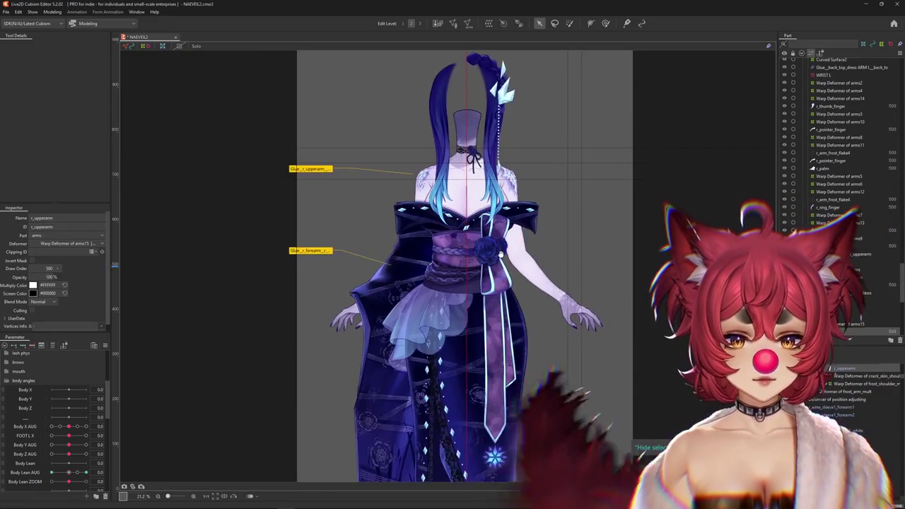
# Unhide the hidden r_sleeve1_forearm2 sleeve mesh under the right forearm
pyautogui.rightClick(541, 287)
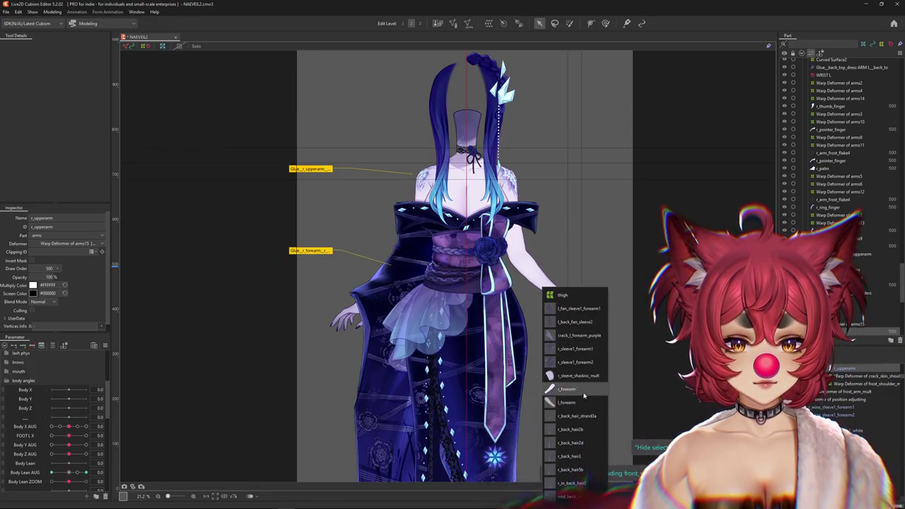
pyautogui.click(573, 376)
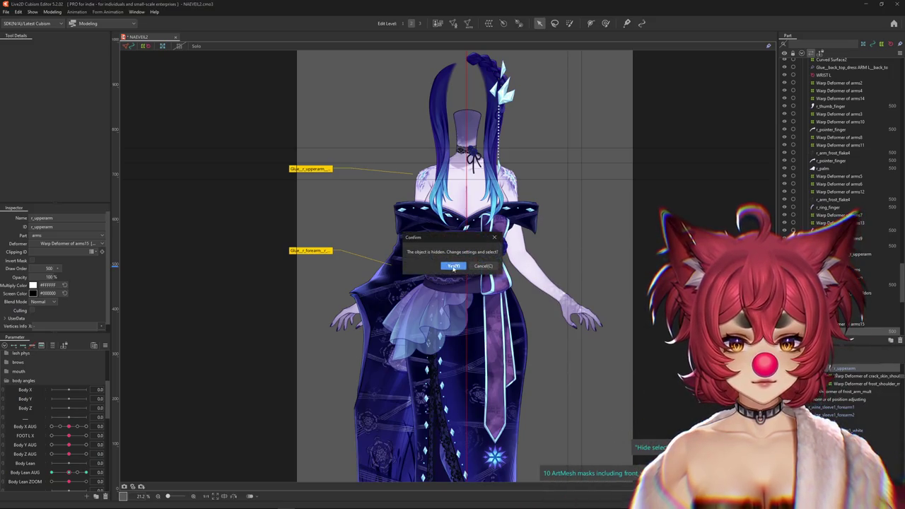
pyautogui.click(564, 359)
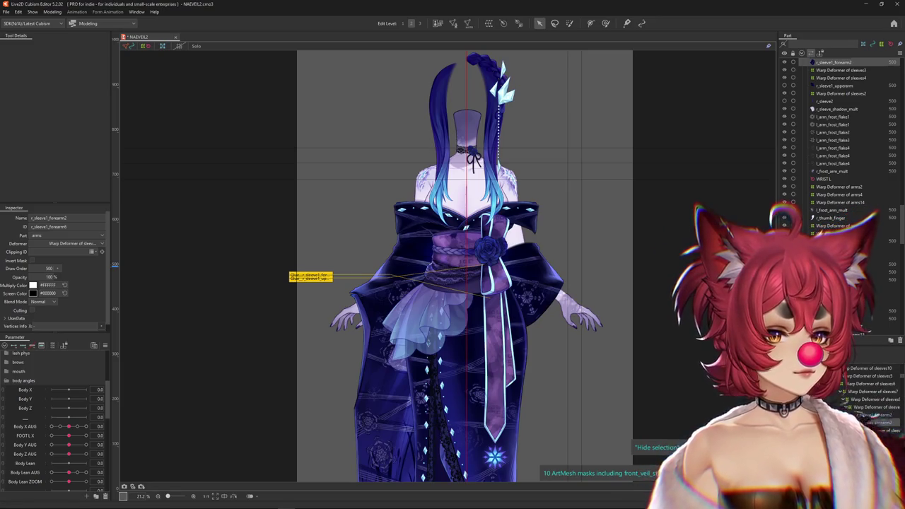
pyautogui.click(558, 424)
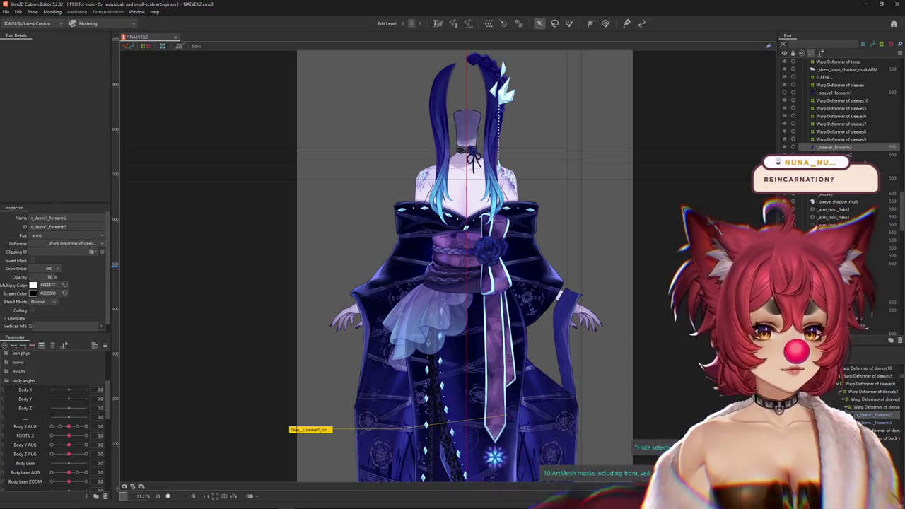
# Unhide the hidden r_back_sleeve2 back sleeve mesh from the overlap list
pyautogui.scroll(-1, 841, 106)
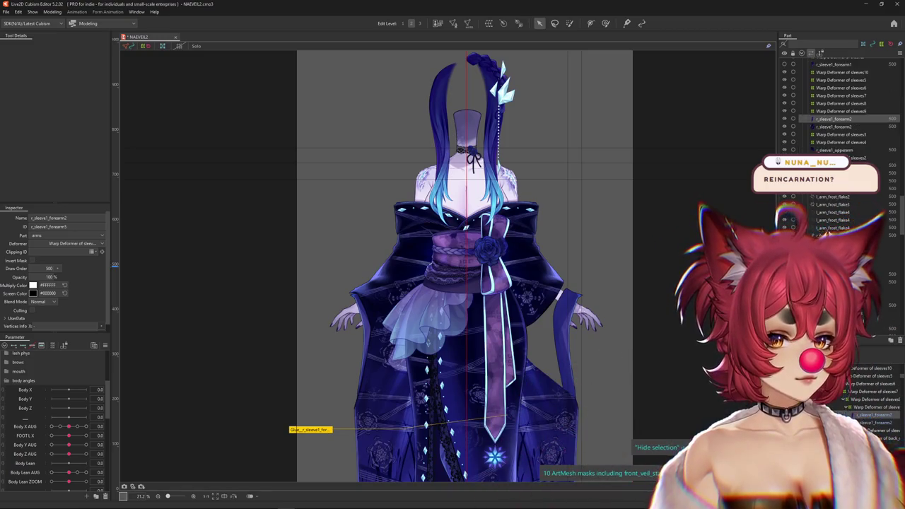
pyautogui.scroll(6, 841, 106)
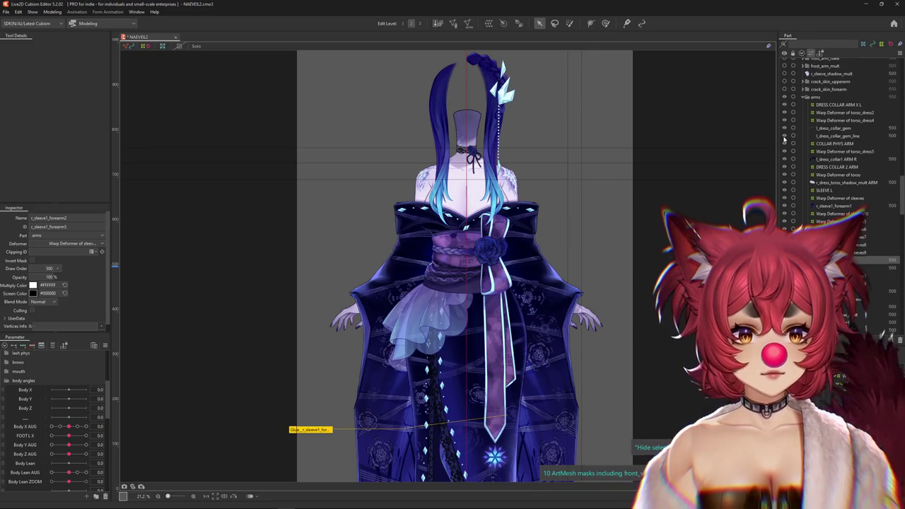
pyautogui.scroll(-3, 825, 204)
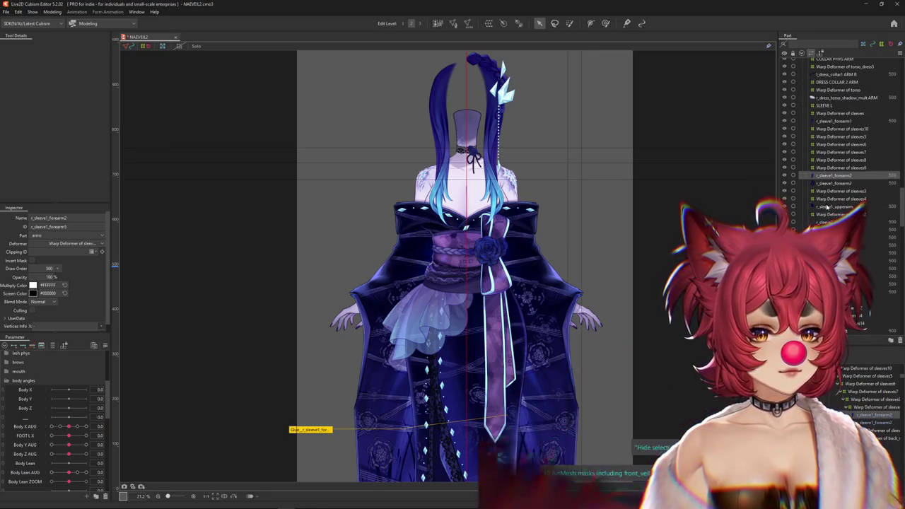
pyautogui.scroll(-3, 825, 208)
pyautogui.scroll(-3, 825, 210)
pyautogui.scroll(-3, 823, 212)
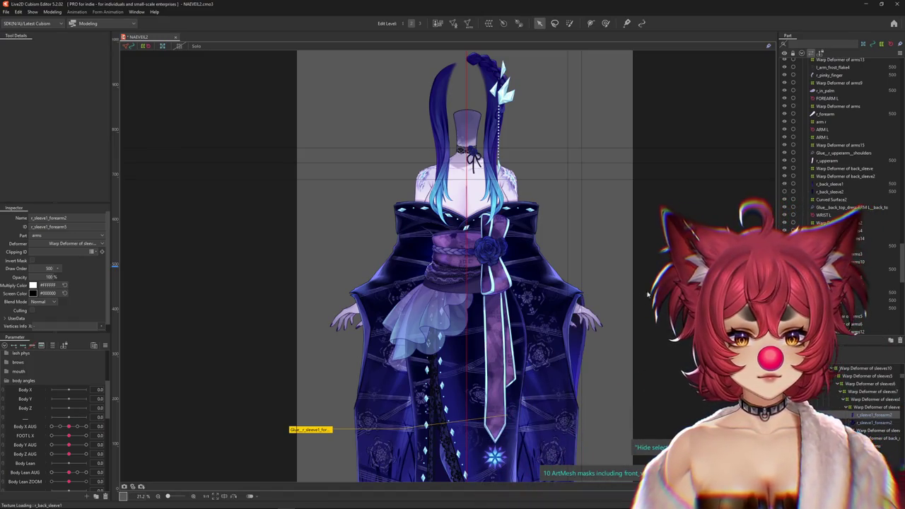
pyautogui.scroll(2, 605, 321)
pyautogui.scroll(-3, 604, 322)
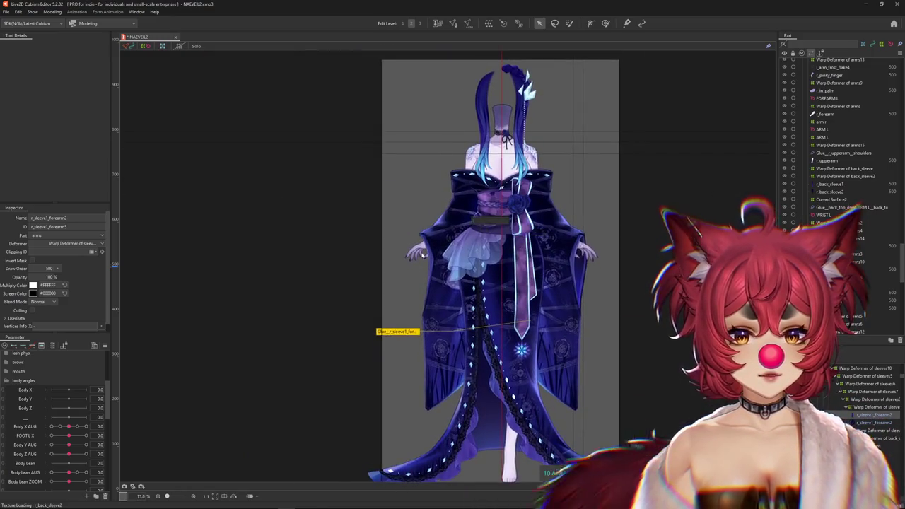
pyautogui.scroll(5, 424, 321)
pyautogui.click(417, 393)
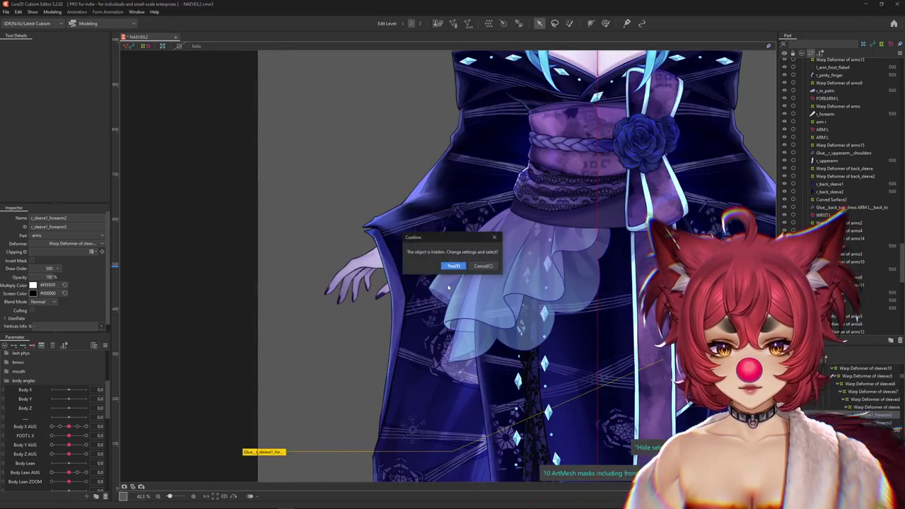
pyautogui.click(453, 266)
pyautogui.click(453, 268)
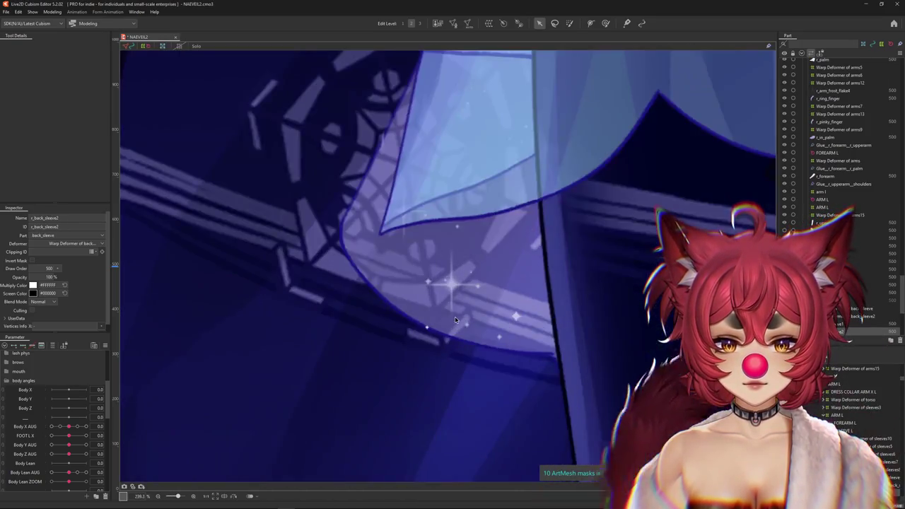
pyautogui.scroll(-2, 456, 316)
pyautogui.moveTo(456, 316)
pyautogui.mouseDown()
pyautogui.moveTo(394, 383)
pyautogui.moveTo(396, 393)
pyautogui.mouseUp()
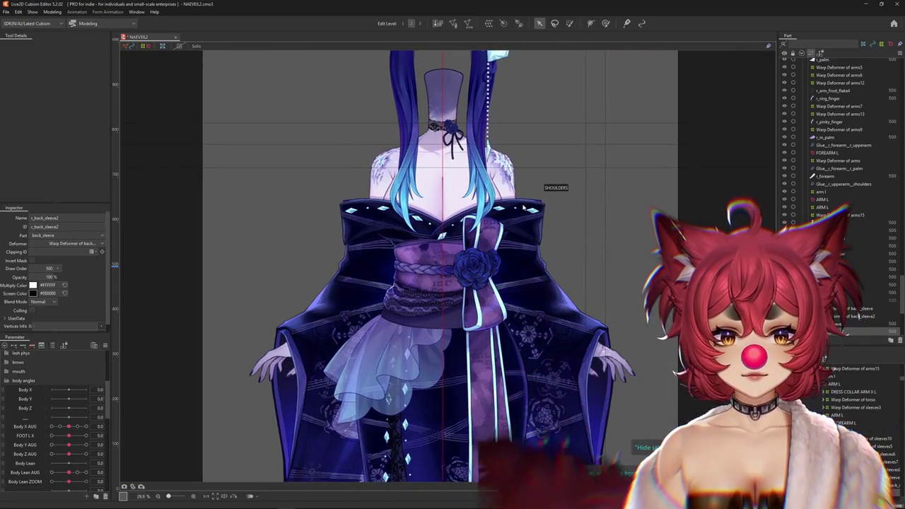
# Unhide the hidden piece under the shoulder and select back_top_dress ARM L
pyautogui.rightClick(523, 207)
pyautogui.click(555, 368)
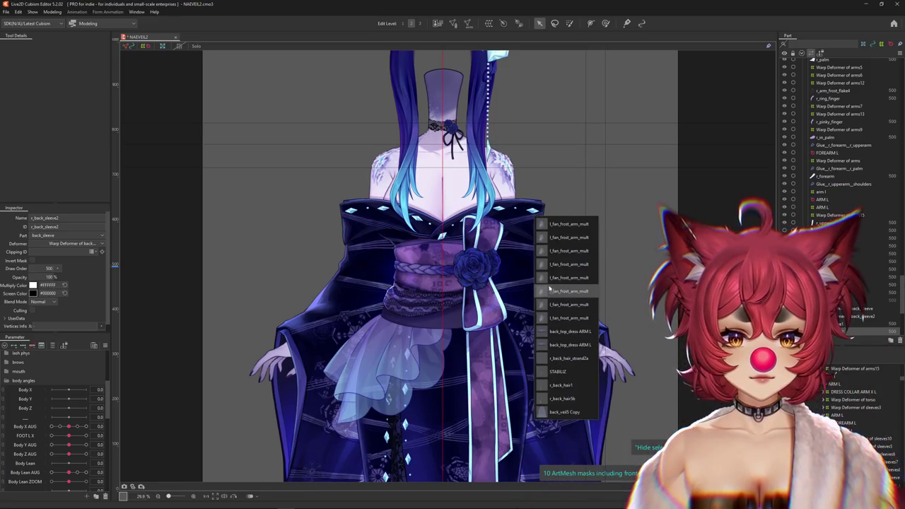
pyautogui.click(552, 333)
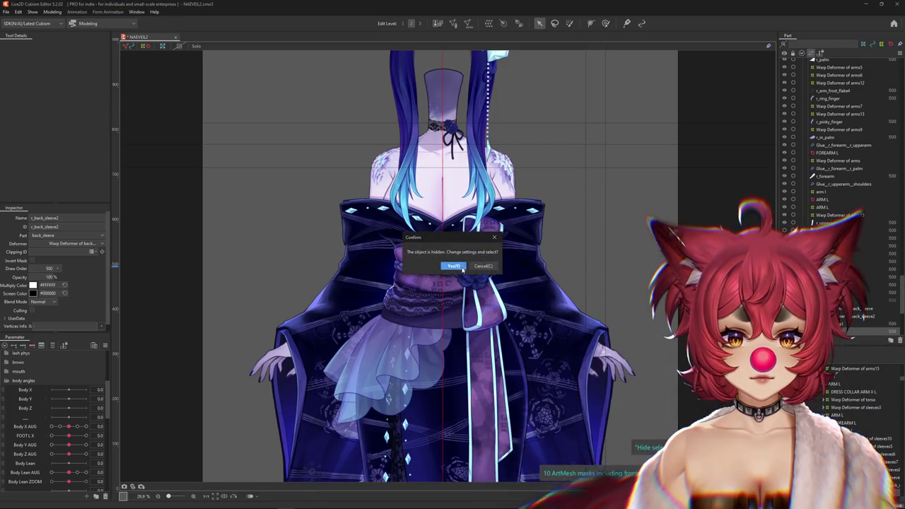
pyautogui.click(529, 217)
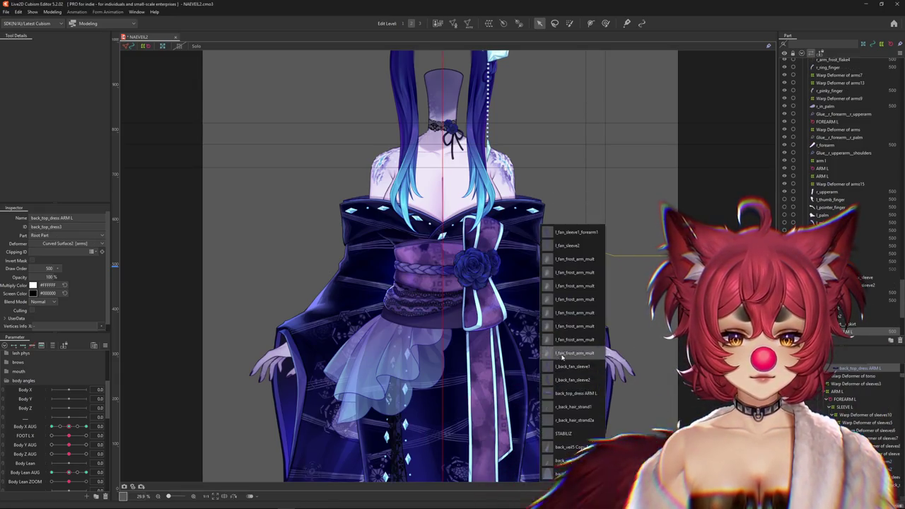
pyautogui.click(563, 394)
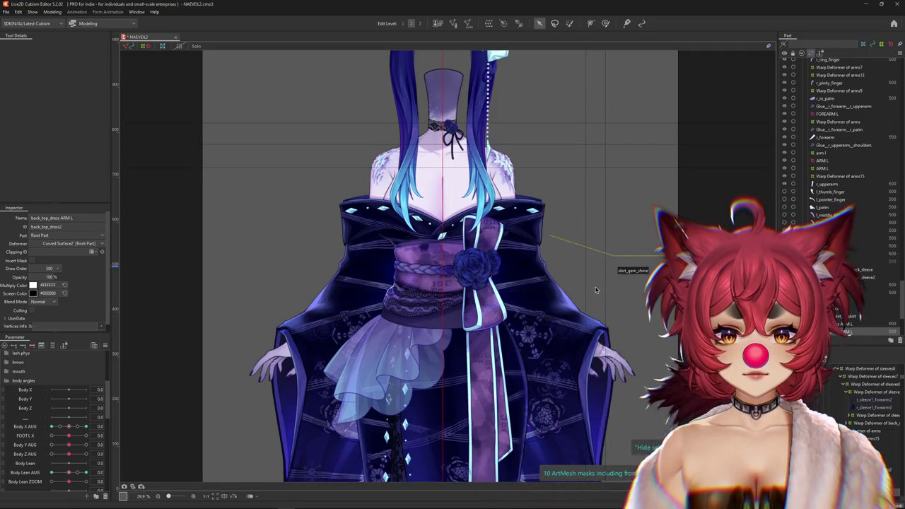
# Pick the hidden calf mesh from the skirt's overlap list to bring up the unhide prompt
pyautogui.scroll(-5, 598, 290)
pyautogui.scroll(3, 542, 316)
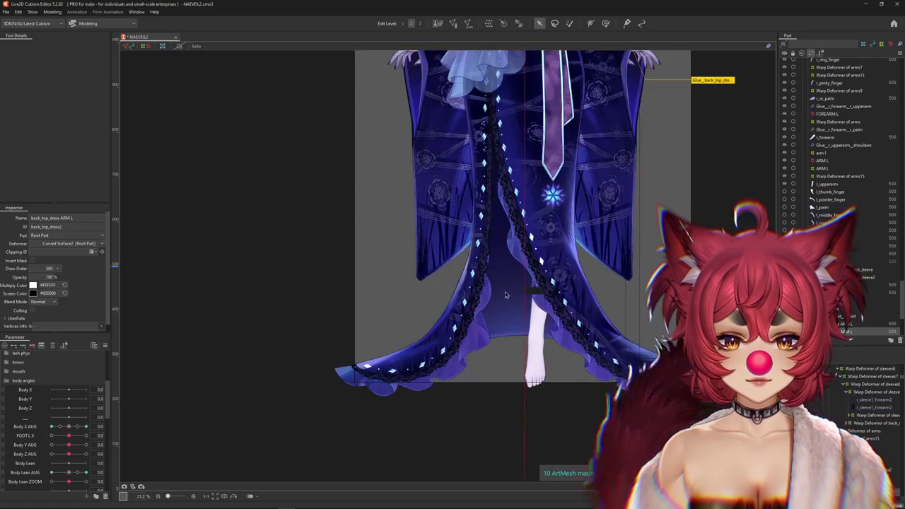
pyautogui.click(505, 294)
pyautogui.click(530, 348)
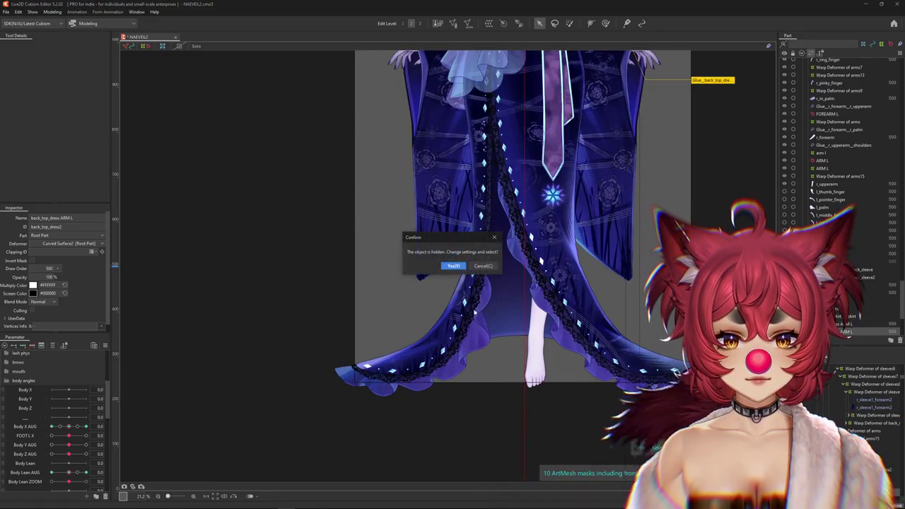
pyautogui.click(453, 266)
# Confirm unhiding r_calf and scroll through the Parts panel to check it
pyautogui.click(494, 155)
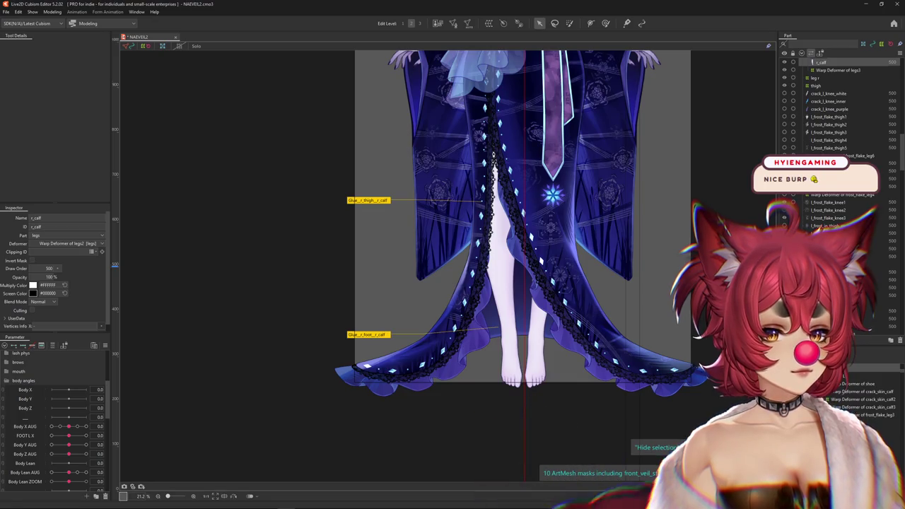
pyautogui.scroll(-1, 834, 142)
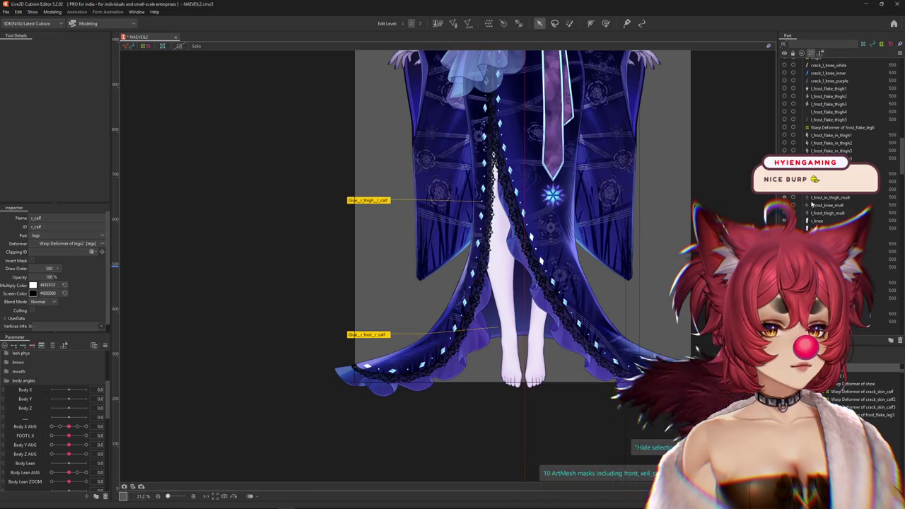
pyautogui.scroll(2, 813, 197)
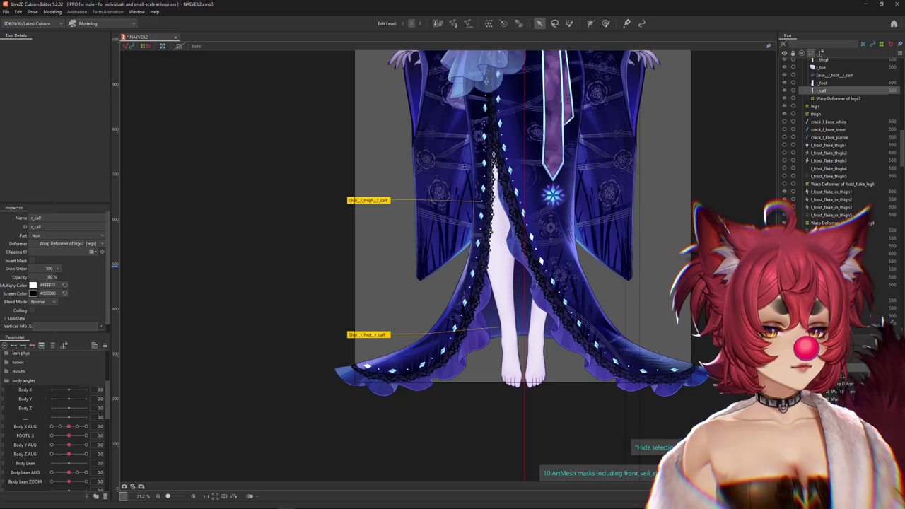
pyautogui.scroll(1, 802, 218)
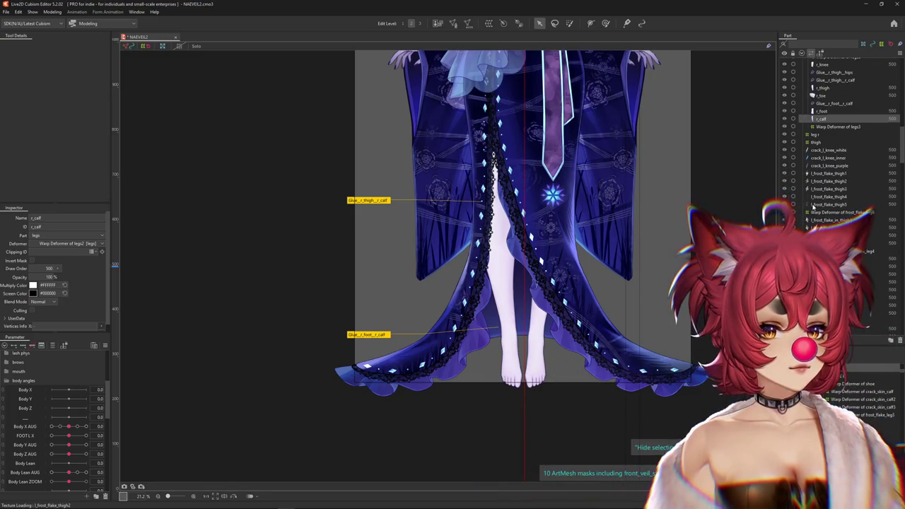
pyautogui.scroll(-2, 812, 205)
pyautogui.scroll(-1, 806, 212)
pyautogui.scroll(-1, 804, 218)
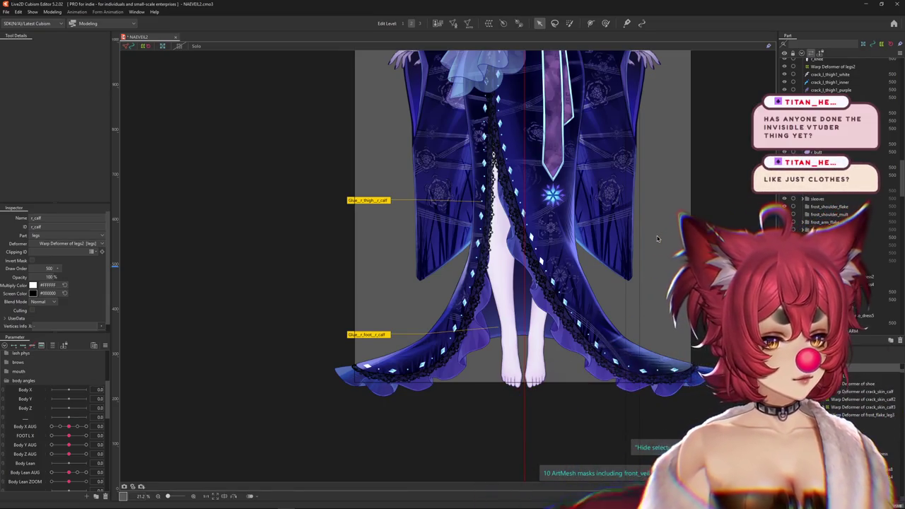
pyautogui.scroll(2, 652, 237)
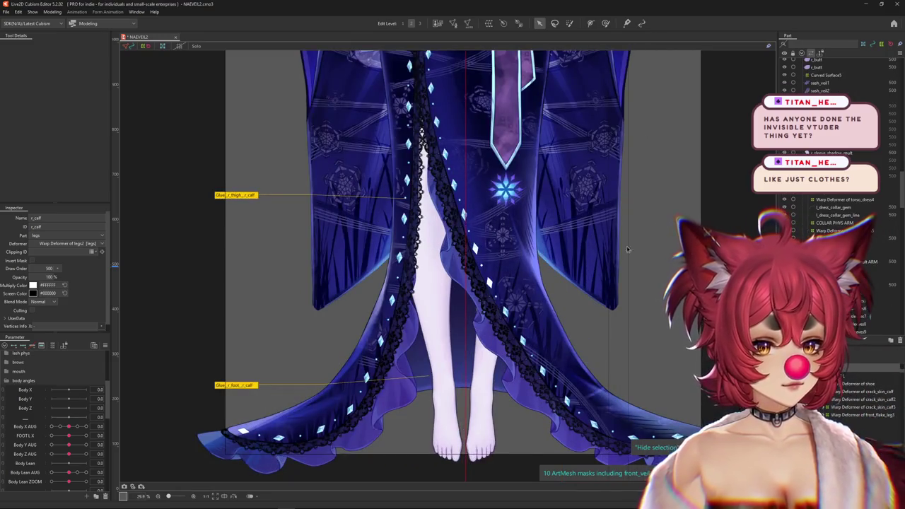
pyautogui.scroll(-5, 626, 249)
pyautogui.scroll(4, 434, 211)
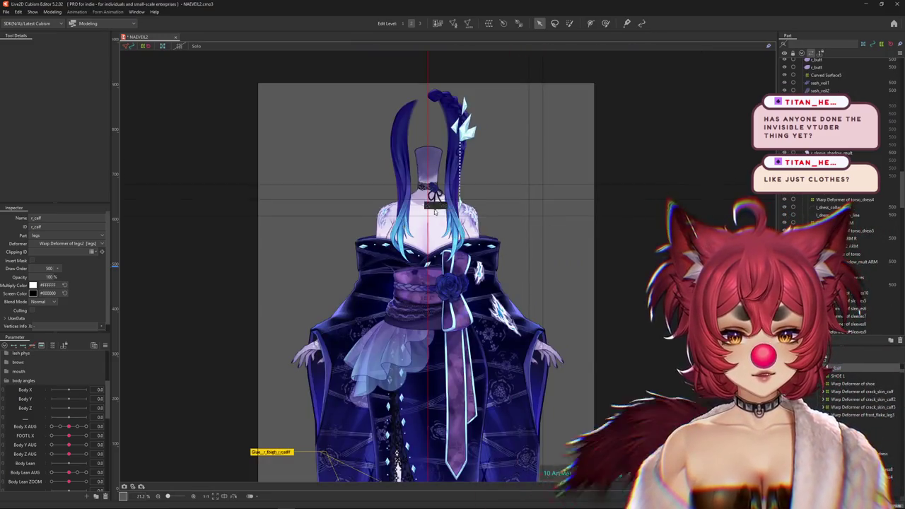
pyautogui.scroll(4, 434, 211)
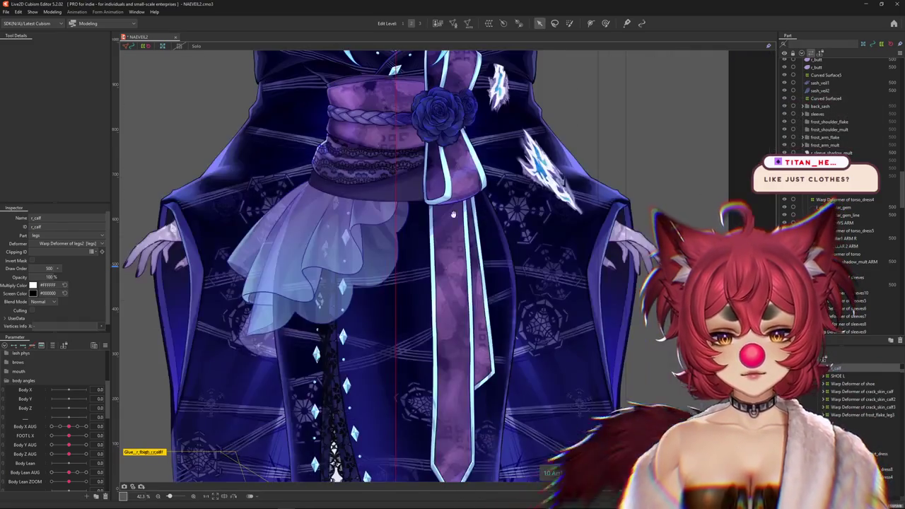
# Pan and zoom the canvas to inspect both bare legs under the kimono skirt
pyautogui.moveTo(539, 169); pyautogui.dragTo(459, 183)
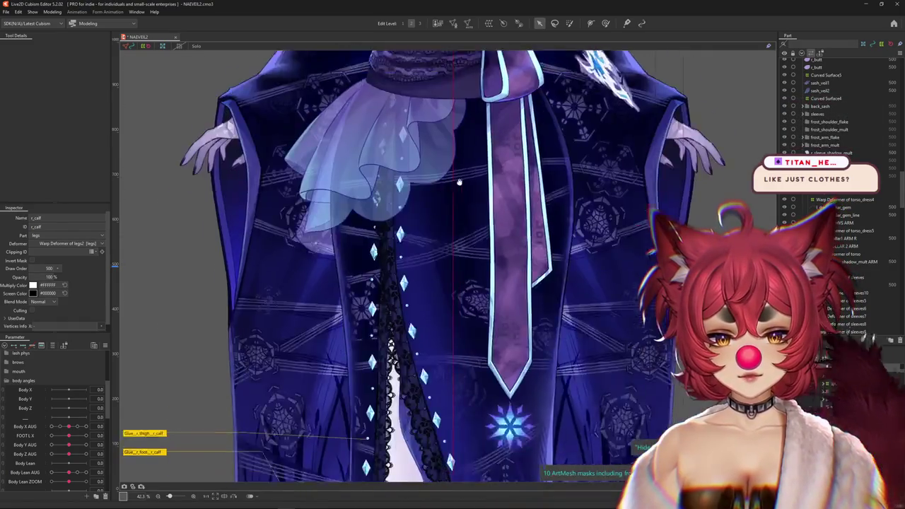
pyautogui.moveTo(487, 343); pyautogui.dragTo(529, 171)
pyautogui.scroll(-3, 535, 165)
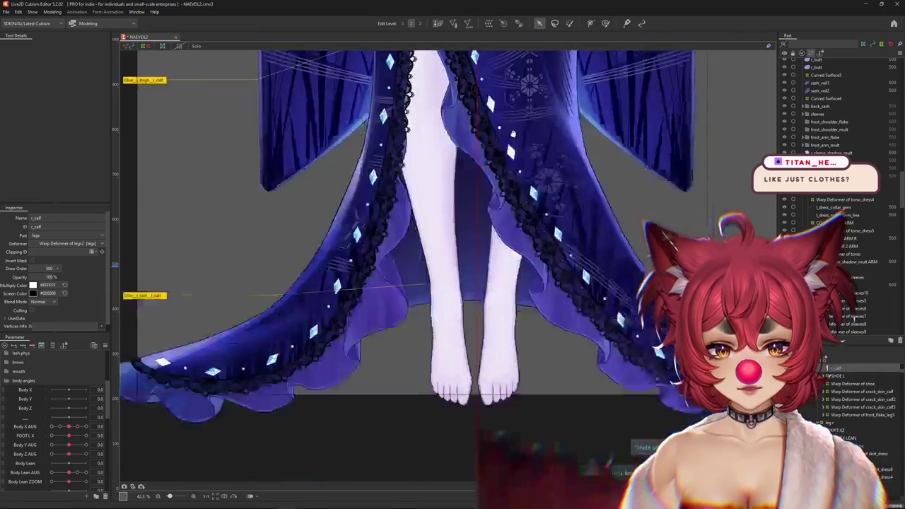
pyautogui.scroll(4, 513, 179)
pyautogui.scroll(5, 513, 180)
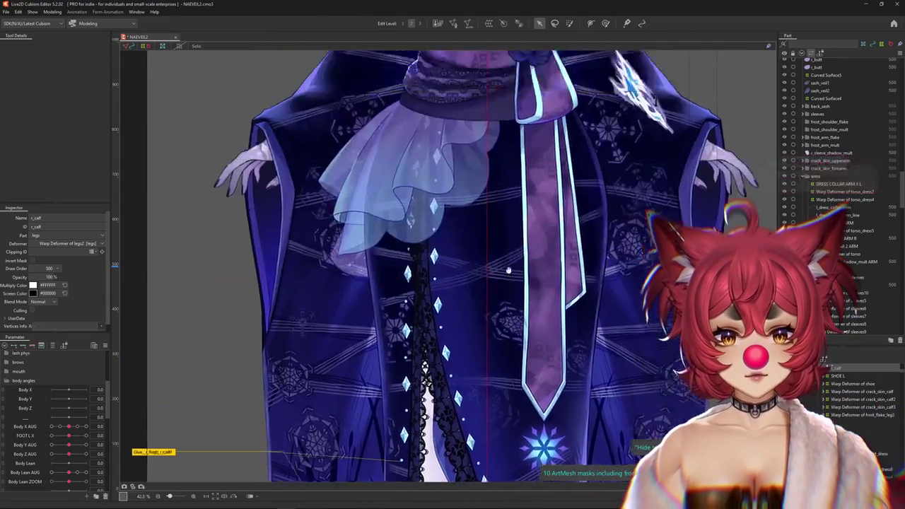
pyautogui.scroll(5, 513, 180)
pyautogui.scroll(5, 513, 179)
pyautogui.scroll(-10, 837, 142)
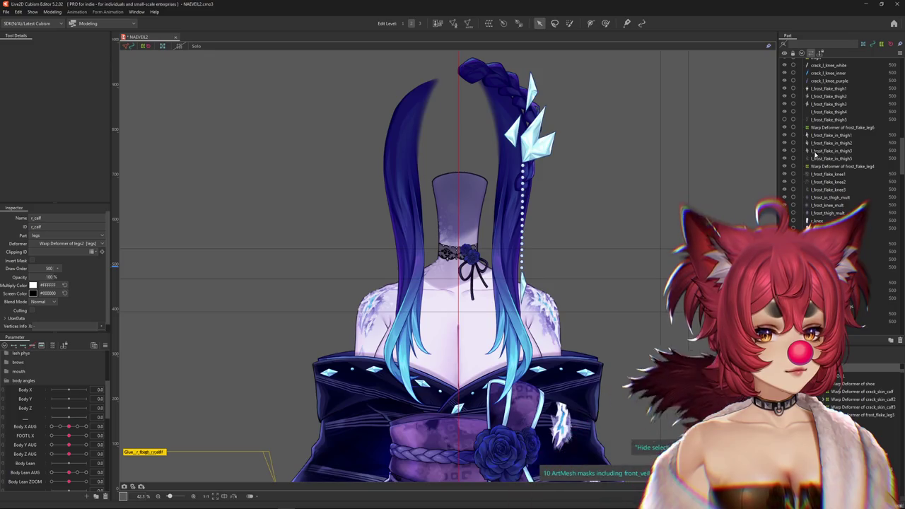
pyautogui.scroll(5, 814, 148)
pyautogui.scroll(5, 817, 159)
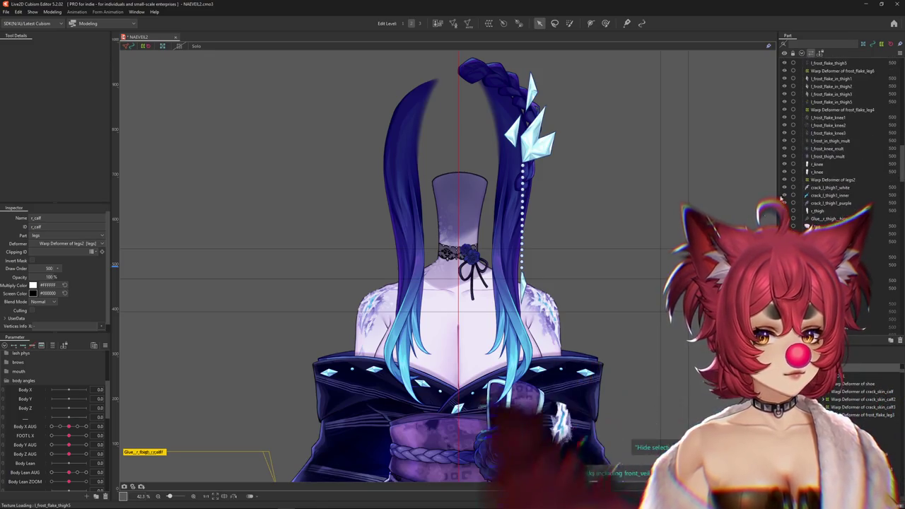
pyautogui.scroll(-5, 636, 141)
pyautogui.scroll(-5, 636, 141)
pyautogui.keyDown('ctrl'); pyautogui.scroll(-8, 645, 139); pyautogui.keyUp('ctrl')
pyautogui.keyDown('ctrl'); pyautogui.scroll(3, 643, 163); pyautogui.keyUp('ctrl')
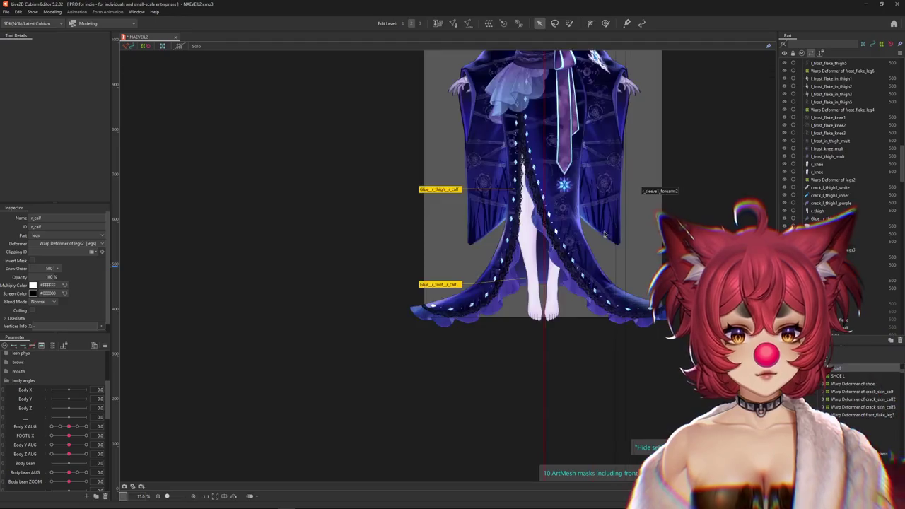
pyautogui.keyDown('ctrl'); pyautogui.scroll(3, 536, 290); pyautogui.keyUp('ctrl')
# Unhide and select the hidden r_frost_foot_mult layer at the feet
pyautogui.rightClick(537, 352)
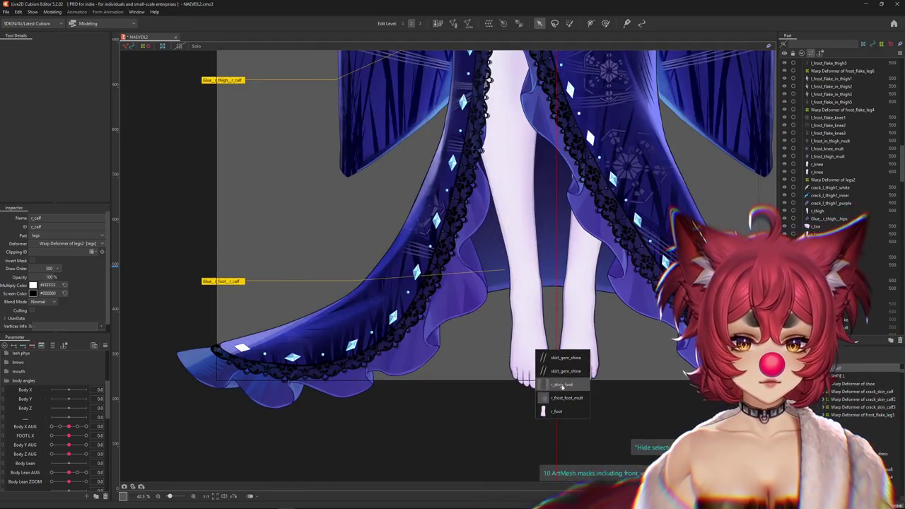
pyautogui.click(563, 397)
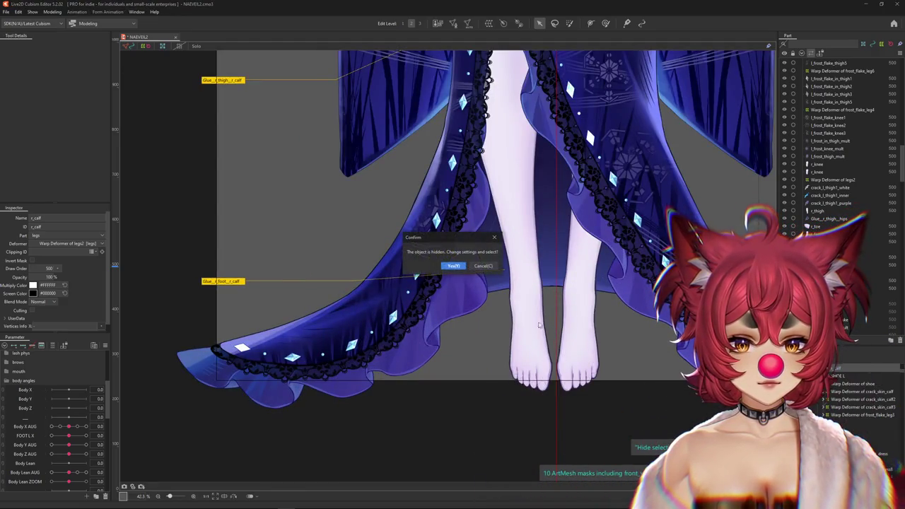
pyautogui.click(452, 265)
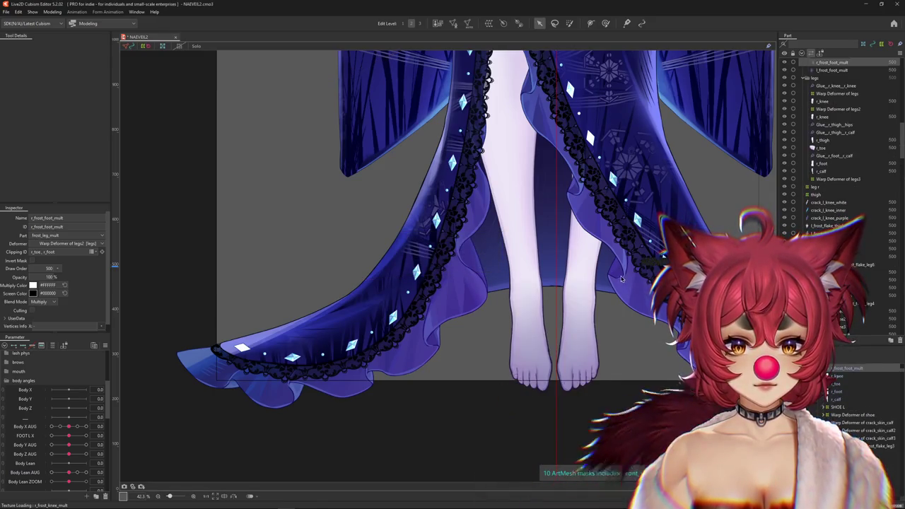
pyautogui.scroll(5, 807, 222)
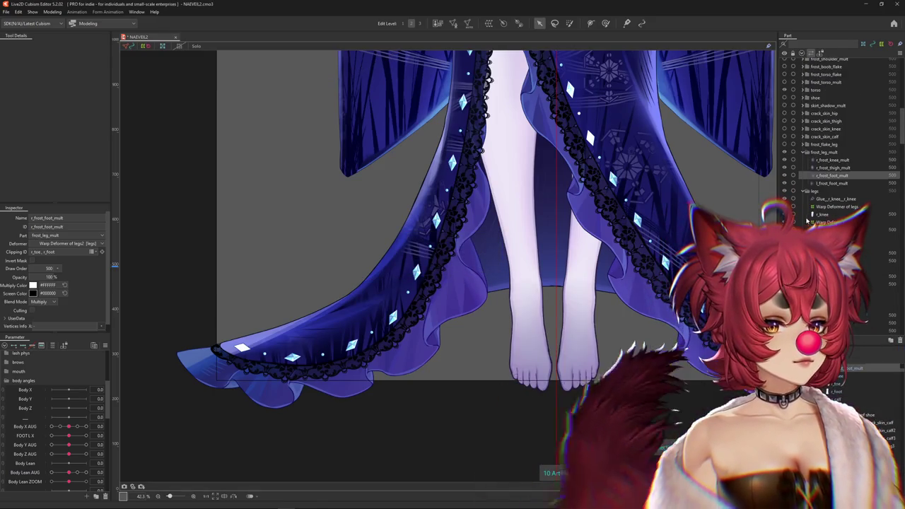
pyautogui.scroll(2, 795, 202)
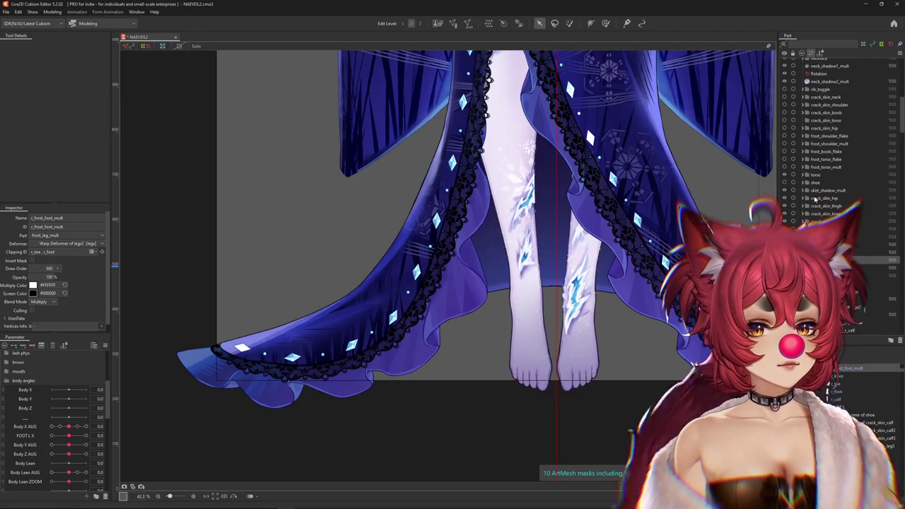
pyautogui.scroll(2, 816, 197)
# Turn on the shoe layer's visibility with Hide selection toggled around it
pyautogui.hotkey('ctrl', 'h')
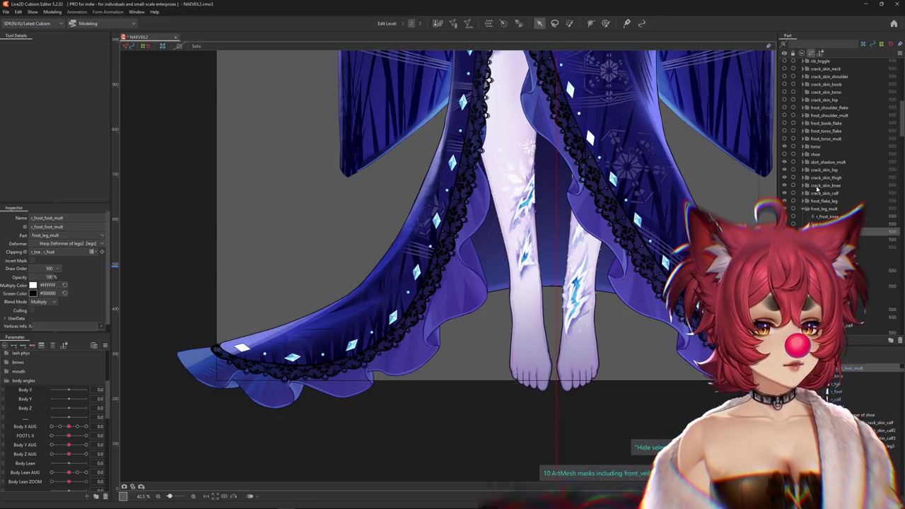
pyautogui.click(784, 154)
pyautogui.hotkey('ctrl', 'h')
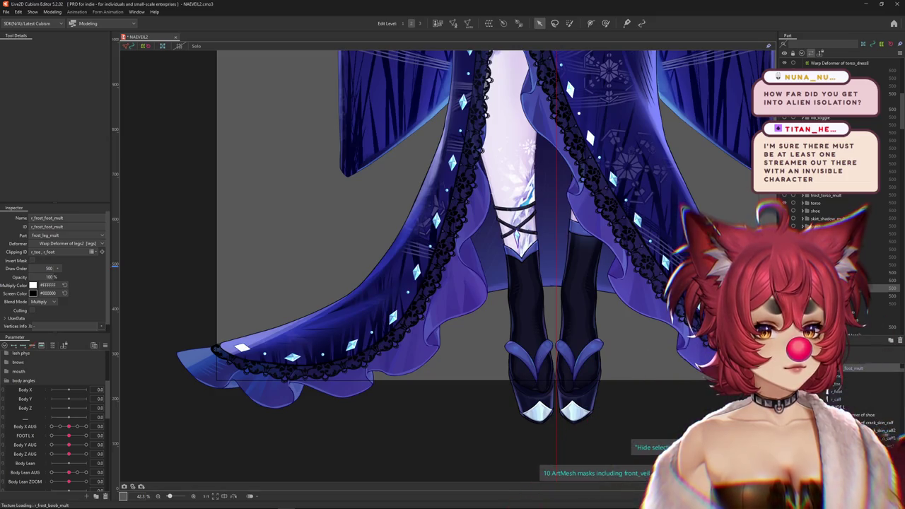
# Toggle Hide selection on and off to preview the dark socks and sandals
pyautogui.hotkey('ctrl', 'h')
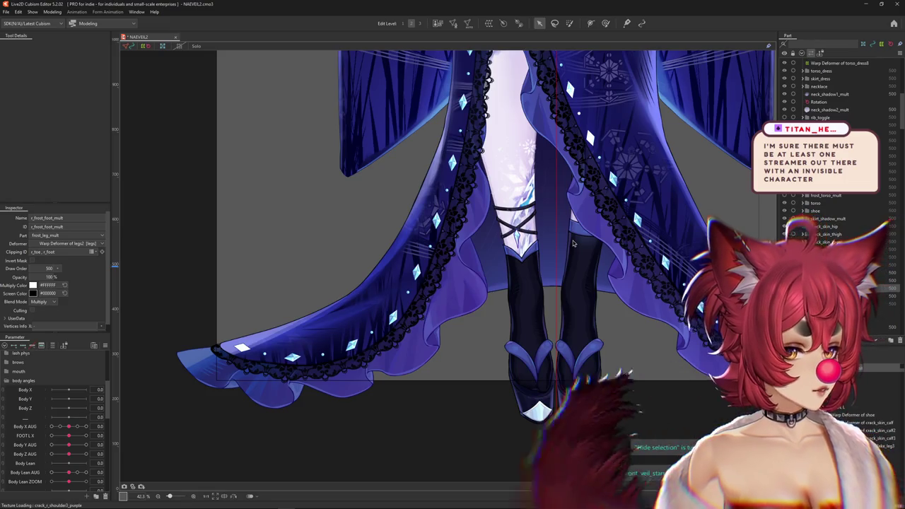
pyautogui.scroll(-3, 573, 243)
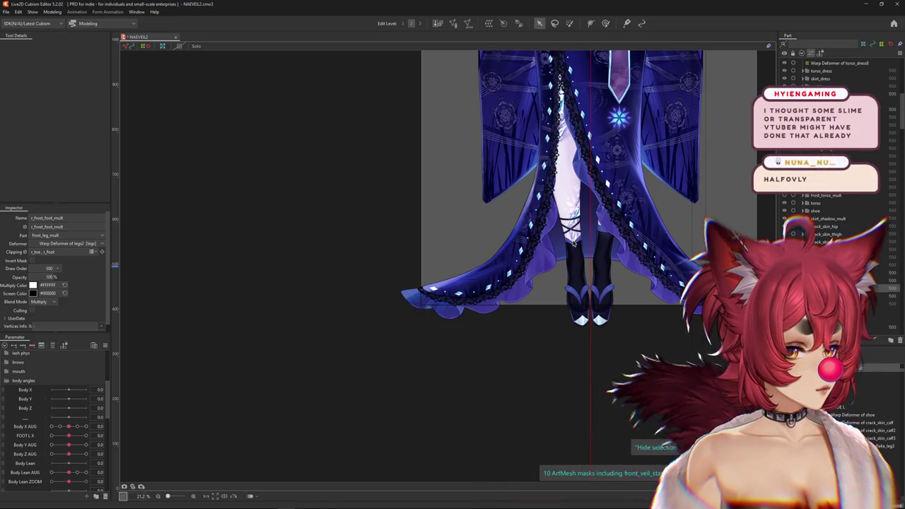
pyautogui.hotkey('ctrl', 'h')
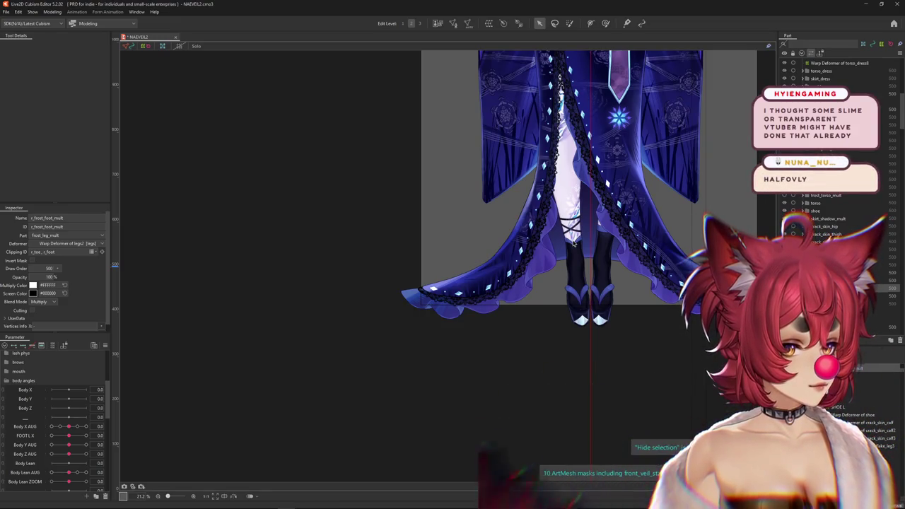
pyautogui.hotkey('ctrl', 'h')
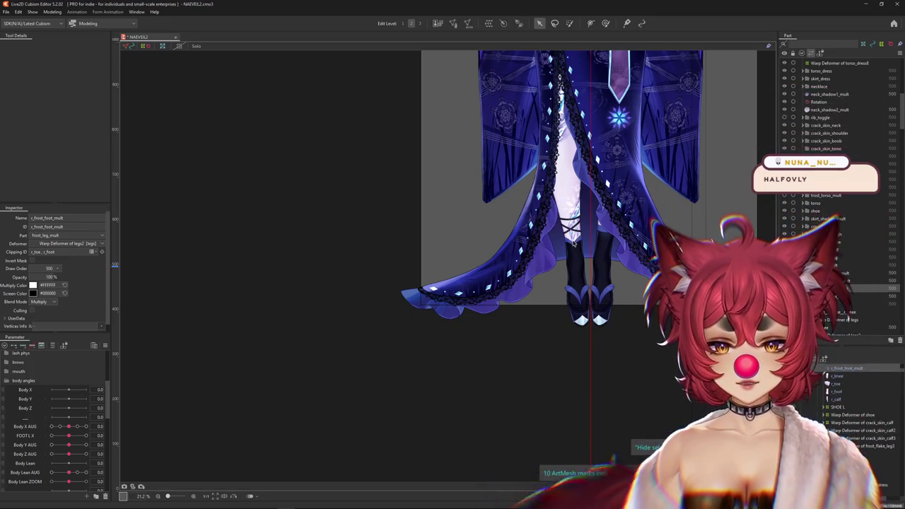
pyautogui.hotkey('ctrl', 'h')
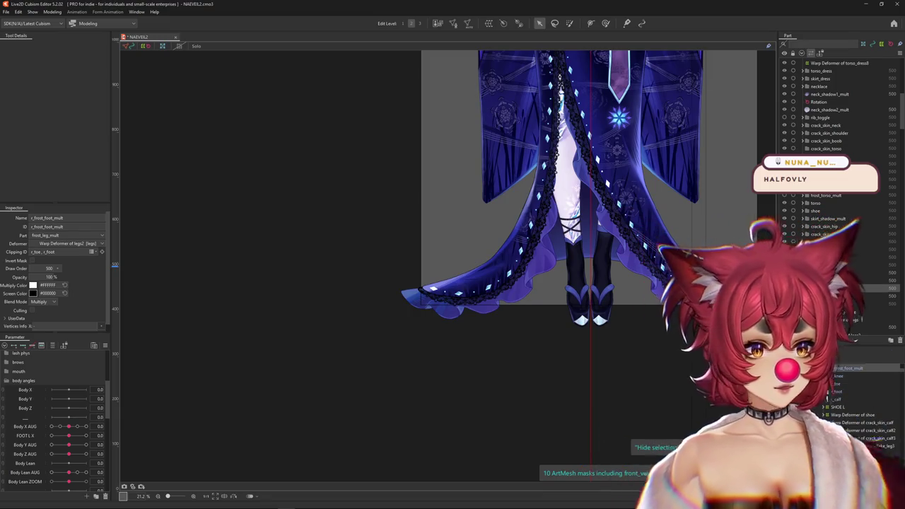
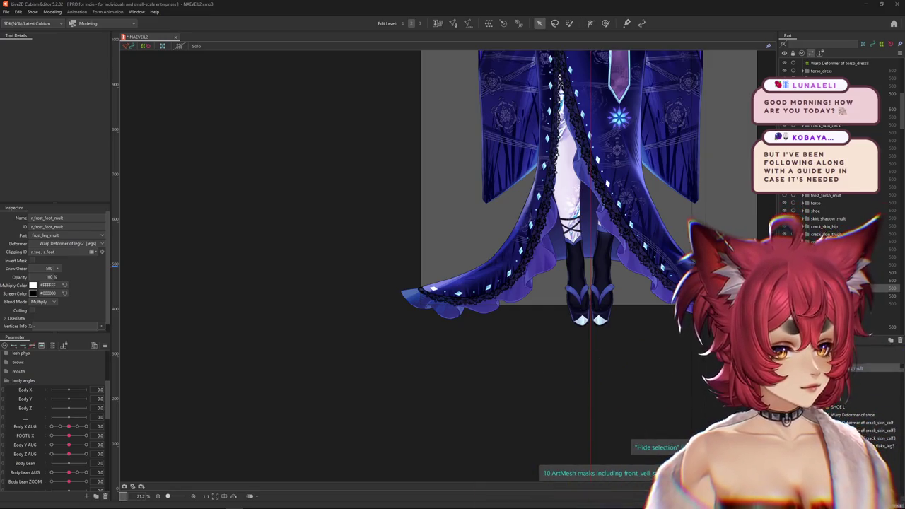
# Pan up to the torso, zoom in on the left shoulder frost flakes, zoom out, and open the Modeling menu
pyautogui.scroll(-5, 834, 219)
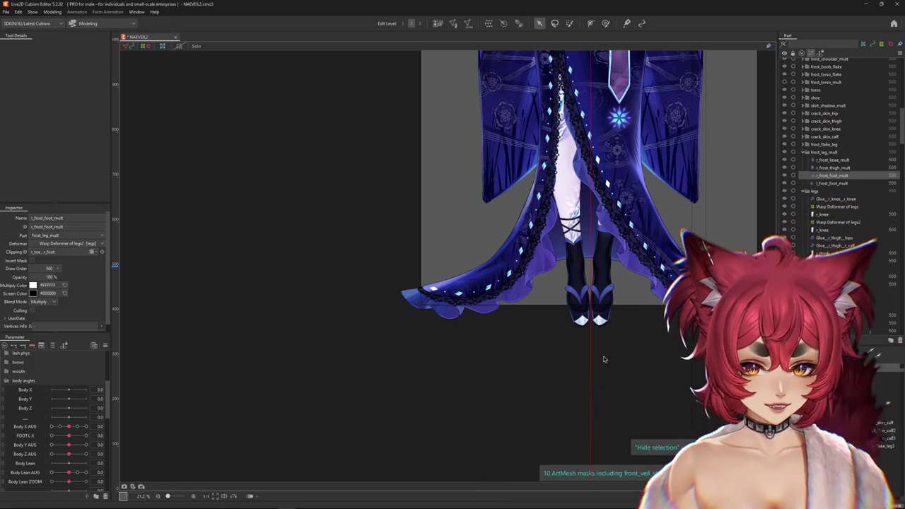
pyautogui.moveTo(603, 359)
pyautogui.mouseDown()
pyautogui.moveTo(572, 265)
pyautogui.moveTo(572, 313)
pyautogui.mouseUp()
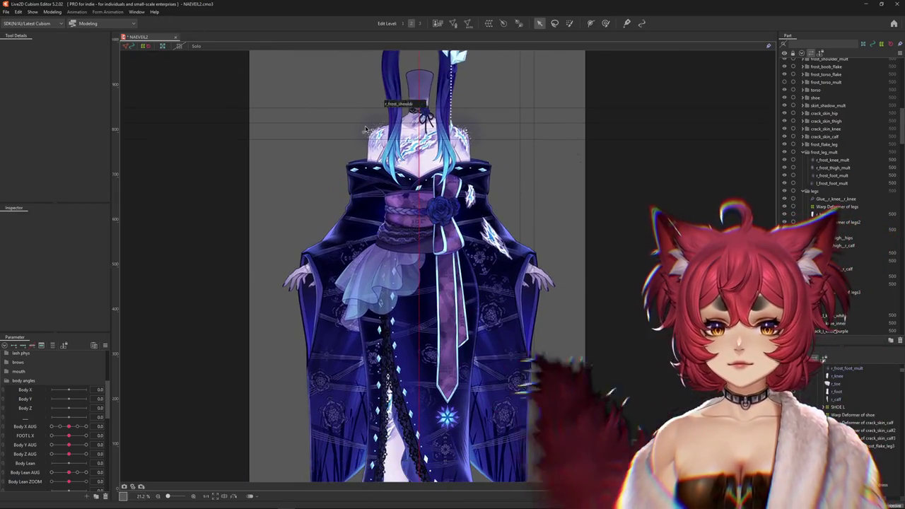
pyautogui.scroll(8, 363, 150)
pyautogui.scroll(2, 405, 168)
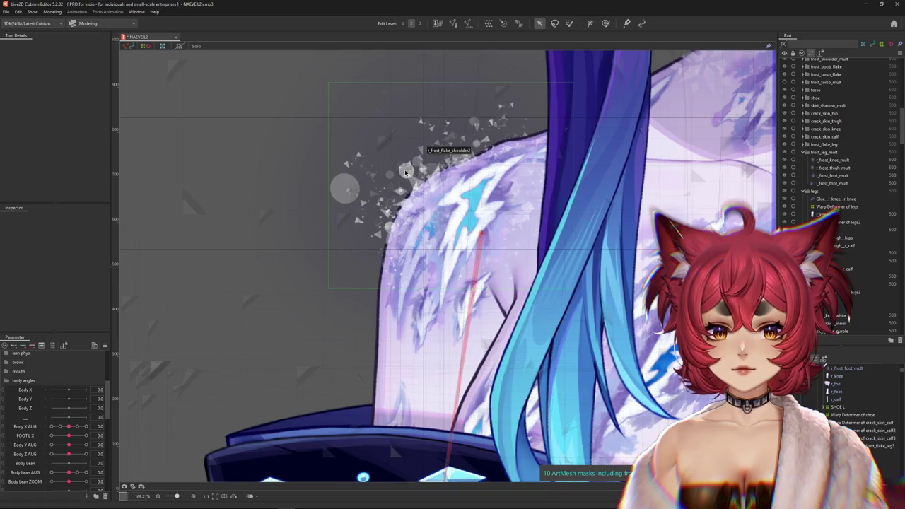
pyautogui.scroll(-2, 405, 169)
pyautogui.scroll(-2, 354, 180)
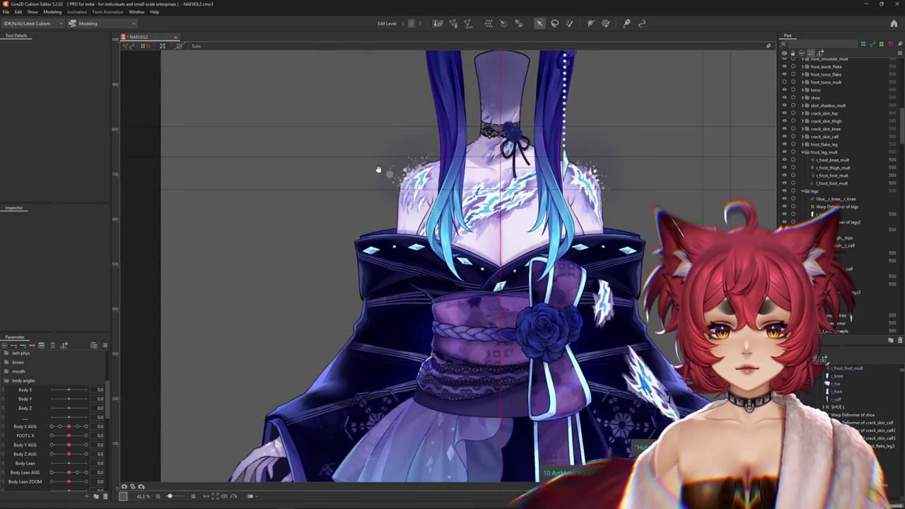
pyautogui.scroll(-2, 288, 191)
pyautogui.click(52, 12)
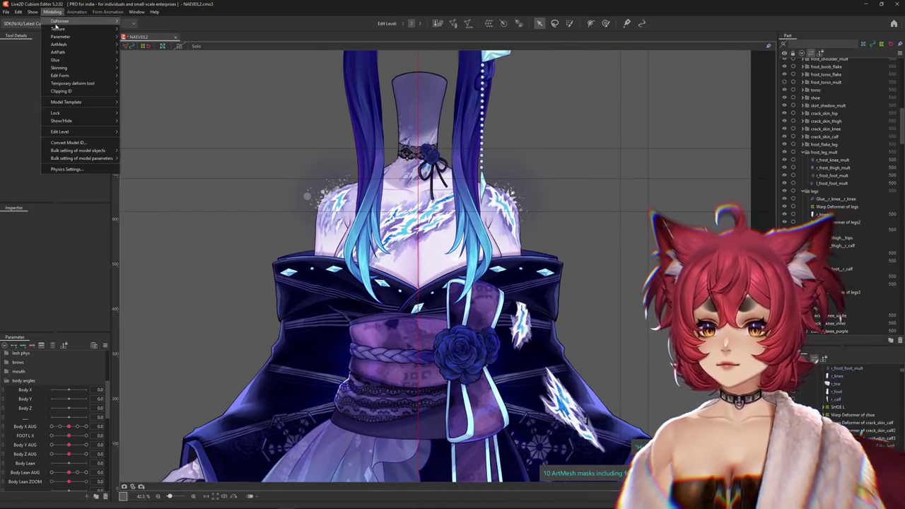
pyautogui.click(80, 177)
pyautogui.click(53, 12)
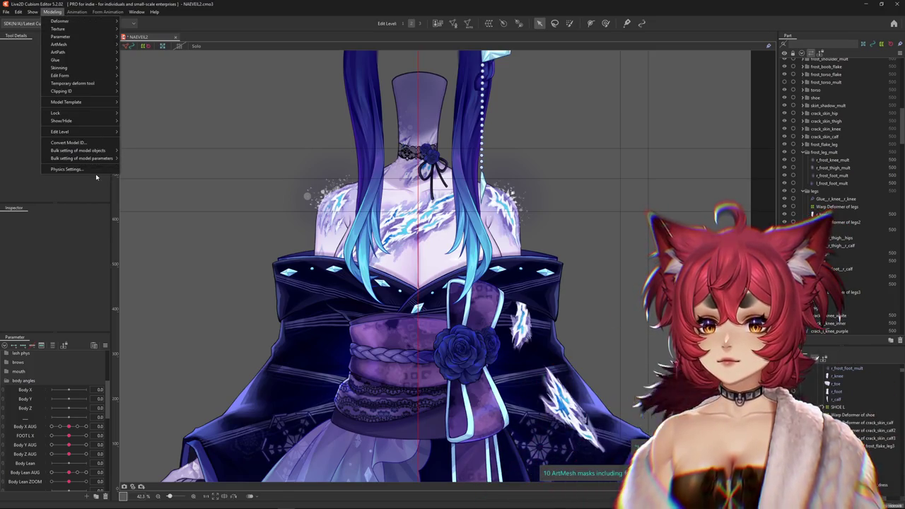
pyautogui.click(66, 169)
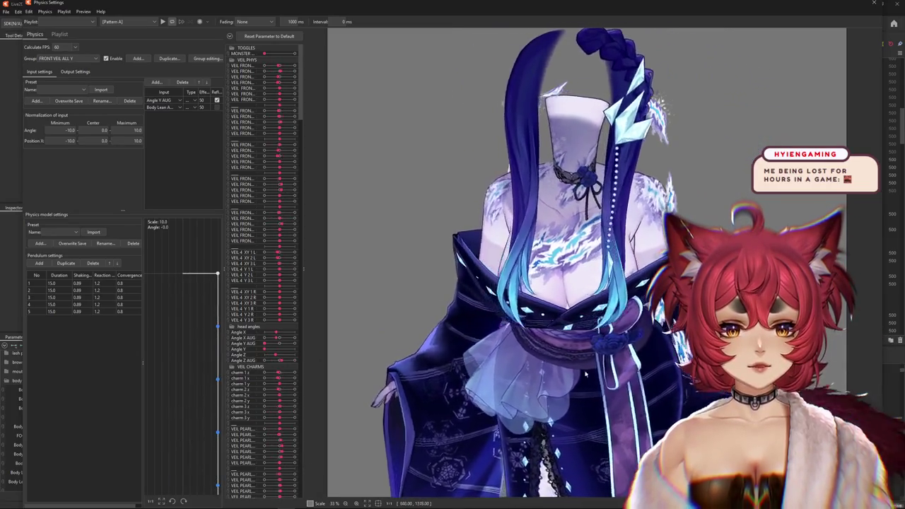
pyautogui.scroll(3, 676, 108)
pyautogui.scroll(2, 675, 108)
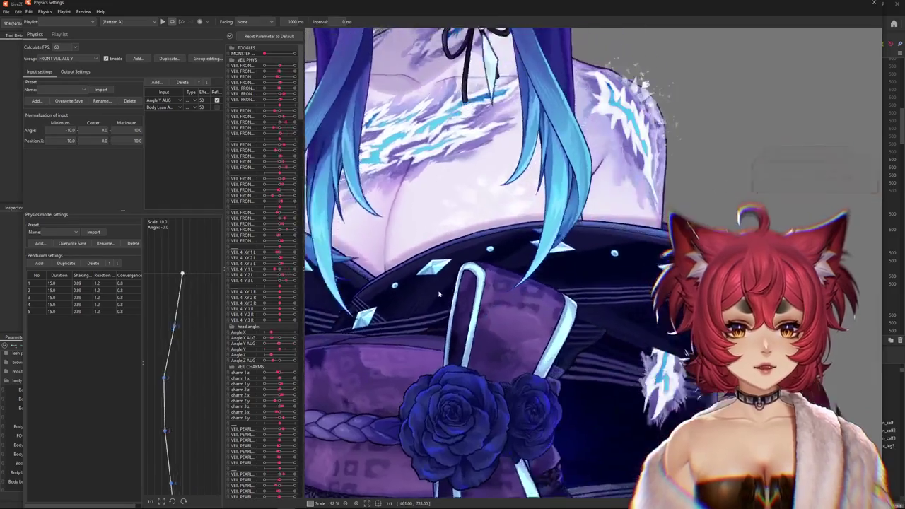
pyautogui.scroll(3, 347, 376)
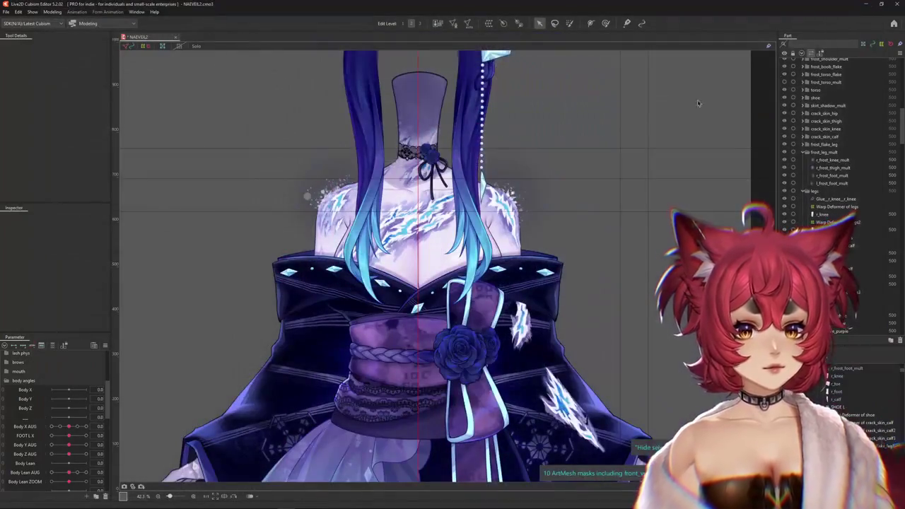
# Set Body Lean AUG to 1.0 and select the r_frost_flake_shoulder2 mesh
pyautogui.moveTo(68, 477); pyautogui.dragTo(85, 472)
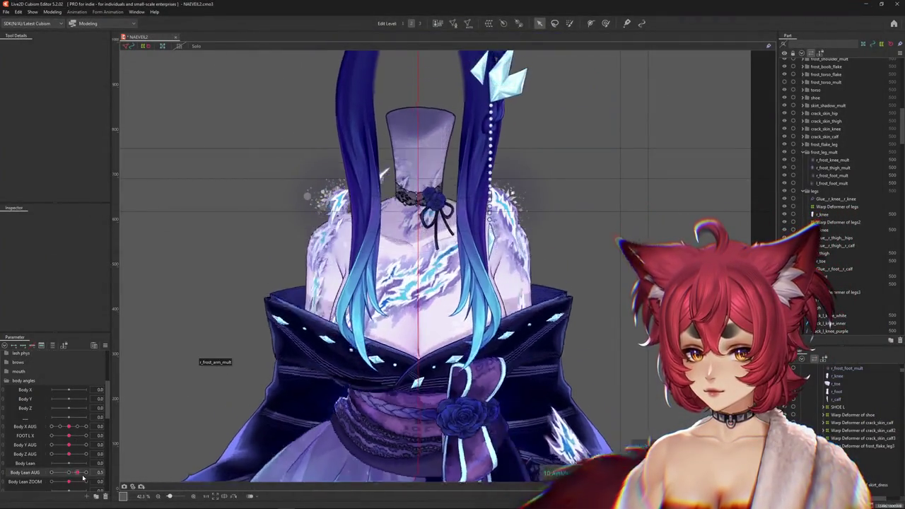
pyautogui.scroll(5, 358, 222)
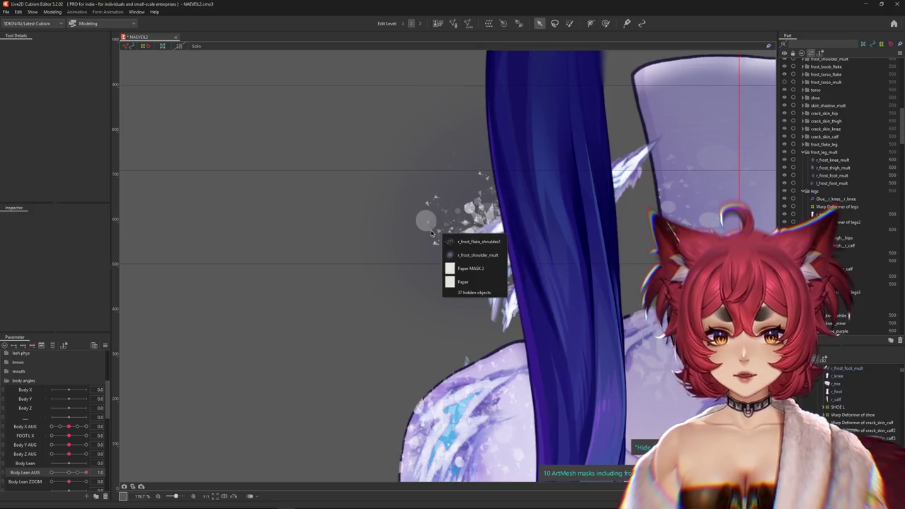
pyautogui.click(546, 261)
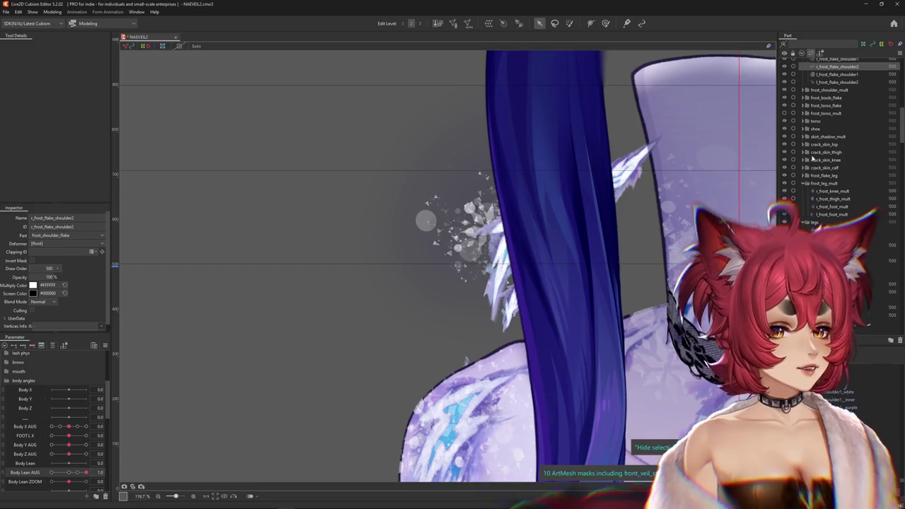
pyautogui.scroll(2, 822, 113)
# Hide the frost_shoulder_flake part, then delete it with its children and confirm Yes
pyautogui.click(806, 109)
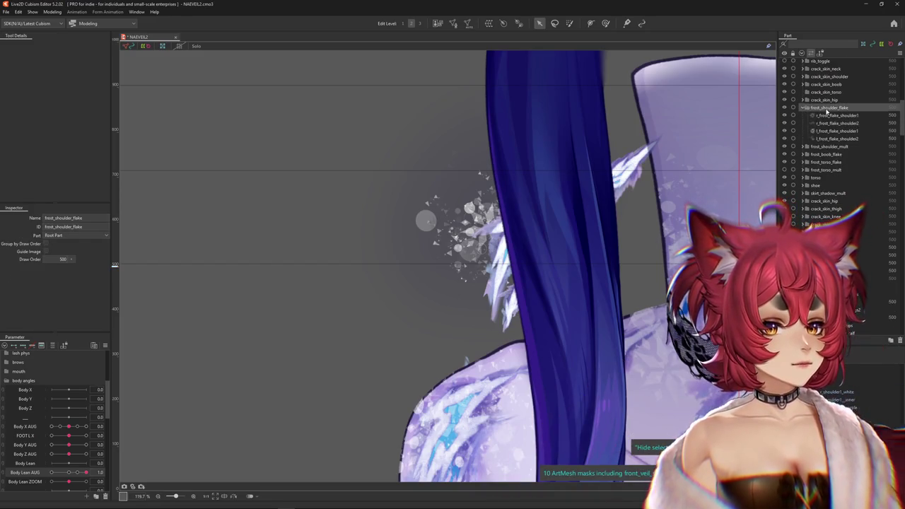
pyautogui.click(785, 109)
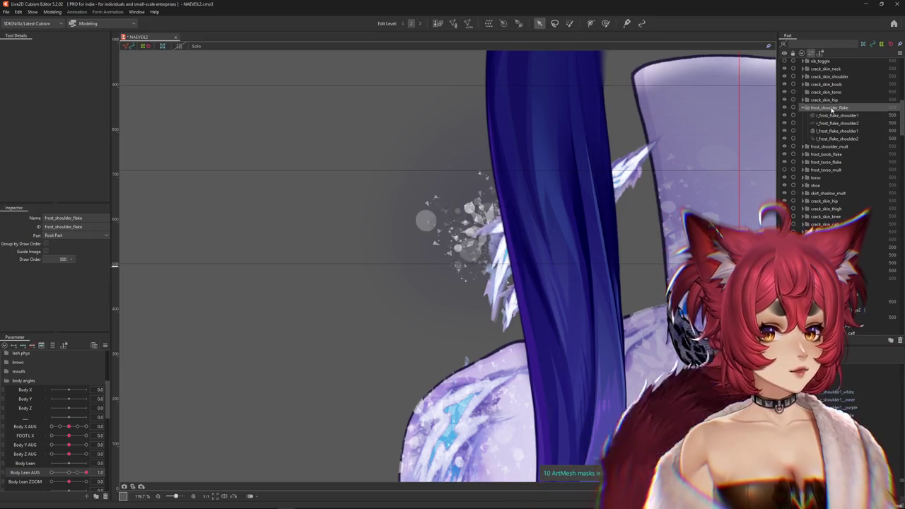
pyautogui.scroll(-5, 543, 234)
pyautogui.moveTo(415, 260); pyautogui.dragTo(312, 270)
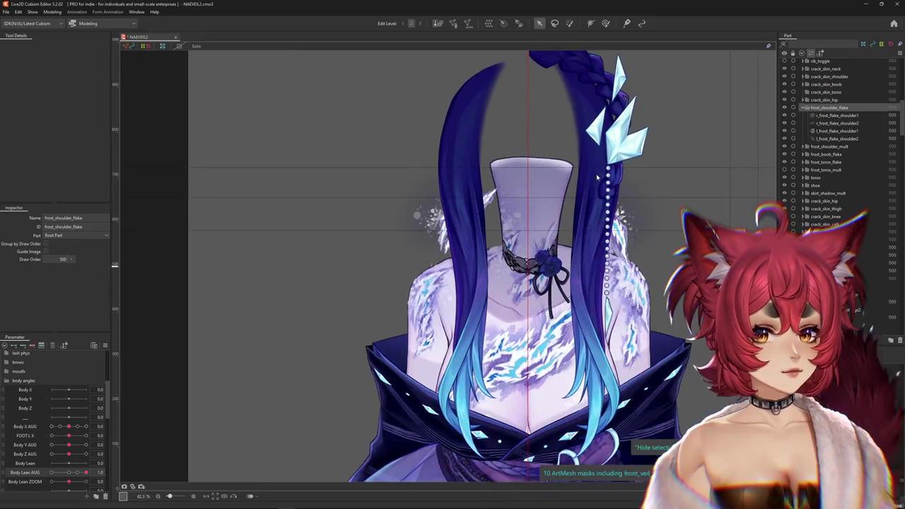
pyautogui.keyDown('shift'); pyautogui.click(832, 138); pyautogui.keyUp('shift')
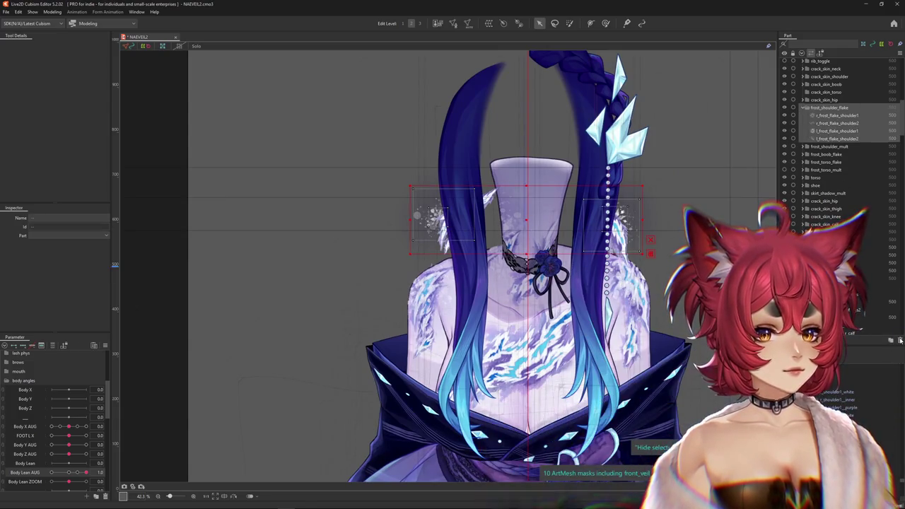
pyautogui.press('Delete')
pyautogui.click(476, 265)
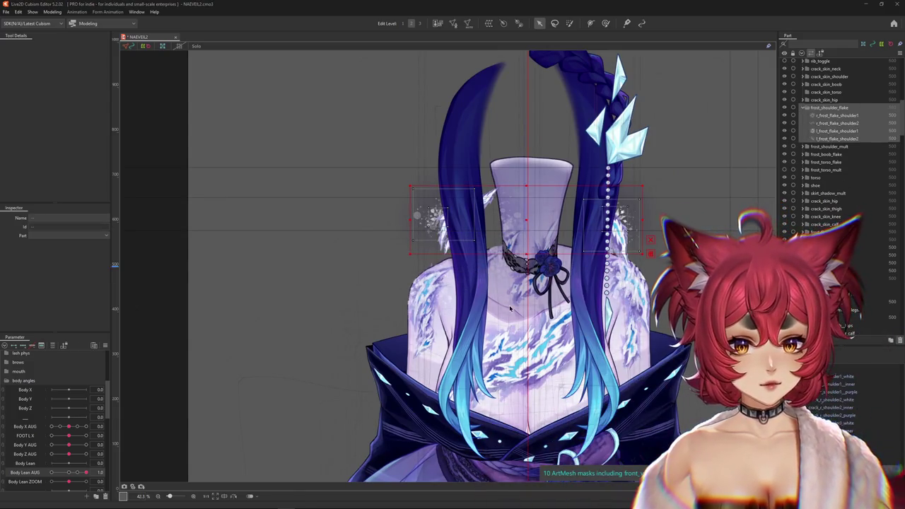
pyautogui.scroll(-2, 536, 320)
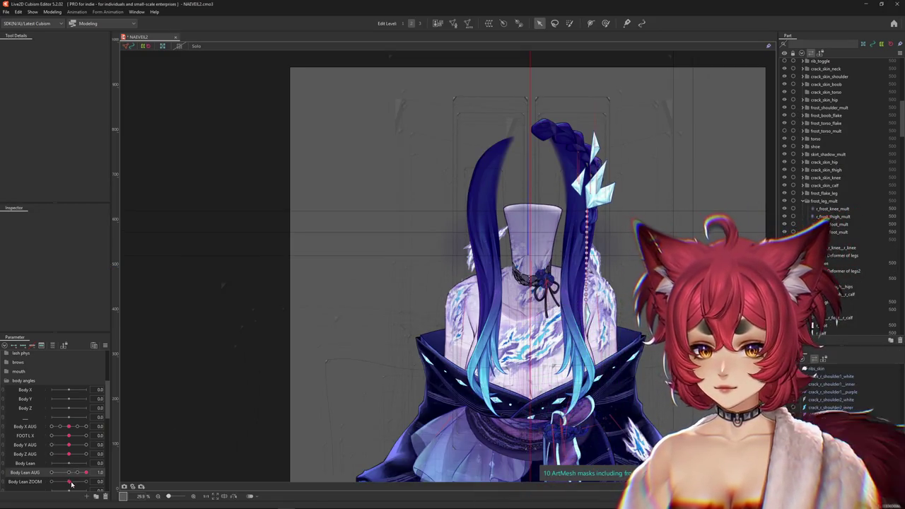
# Set Body Lean ZOOM to -1.0 and delete the crack_skin_shoulder part with the trash icon
pyautogui.moveTo(71, 485); pyautogui.dragTo(51, 481)
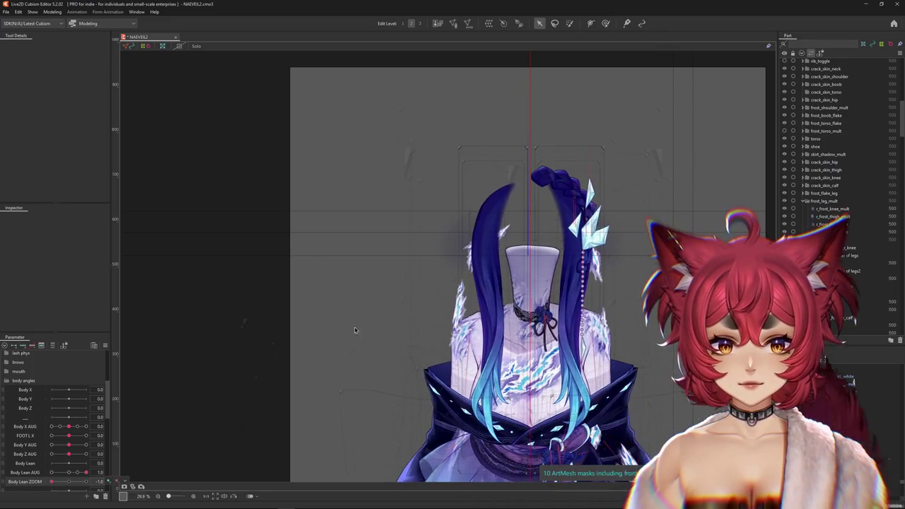
pyautogui.scroll(5, 355, 330)
pyautogui.click(492, 284)
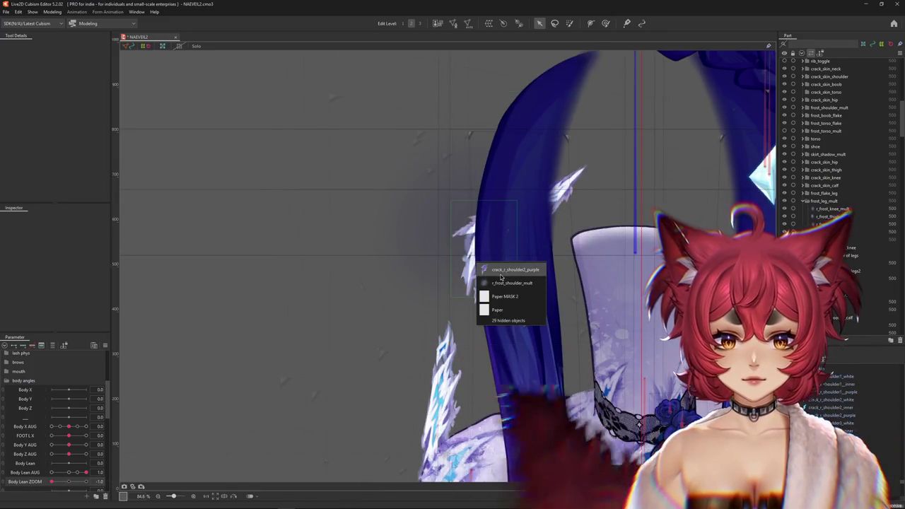
pyautogui.click(514, 269)
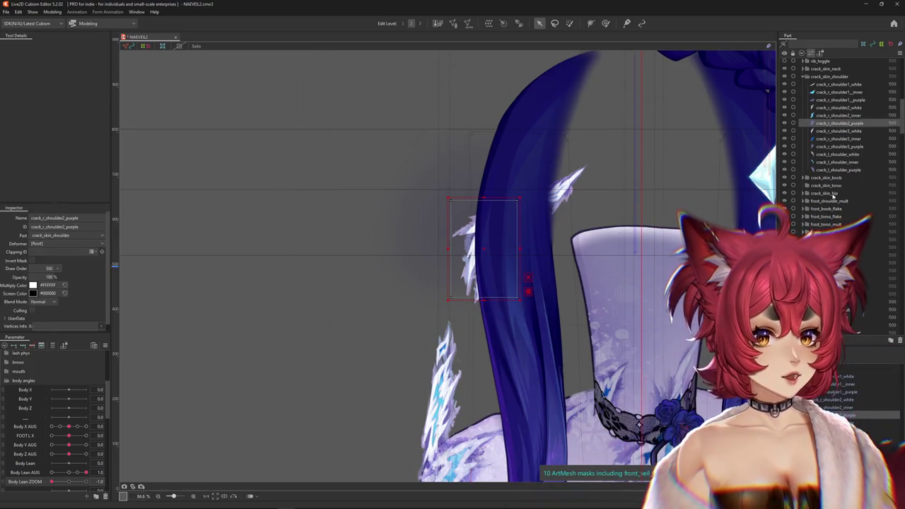
pyautogui.scroll(1, 834, 195)
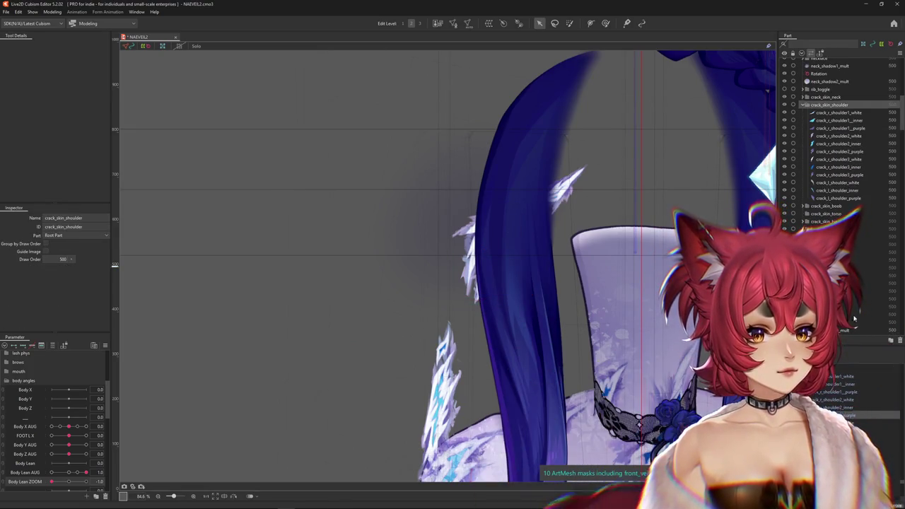
pyautogui.hotkey('ctrl', 'a')
pyautogui.scroll(-2, 605, 304)
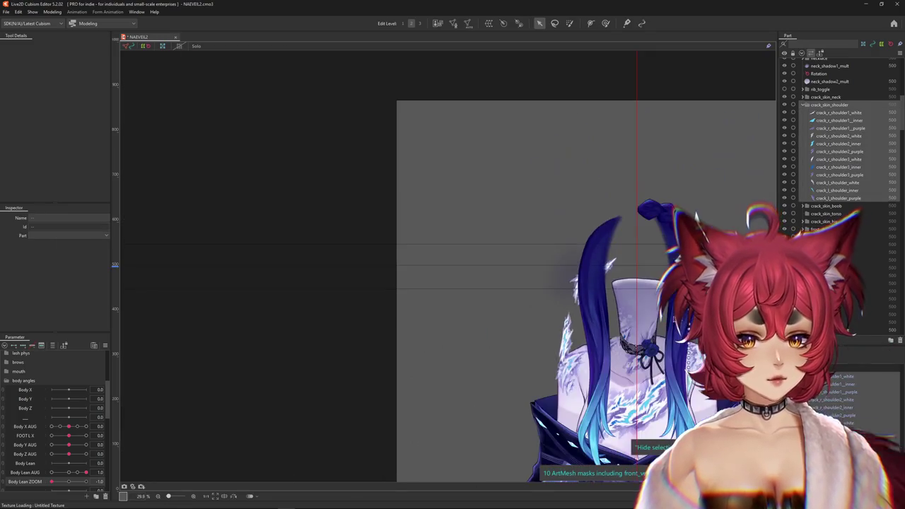
pyautogui.click(900, 342)
pyautogui.click(478, 267)
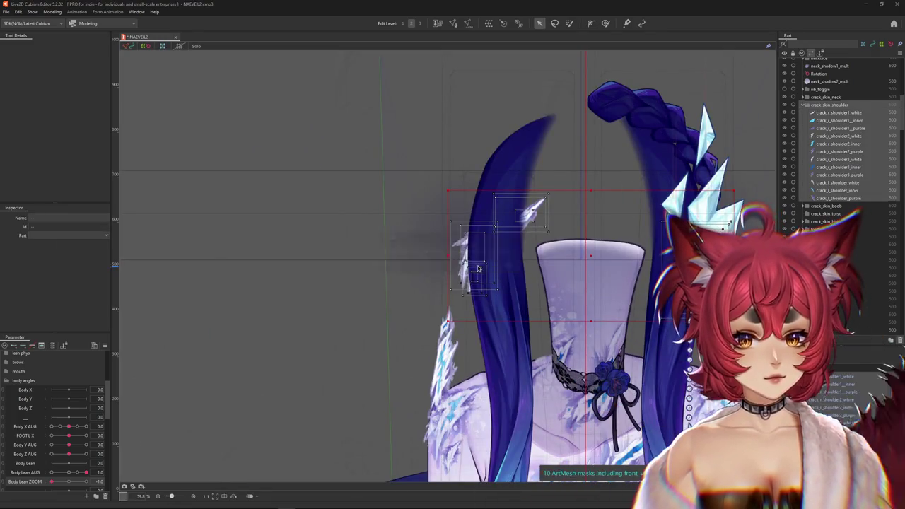
# Delete the crack_skin_upperarm part and its children, confirming Yes
pyautogui.rightClick(455, 361)
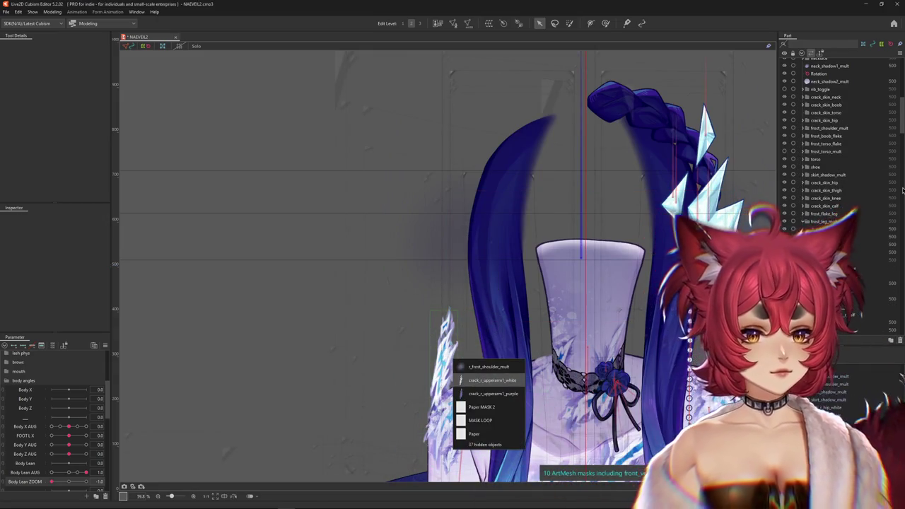
pyautogui.click(835, 200)
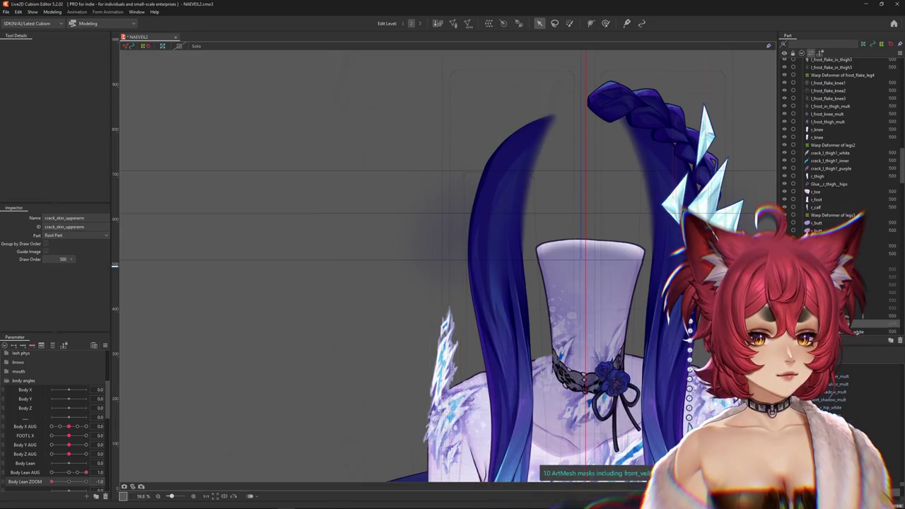
pyautogui.scroll(-3, 834, 177)
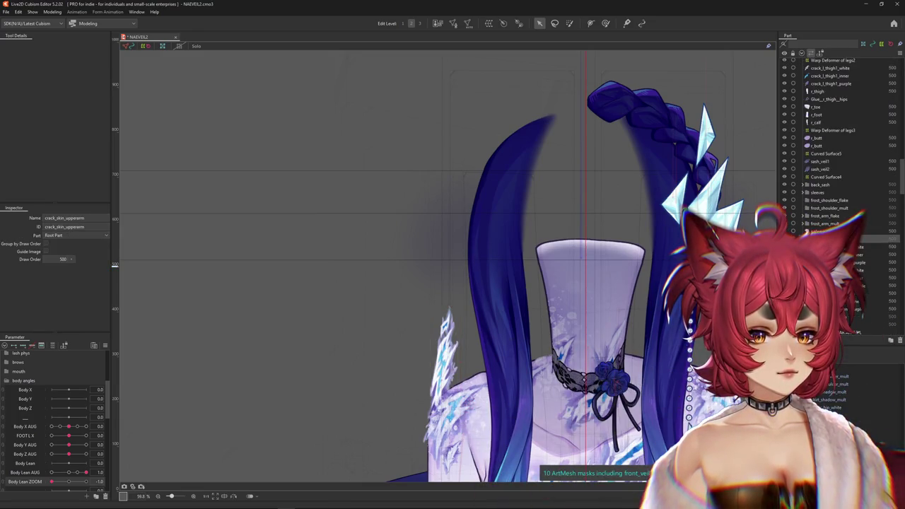
pyautogui.click(849, 269)
pyautogui.press('Delete')
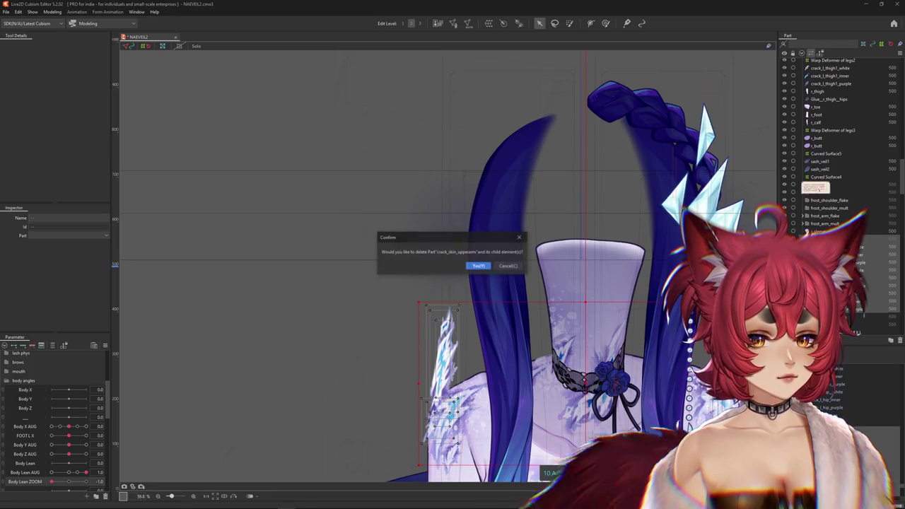
pyautogui.click(482, 267)
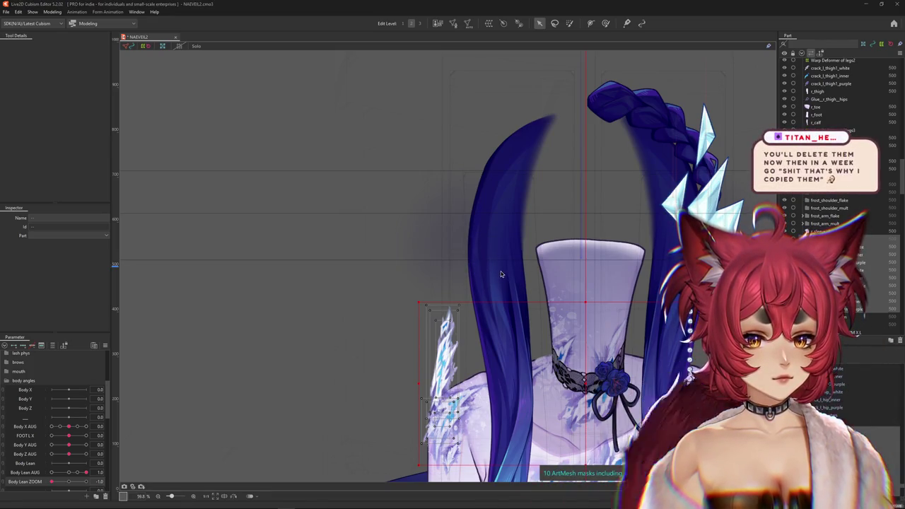
pyautogui.scroll(-3, 500, 274)
pyautogui.scroll(-3, 500, 273)
pyautogui.scroll(1, 501, 273)
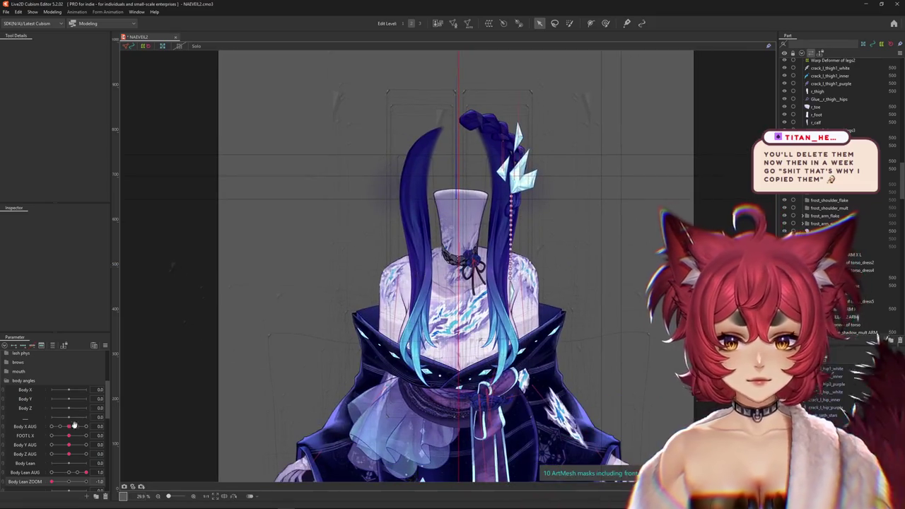
# Reset Body Lean ZOOM and set Body Lean AUG back to 0
pyautogui.moveTo(51, 485); pyautogui.dragTo(39, 485)
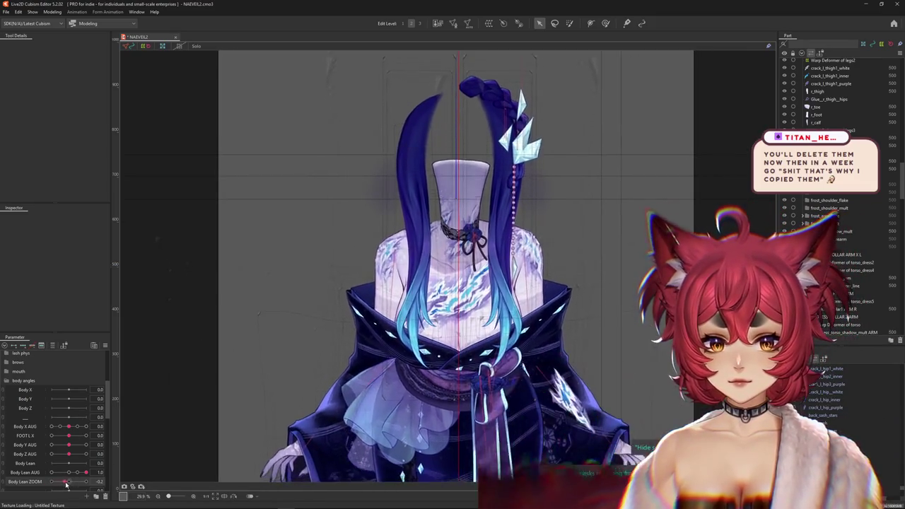
pyautogui.click(52, 472)
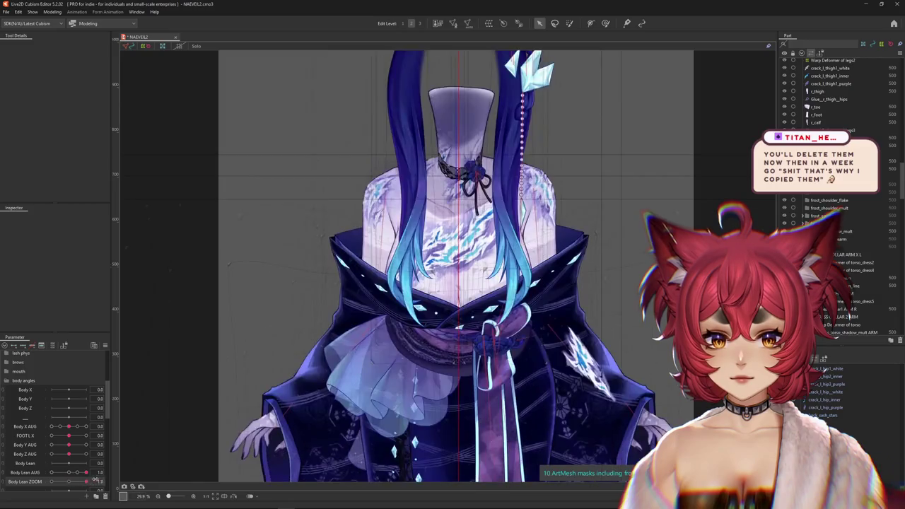
pyautogui.moveTo(52, 473); pyautogui.dragTo(68, 472)
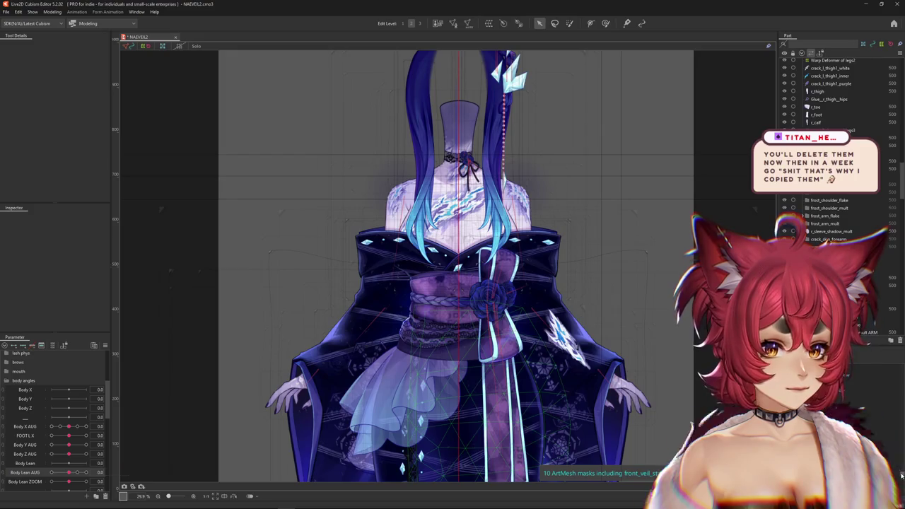
# Select the skirt_dress5 warp deformer and zoom out to centre the whole model
pyautogui.click(552, 459)
pyautogui.scroll(-1, 622, 374)
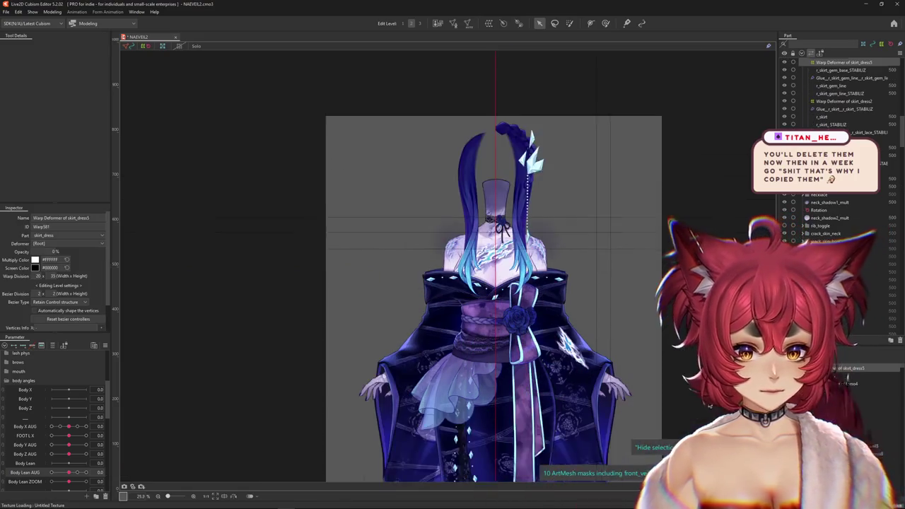
pyautogui.moveTo(622, 374); pyautogui.dragTo(563, 352)
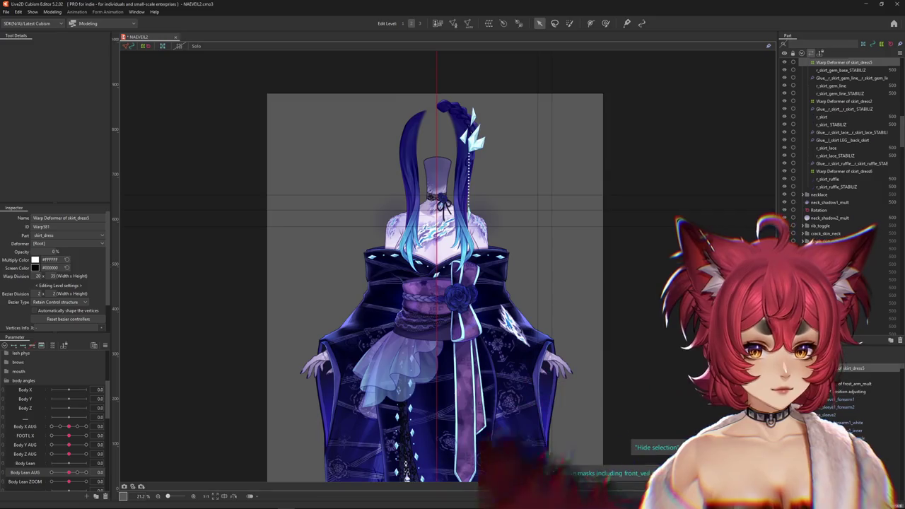
pyautogui.scroll(-3, 435, 332)
pyautogui.scroll(2, 435, 332)
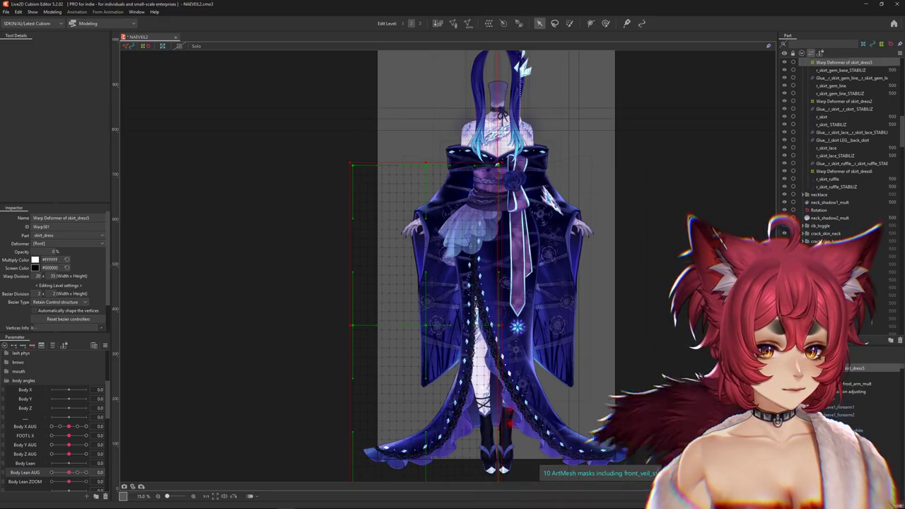
# Select the skirt_dress Rotation deformer, undo the accidental rotation, and lower its opacity to 0
pyautogui.click(855, 391)
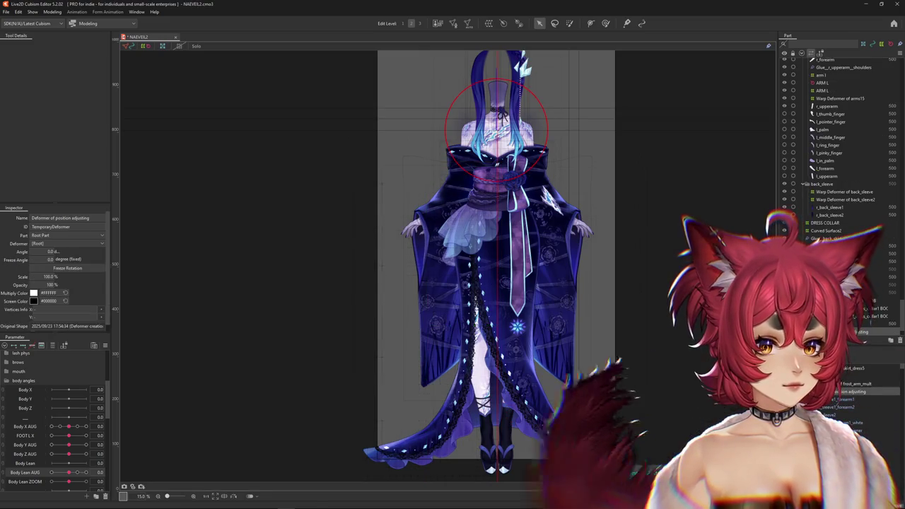
pyautogui.click(555, 163)
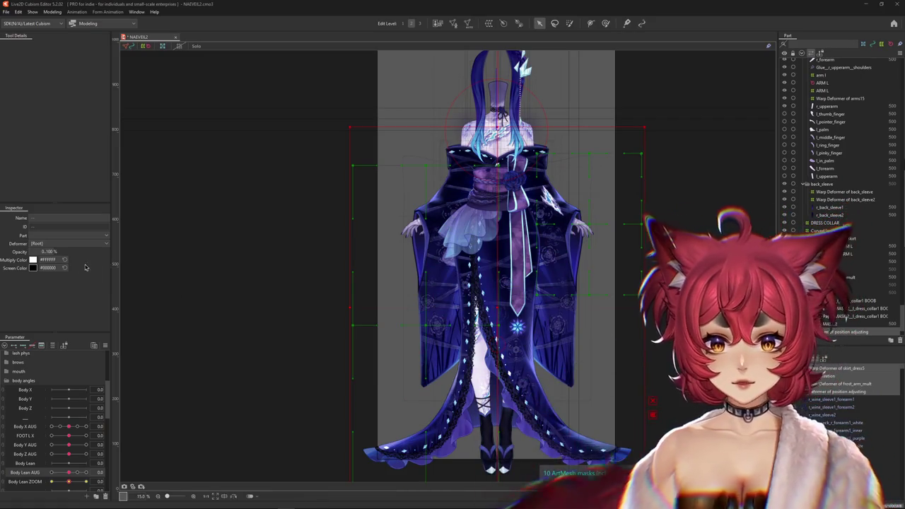
pyautogui.click(495, 309)
pyautogui.moveTo(50, 252); pyautogui.dragTo(113, 263)
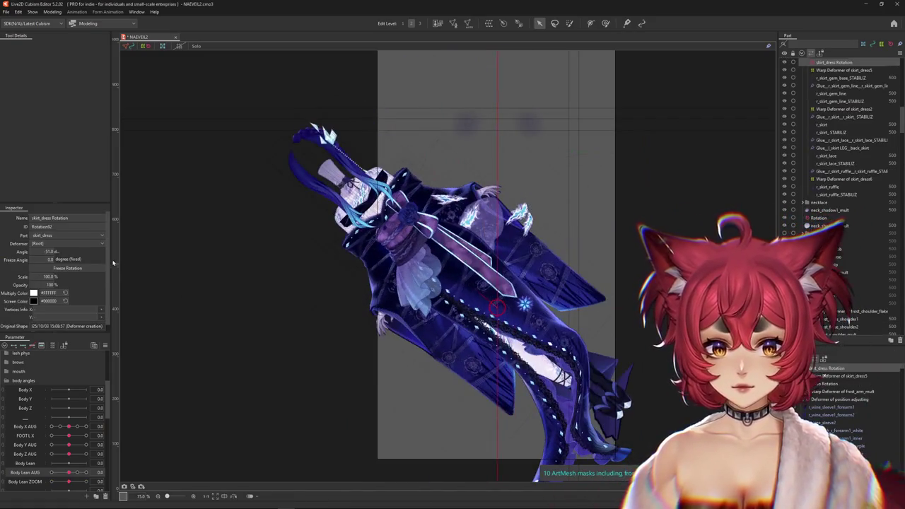
pyautogui.hotkey('ctrl', 'z')
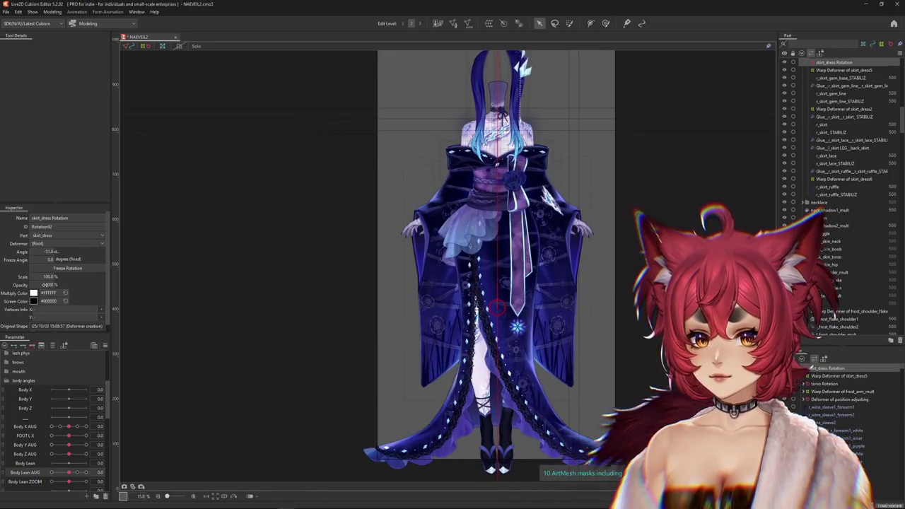
pyautogui.moveTo(2, 287); pyautogui.dragTo(85, 285)
# Zoom in and pick the crack_l_hip_white mesh from the overlapping meshes
pyautogui.scroll(3, 524, 346)
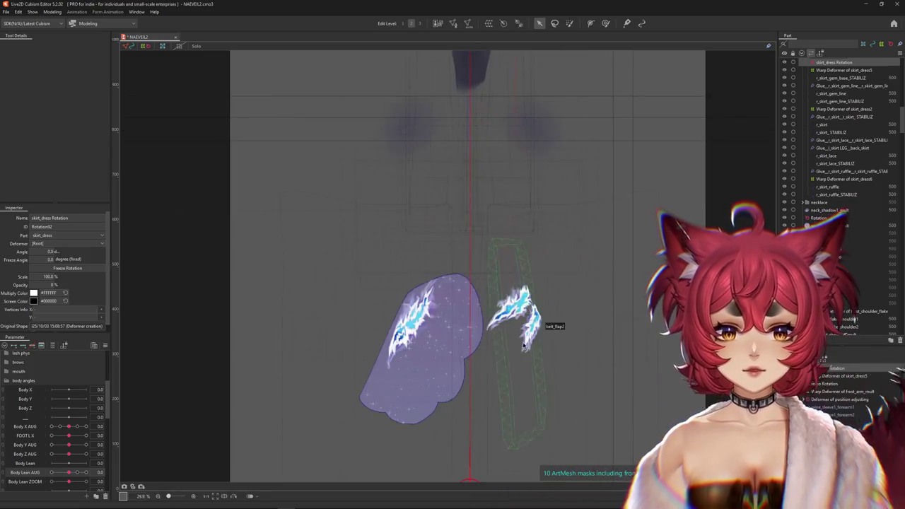
pyautogui.scroll(3, 523, 345)
pyautogui.rightClick(548, 295)
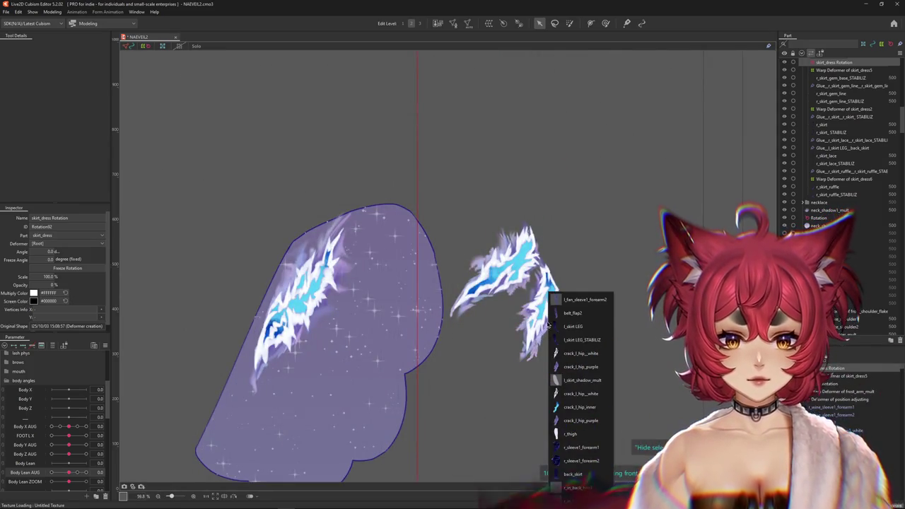
pyautogui.click(576, 394)
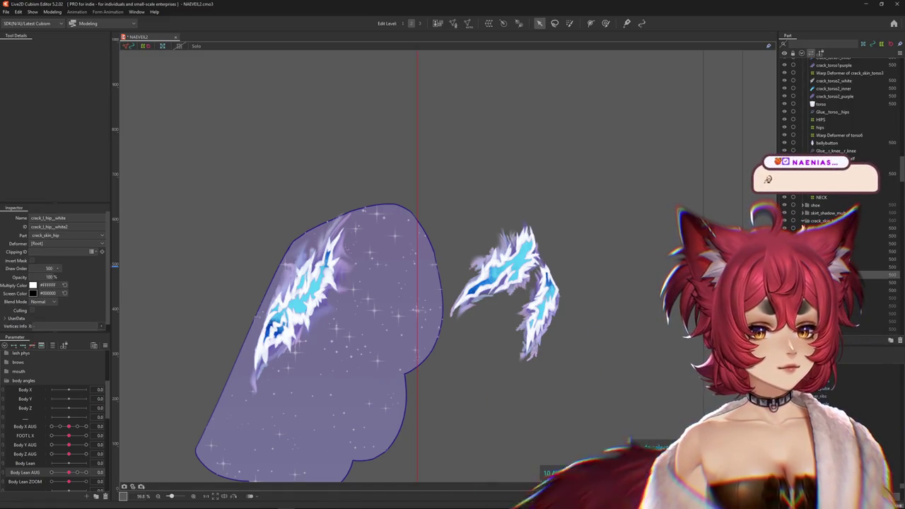
# Check then delete the crack_skin_hip part and its children, confirming Yes
pyautogui.click(785, 222)
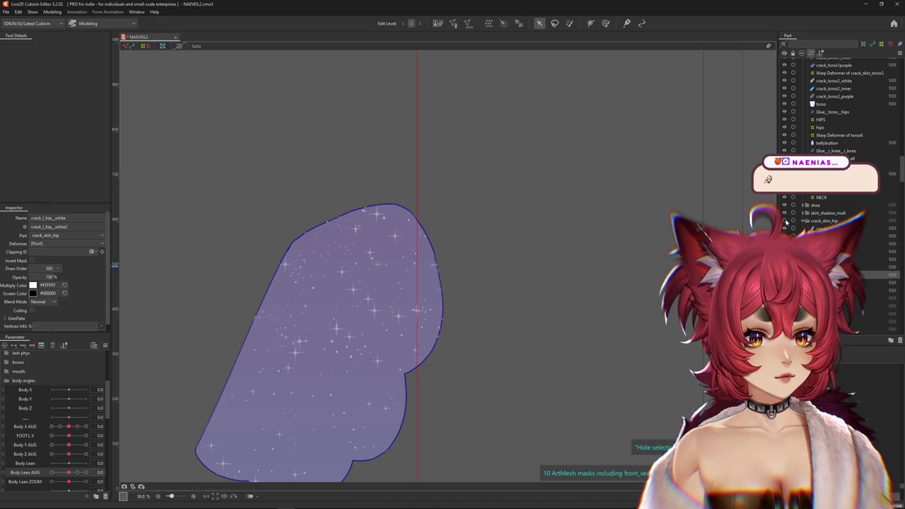
pyautogui.click(784, 222)
pyautogui.click(824, 221)
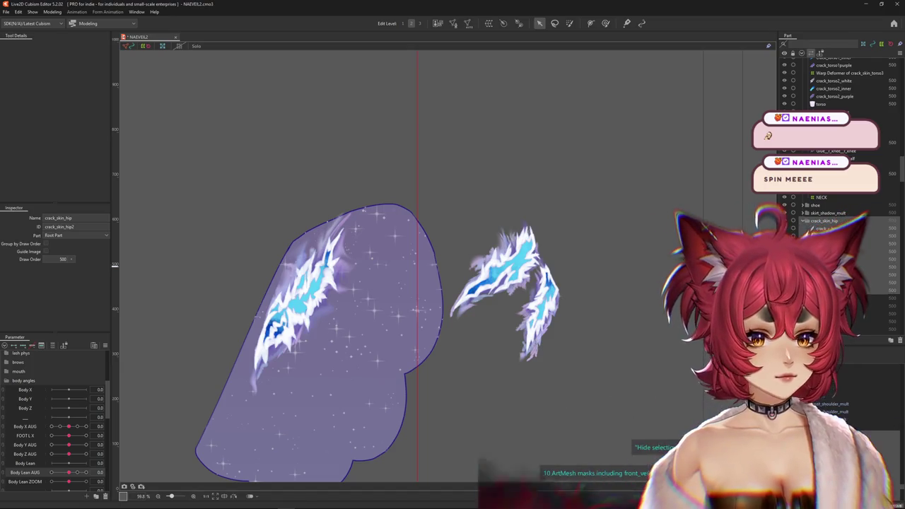
pyautogui.press('Delete')
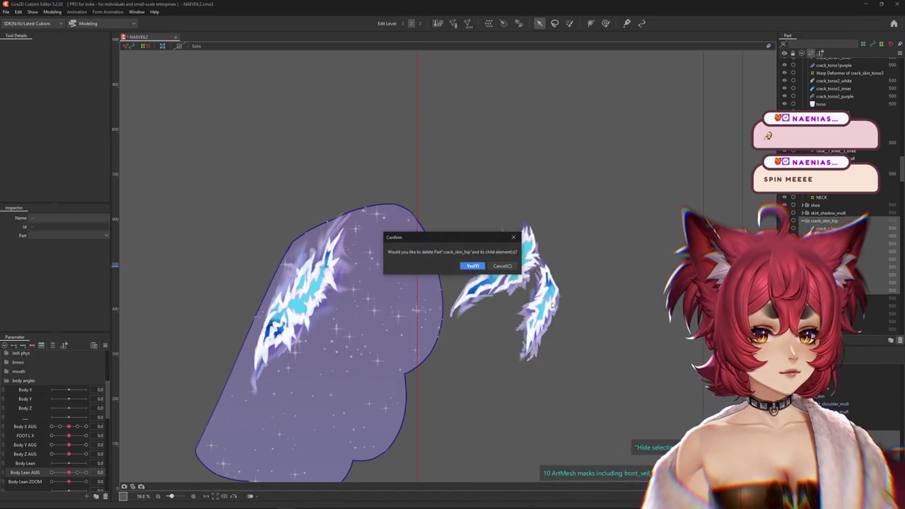
pyautogui.click(469, 265)
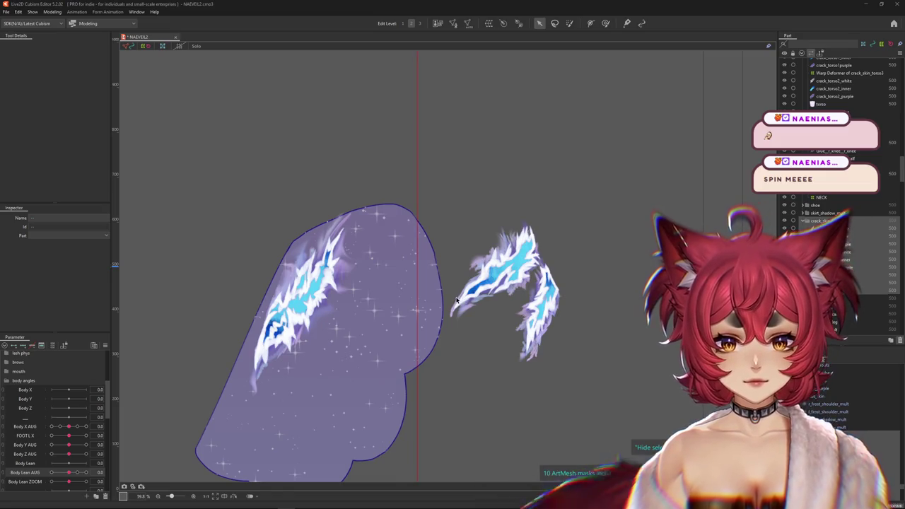
# Select the back_sash_stars mesh, zoom around, and list the objects under the blurred shoulder shadow
pyautogui.rightClick(397, 319)
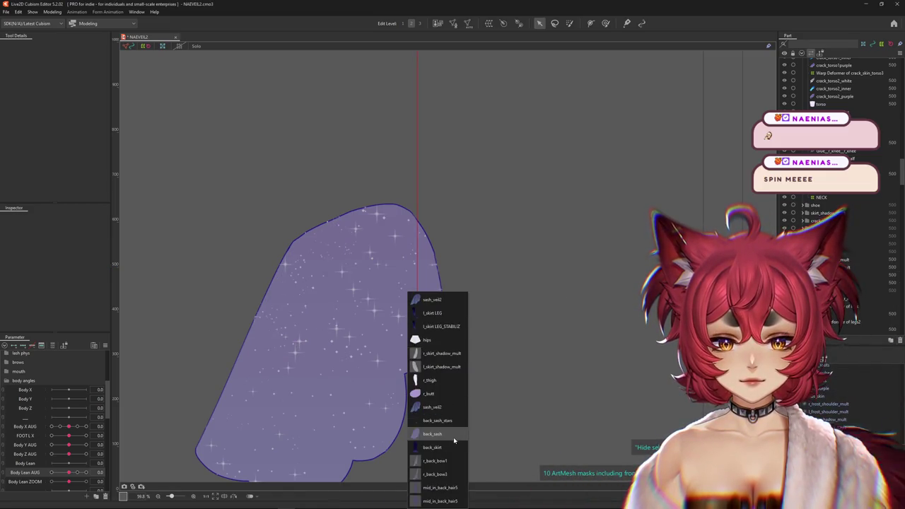
pyautogui.click(438, 422)
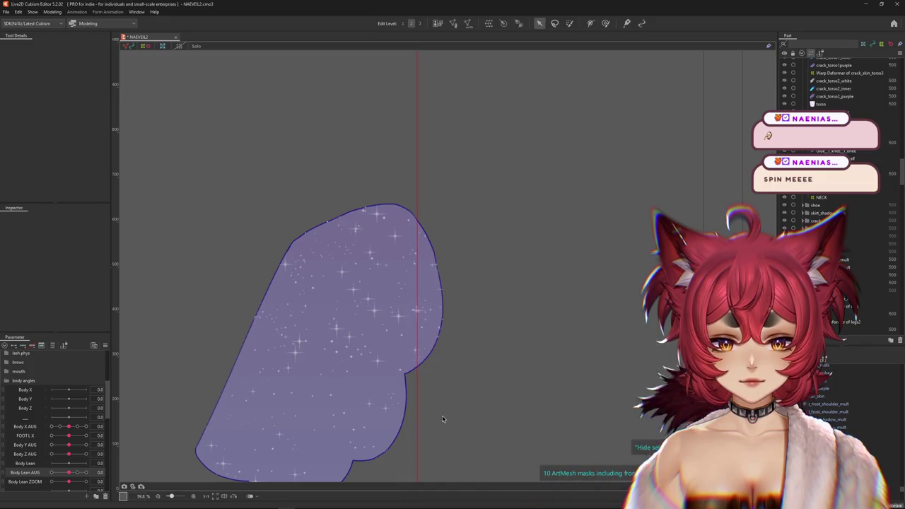
pyautogui.scroll(-5, 461, 322)
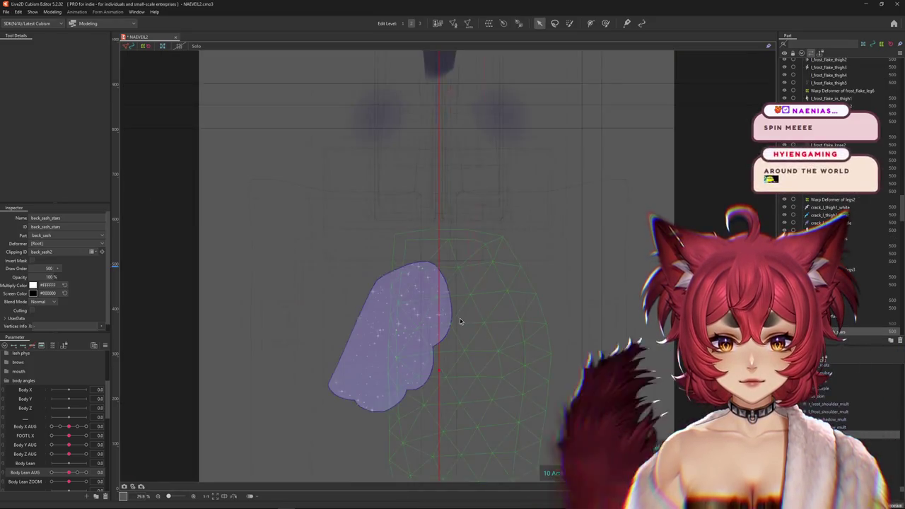
pyautogui.scroll(-5, 460, 318)
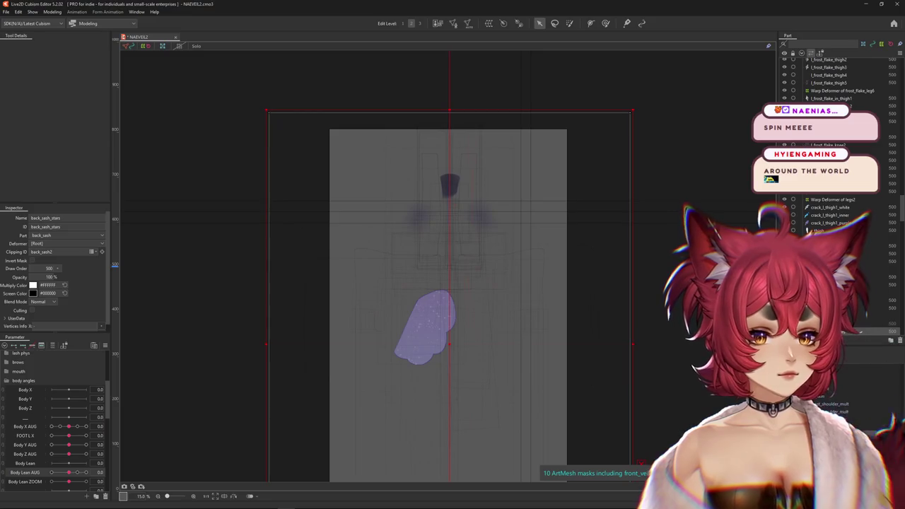
pyautogui.scroll(-2, 867, 314)
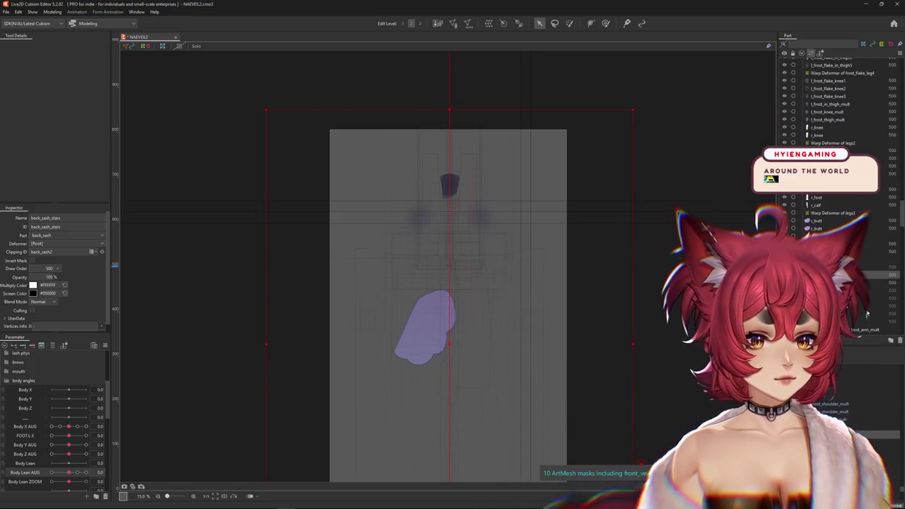
pyautogui.scroll(3, 867, 314)
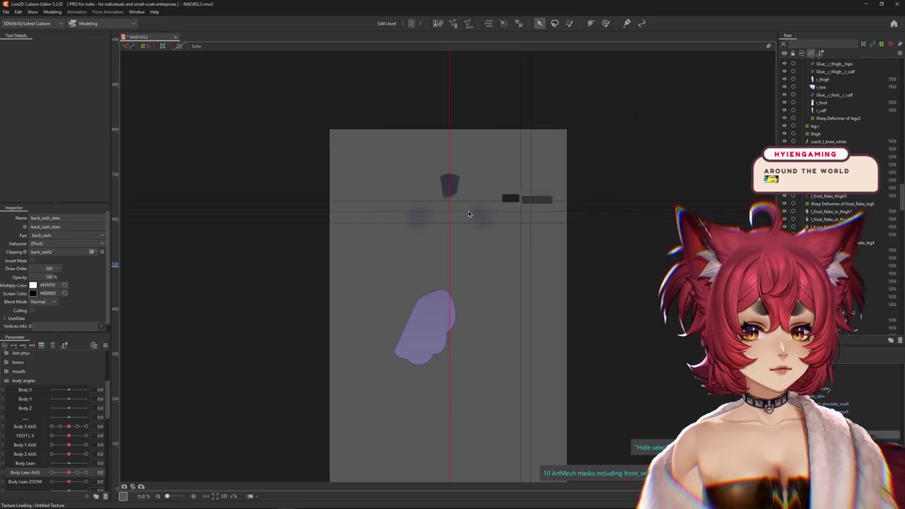
pyautogui.scroll(5, 468, 213)
pyautogui.click(499, 239)
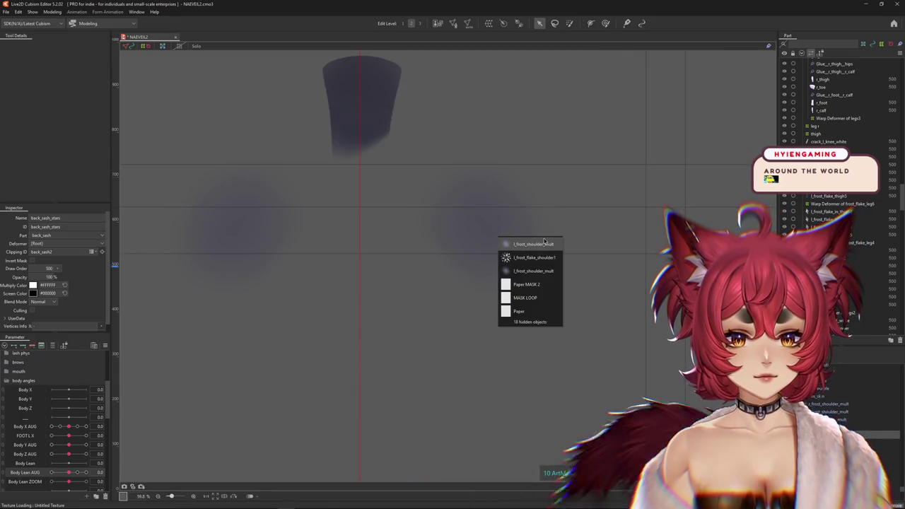
pyautogui.click(543, 243)
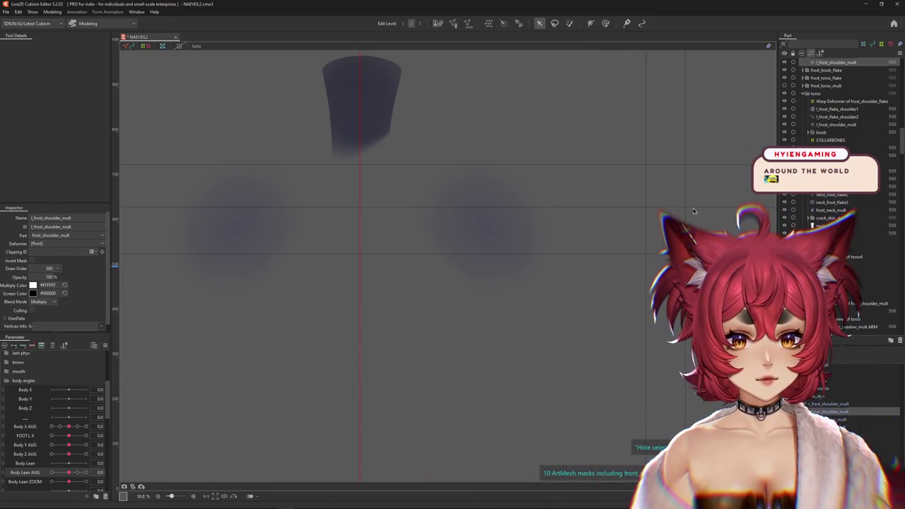
pyautogui.click(784, 62)
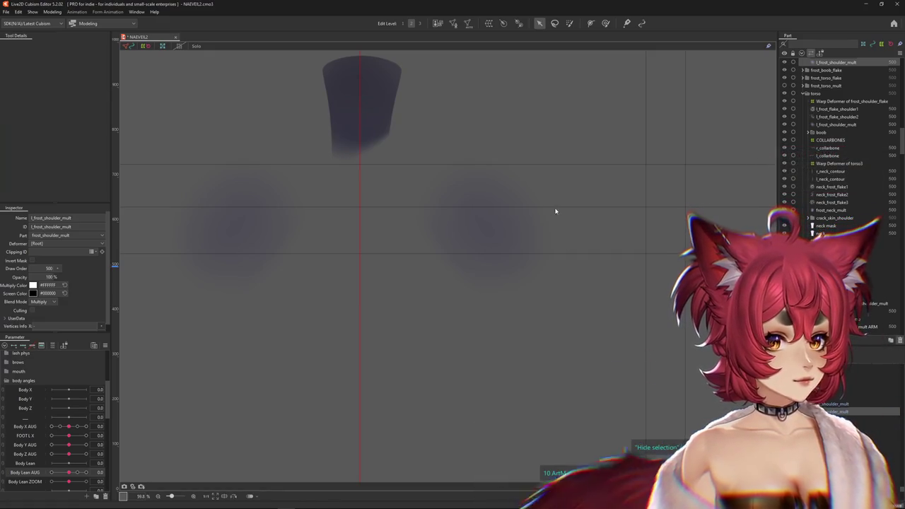
pyautogui.press('Delete')
pyautogui.scroll(3, 792, 132)
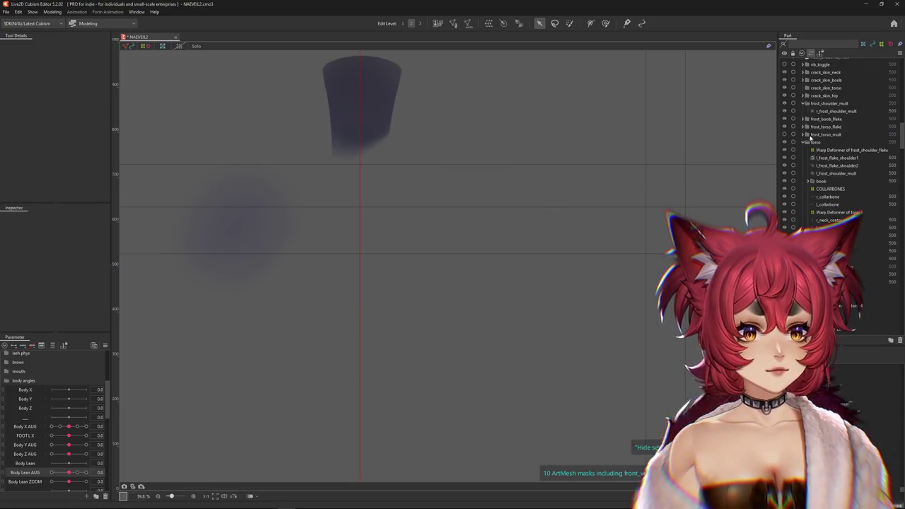
pyautogui.moveTo(240, 222); pyautogui.dragTo(326, 250)
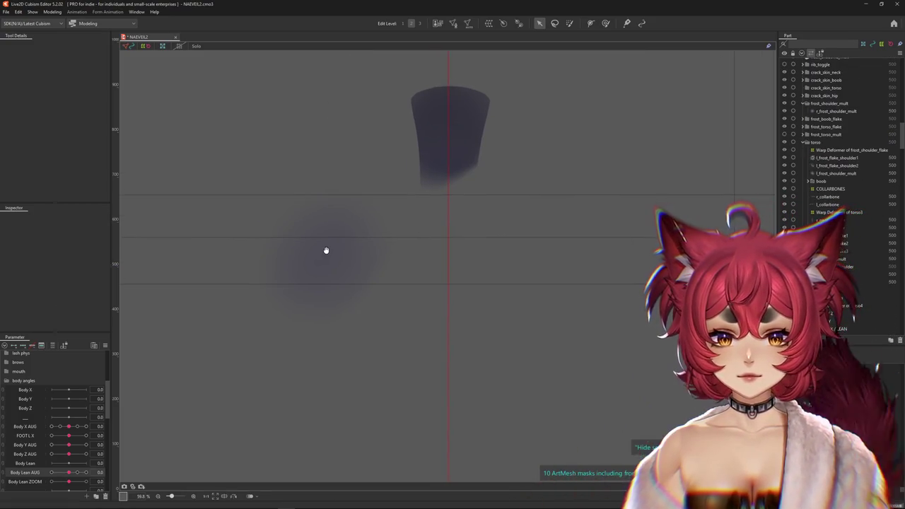
pyautogui.click(327, 252)
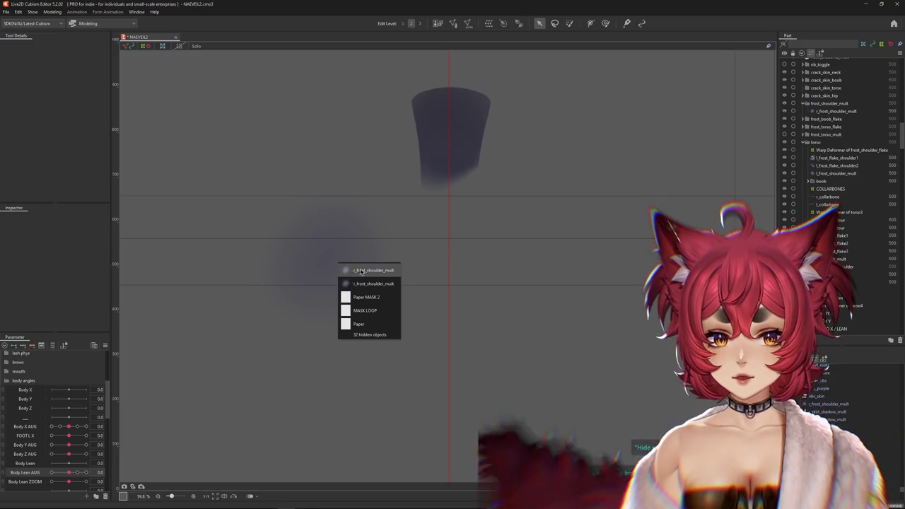
pyautogui.click(824, 112)
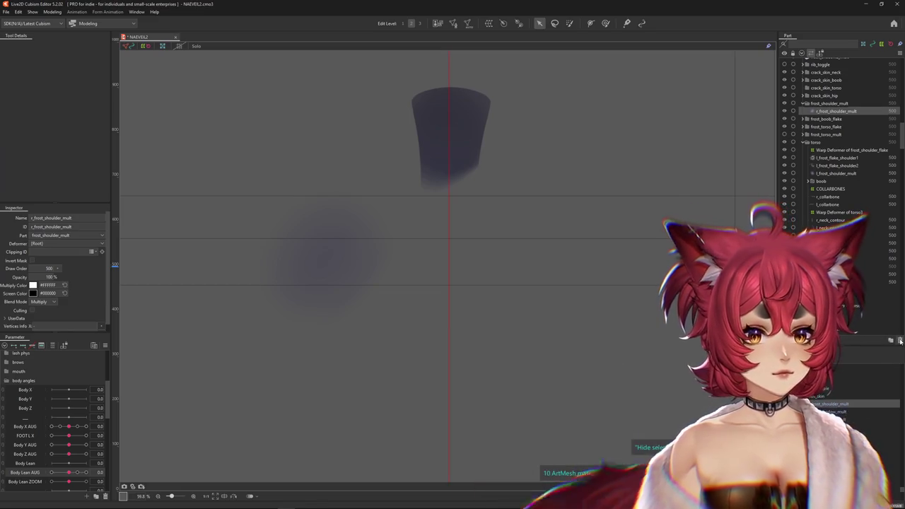
pyautogui.click(539, 323)
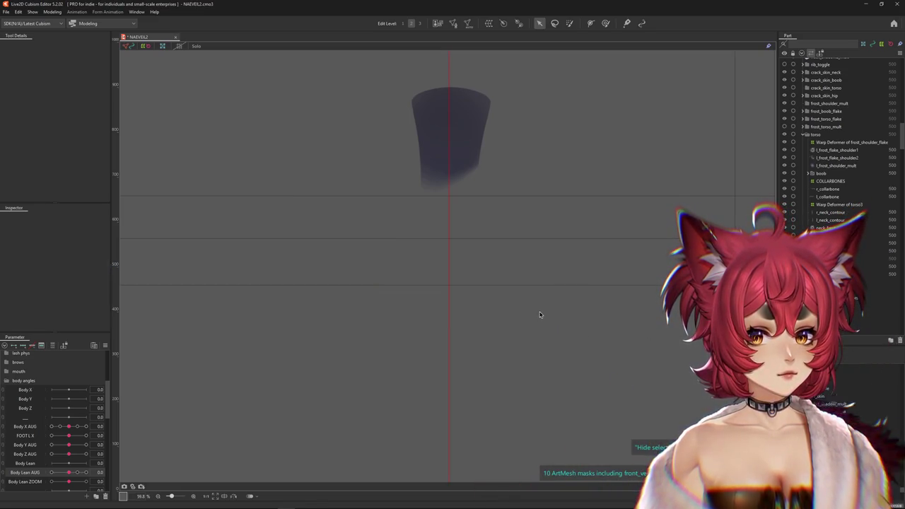
pyautogui.scroll(-5, 620, 205)
pyautogui.moveTo(619, 205); pyautogui.dragTo(490, 121)
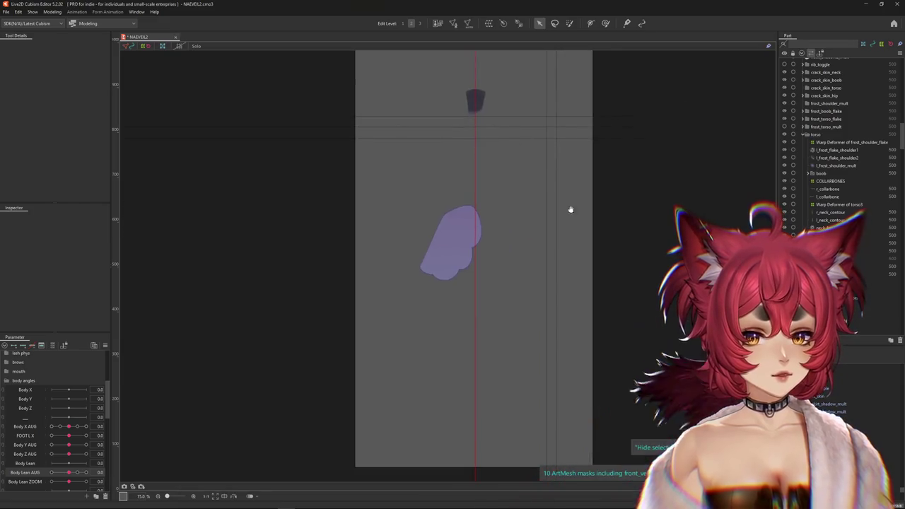
pyautogui.click(821, 111)
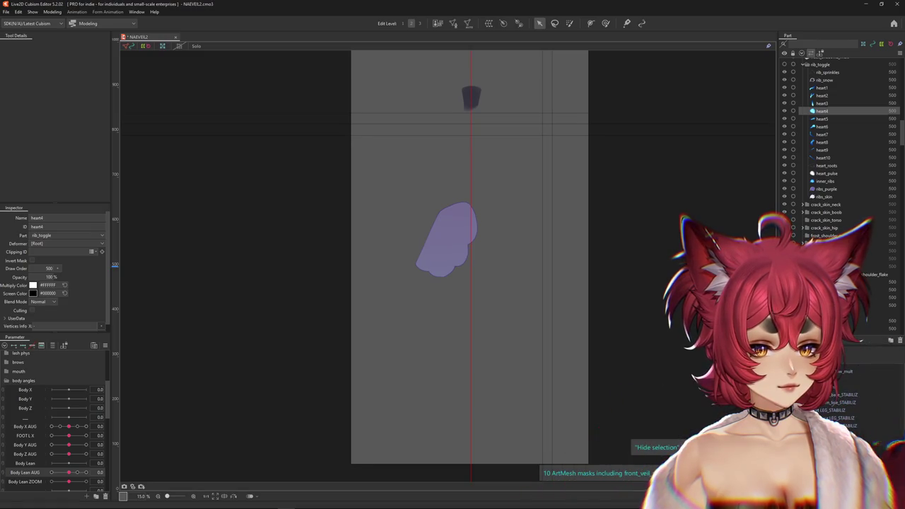
pyautogui.click(834, 369)
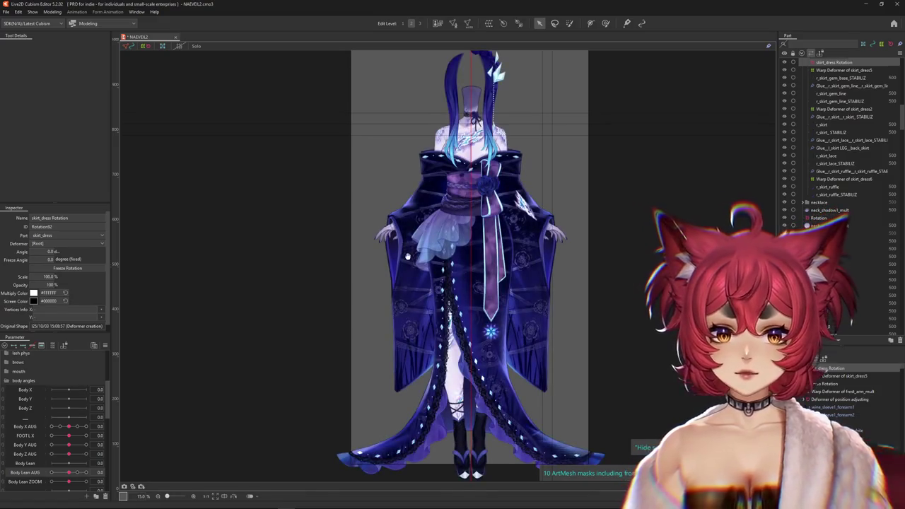
# Open Modeling > Physics Settings, zoom the sway preview, then close the Physics Settings window
pyautogui.click(53, 12)
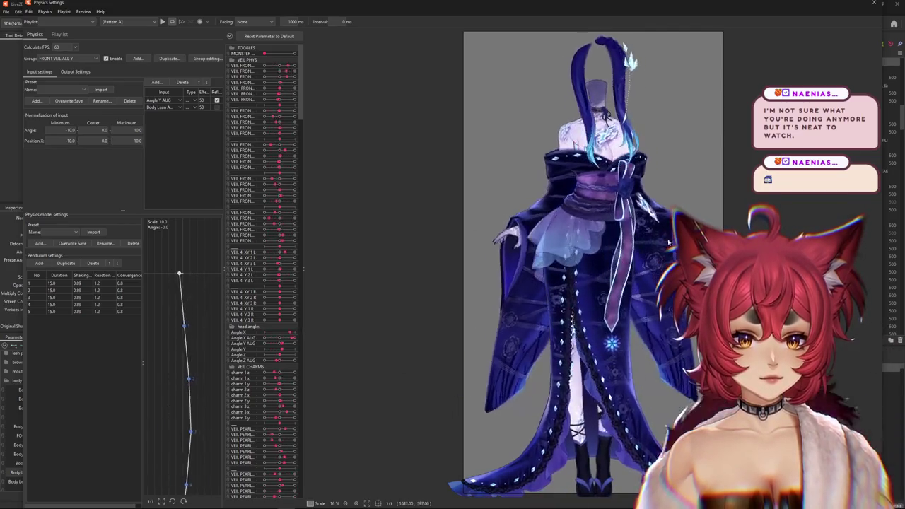
pyautogui.scroll(5, 671, 258)
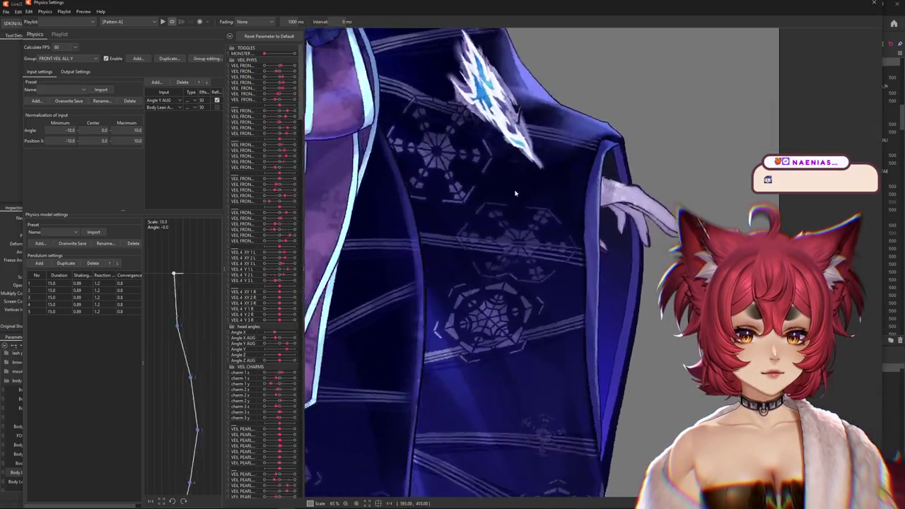
pyautogui.scroll(-10, 491, 189)
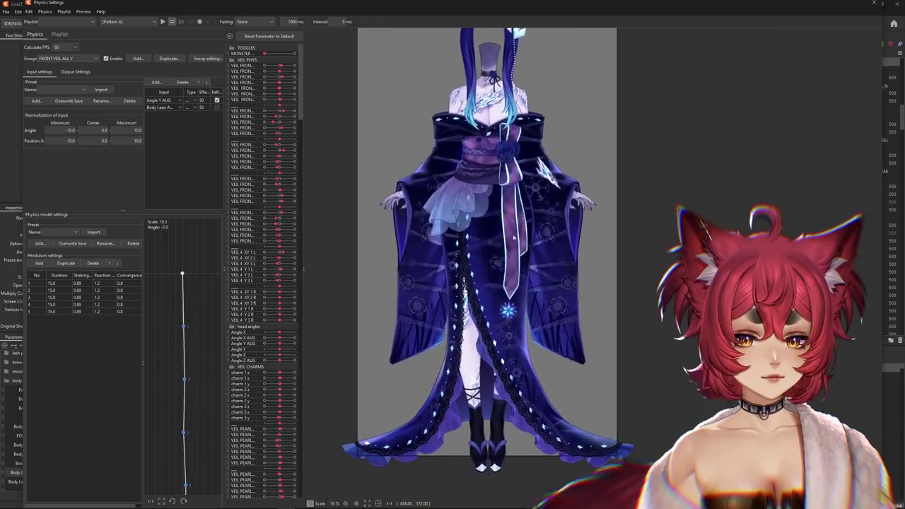
pyautogui.scroll(8, 494, 205)
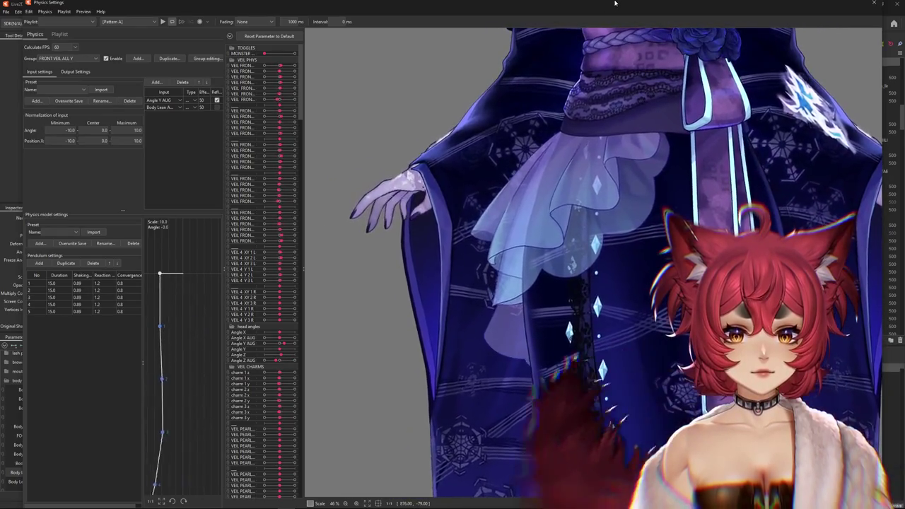
pyautogui.scroll(-3, 579, 283)
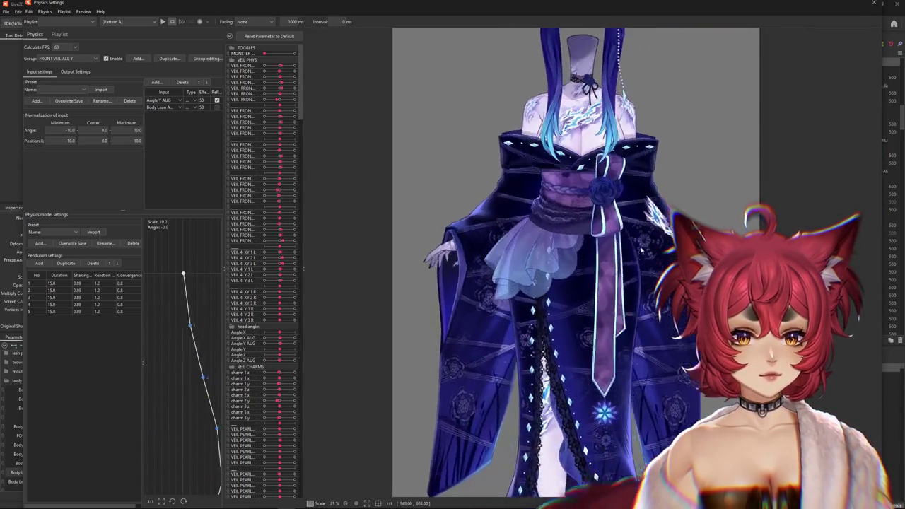
pyautogui.scroll(3, 637, 268)
pyautogui.scroll(1, 636, 268)
pyautogui.scroll(-4, 636, 269)
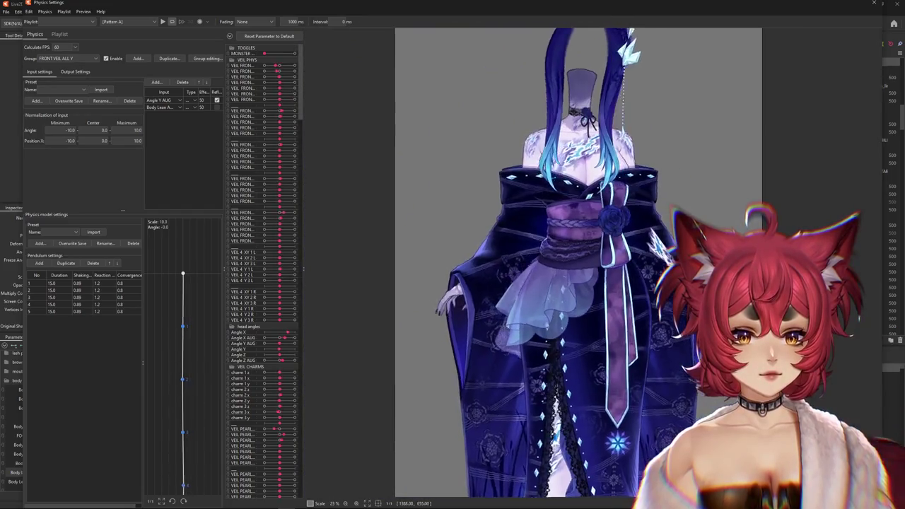
pyautogui.click(894, 5)
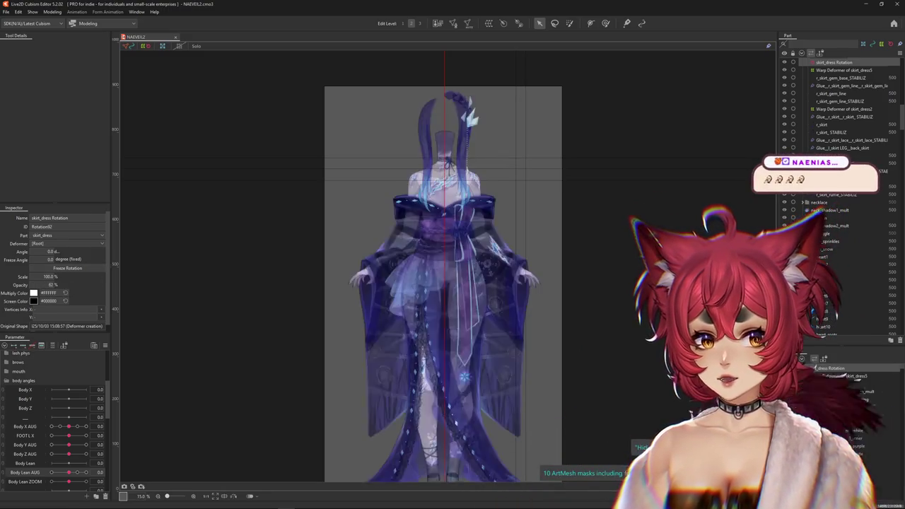
# Zoom around the dress and collapse the head angles group in the Parameter panel
pyautogui.scroll(1, 390, 200)
pyautogui.scroll(1, 430, 293)
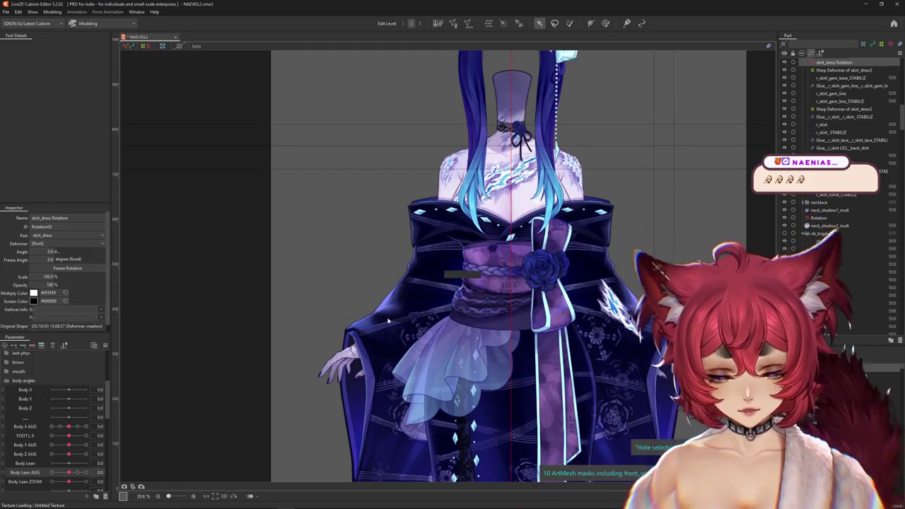
pyautogui.scroll(1, 353, 268)
pyautogui.scroll(1, 300, 241)
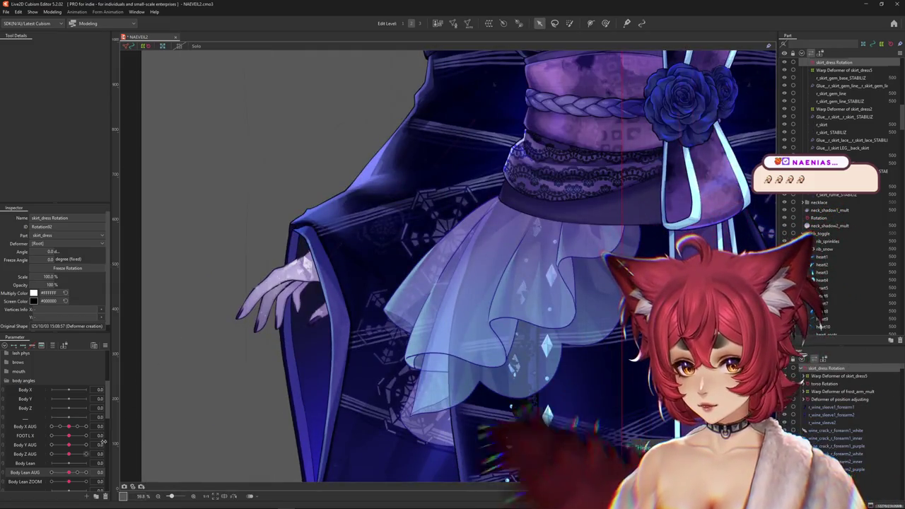
pyautogui.scroll(-1, 220, 370)
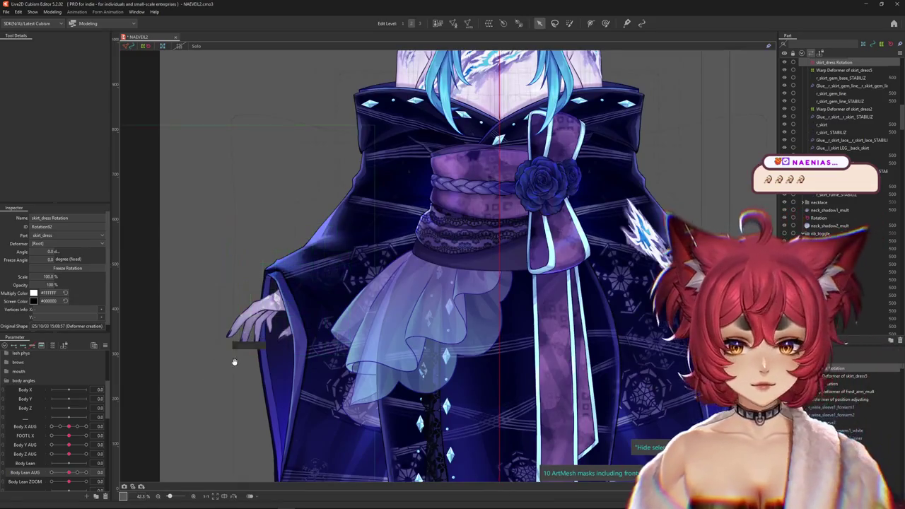
pyautogui.moveTo(233, 363); pyautogui.dragTo(258, 391)
pyautogui.scroll(3, 5, 389)
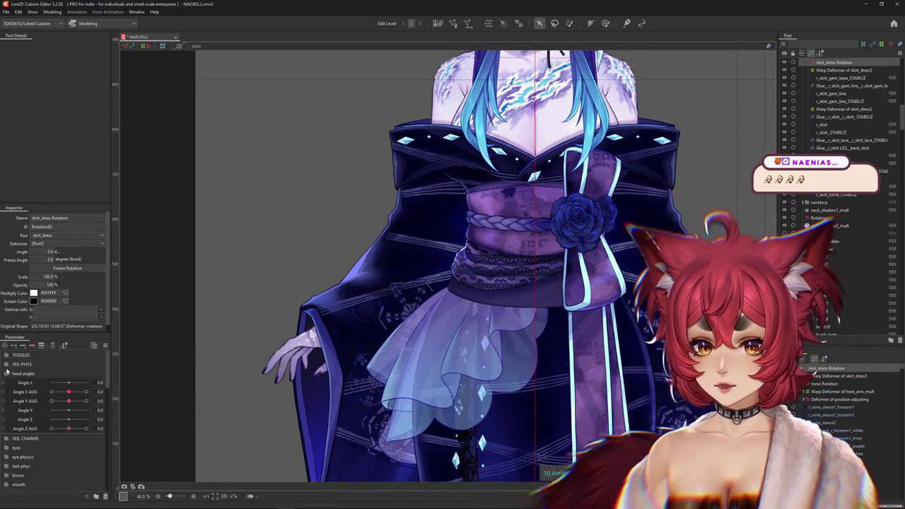
pyautogui.click(7, 372)
pyautogui.scroll(-1, 295, 309)
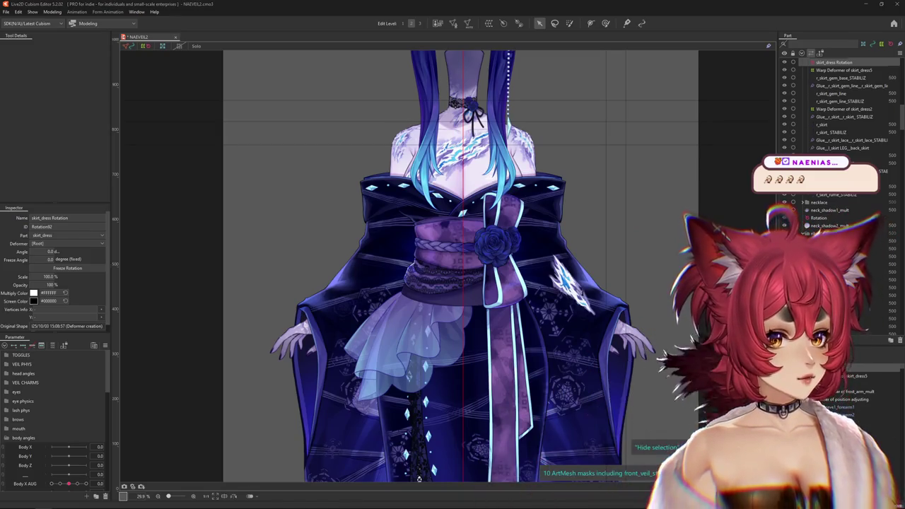
# Switch to the Google Drive window and step through previews to Toggles.png
pyautogui.hotkey('alt', 'Tab')
pyautogui.press('Left')
pyautogui.press('Right')
pyautogui.press('Right')
pyautogui.press('Right')
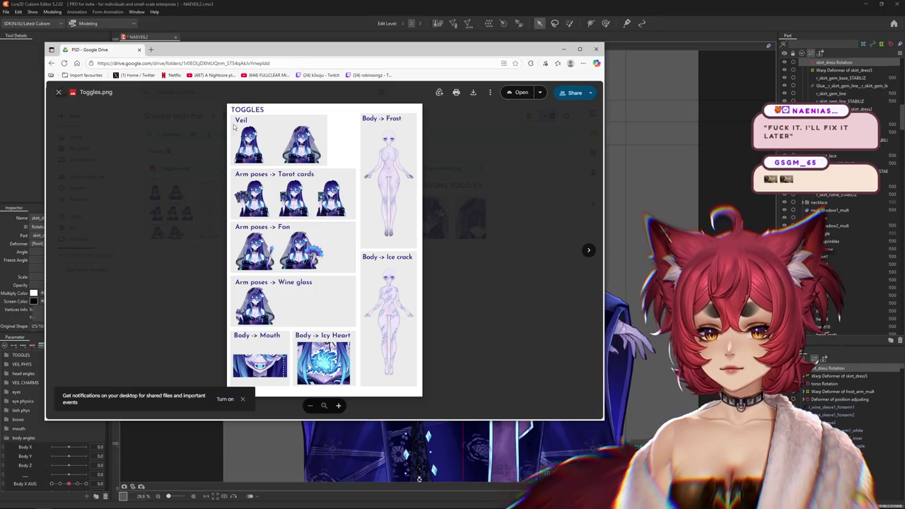
# Zoom Toggles.png onto the Fan arm-pose row, inspect it, then minimize Chrome
pyautogui.press('+')
pyautogui.press('+')
pyautogui.press('+')
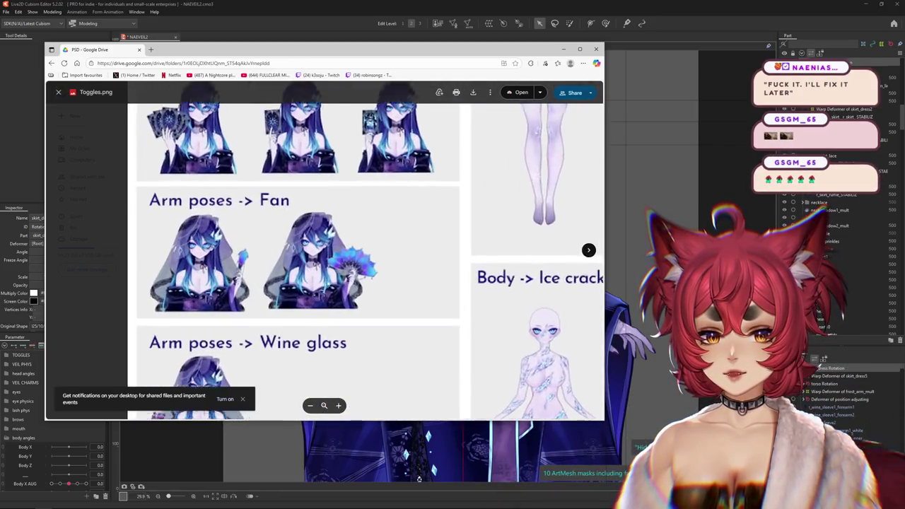
pyautogui.press('+')
pyautogui.press('+')
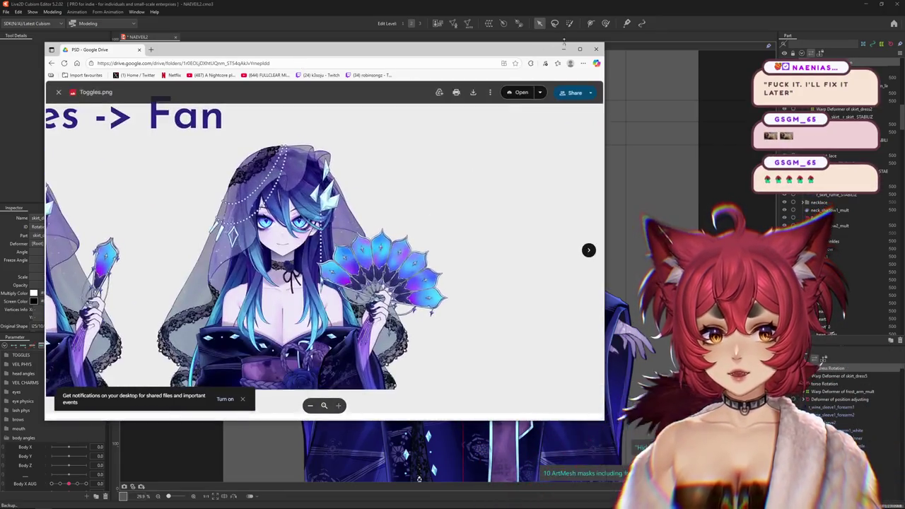
pyautogui.scroll(-1, 391, 211)
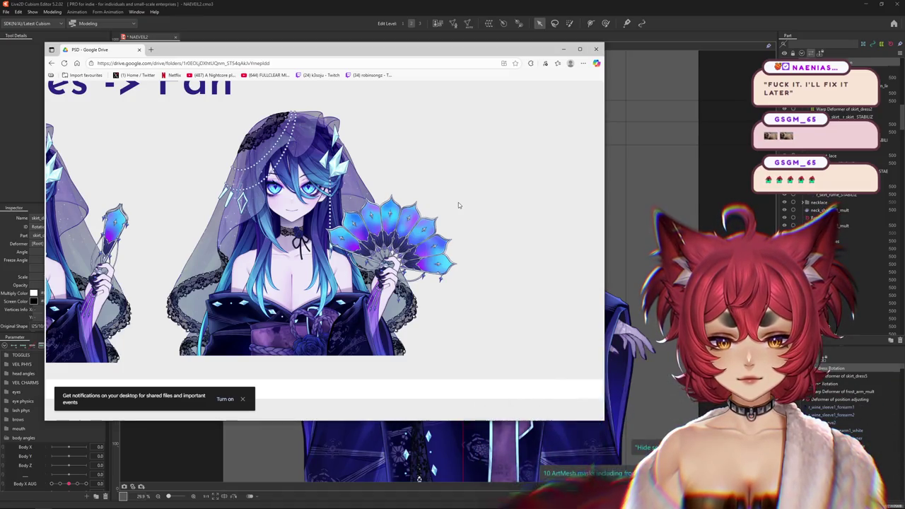
pyautogui.scroll(-3, 492, 120)
pyautogui.scroll(3, 492, 119)
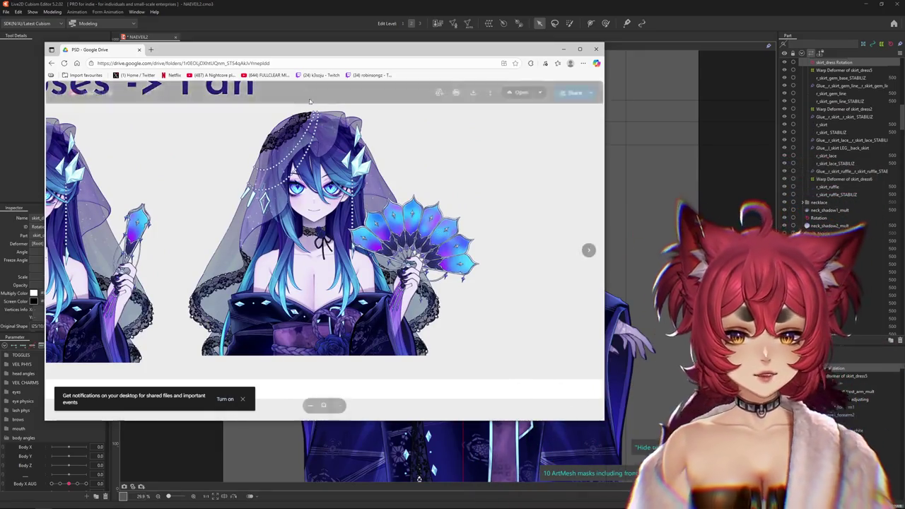
pyautogui.click(564, 49)
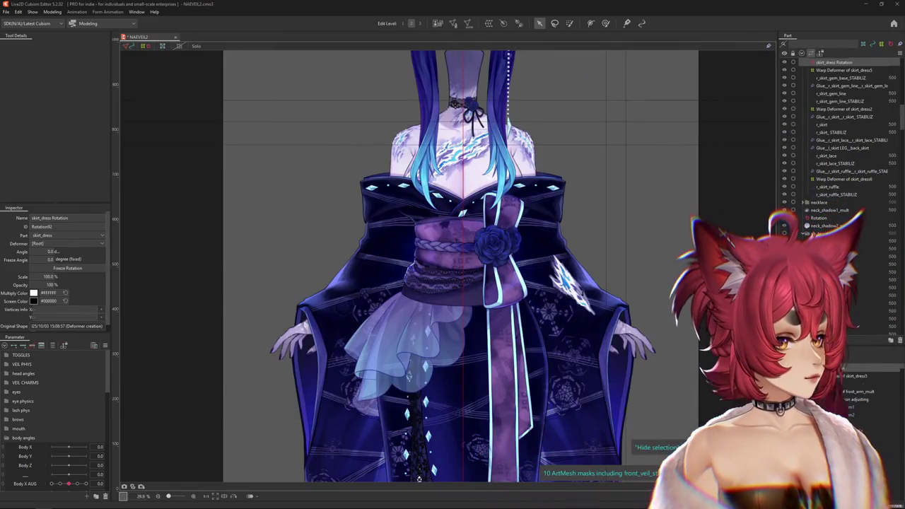
# Zoom into the dress and select r_pointer_finger from the meshes overlapping the right-side hand
pyautogui.scroll(-3, 483, 320)
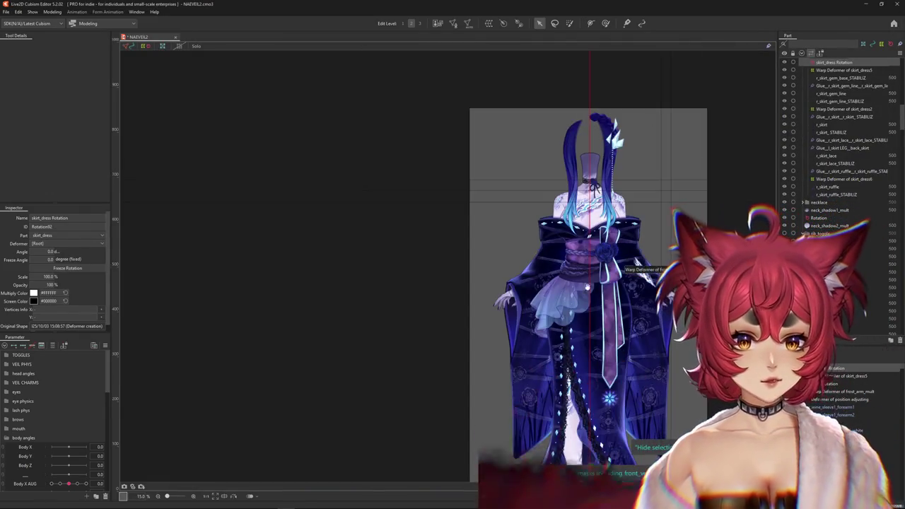
pyautogui.scroll(2, 483, 320)
pyautogui.scroll(2, 483, 321)
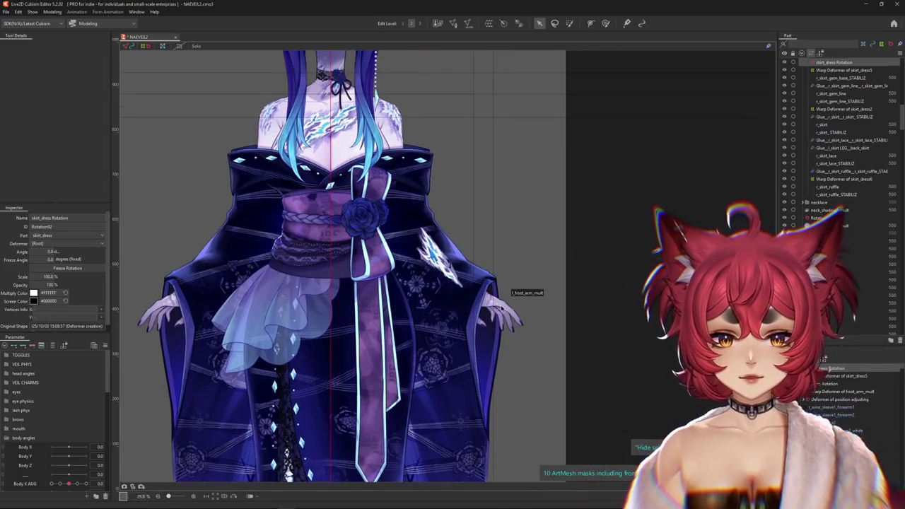
pyautogui.rightClick(515, 320)
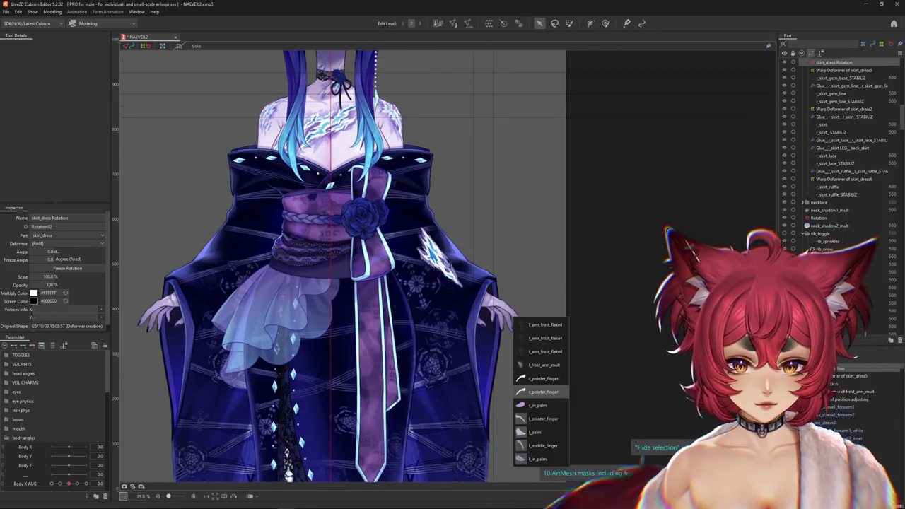
pyautogui.click(541, 391)
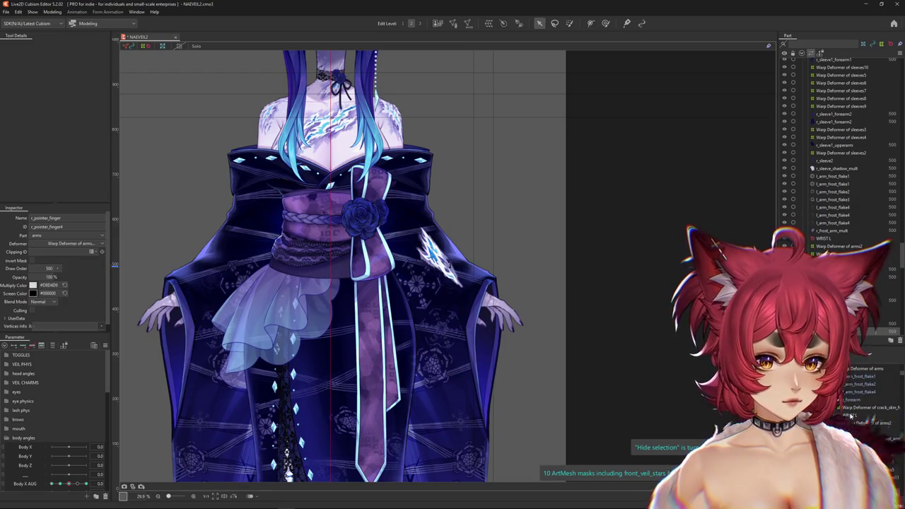
pyautogui.click(851, 415)
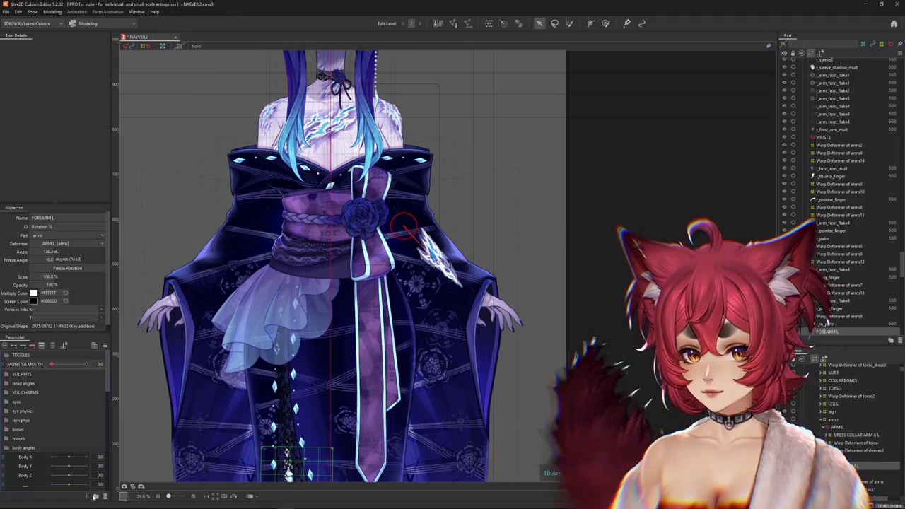
pyautogui.rightClick(43, 382)
pyautogui.click(48, 387)
pyautogui.write('FAN ARM')
pyautogui.click(449, 243)
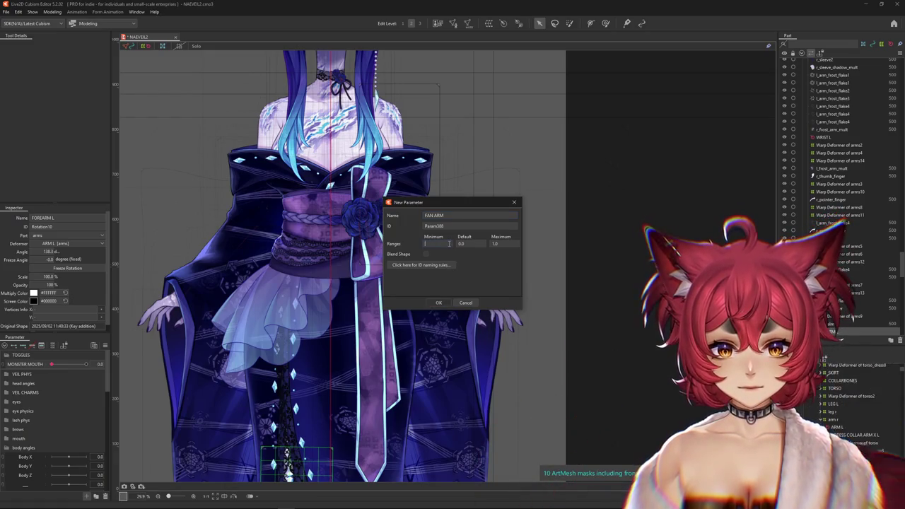
pyautogui.write('0')
pyautogui.click(438, 302)
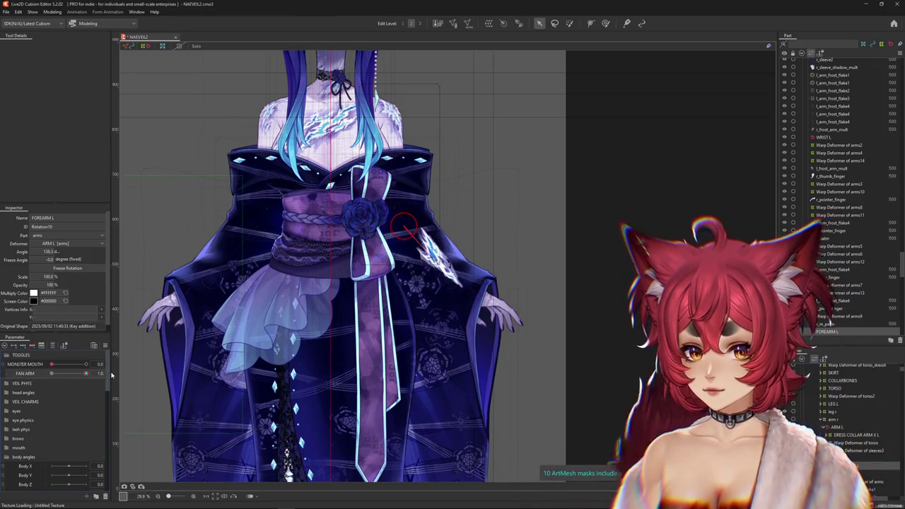
pyautogui.moveTo(49, 284); pyautogui.dragTo(32, 284)
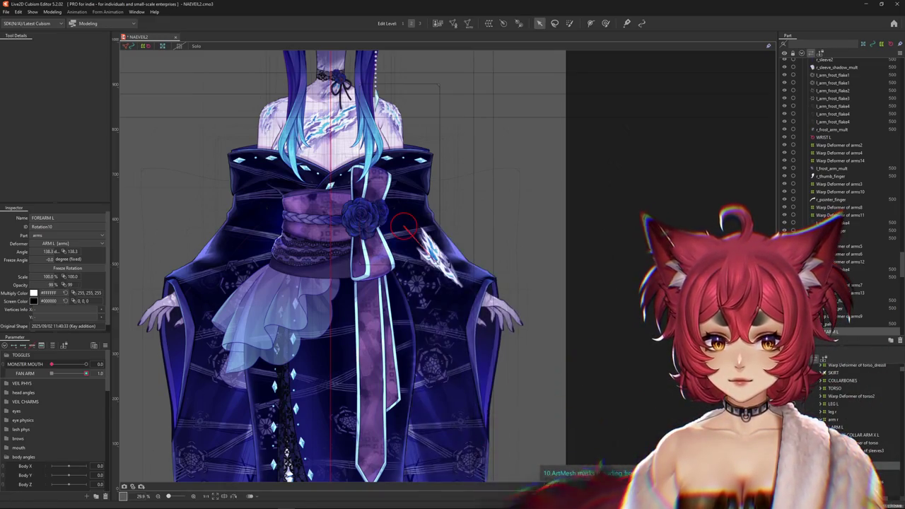
pyautogui.scroll(3, 547, 379)
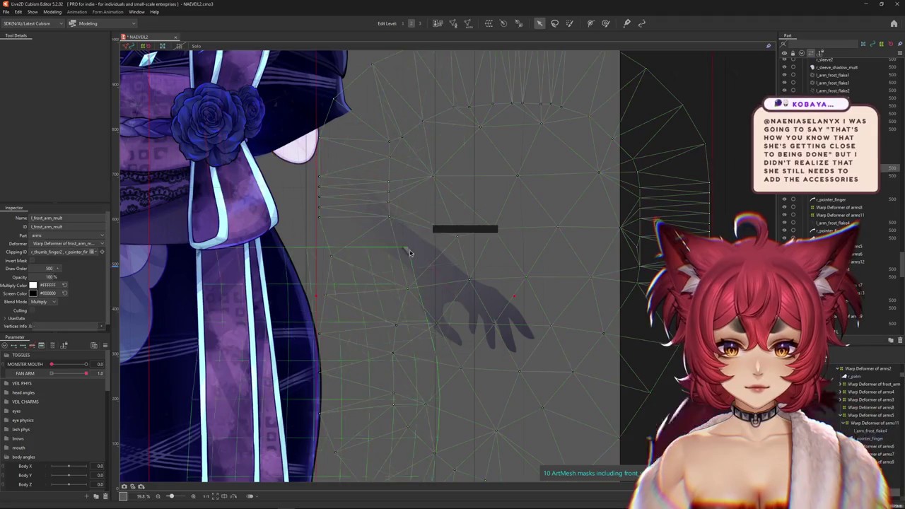
# Pick l_frost_arm_mult, then the r_palm mesh from the overlap list, and hide the shadow hand
pyautogui.click(426, 350)
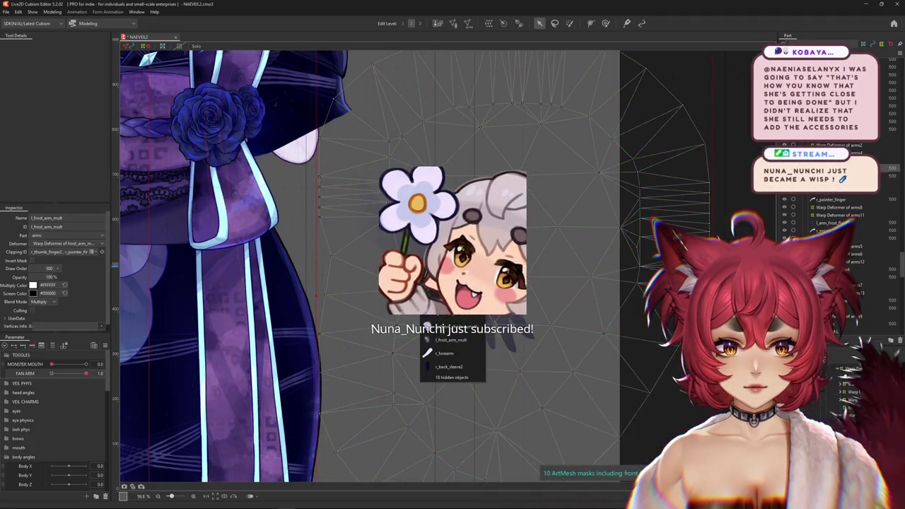
pyautogui.scroll(-2, 537, 281)
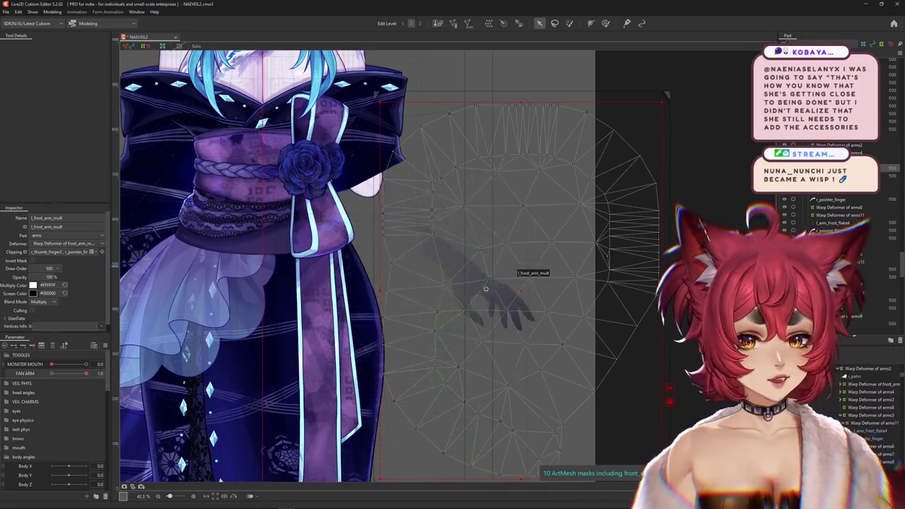
pyautogui.scroll(5, 485, 312)
pyautogui.click(485, 312)
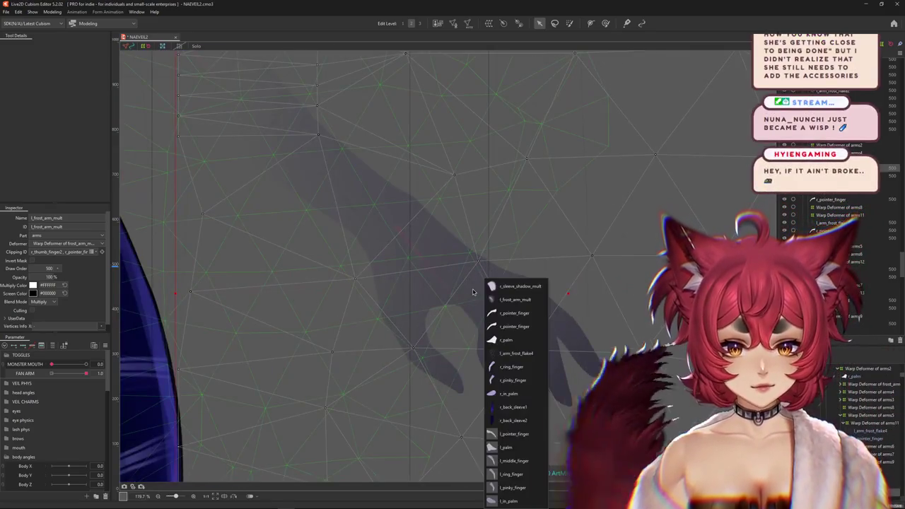
pyautogui.click(510, 340)
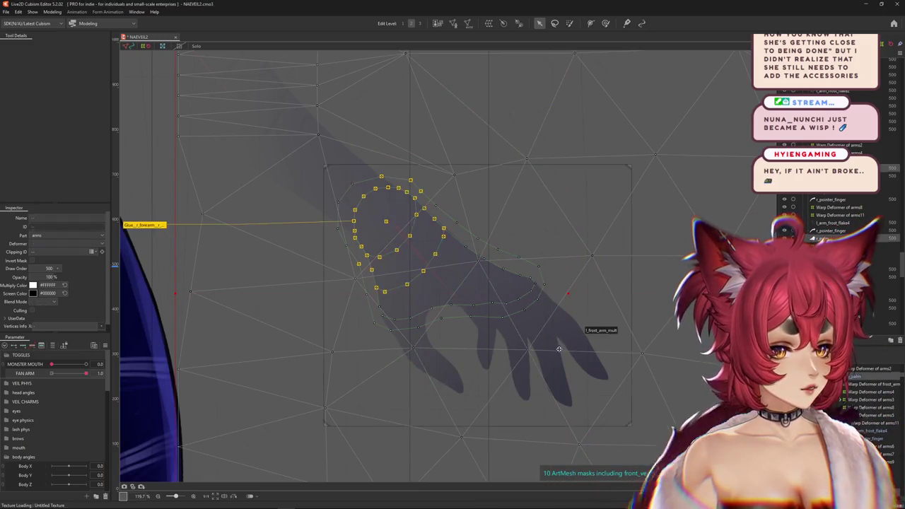
pyautogui.scroll(1, 855, 410)
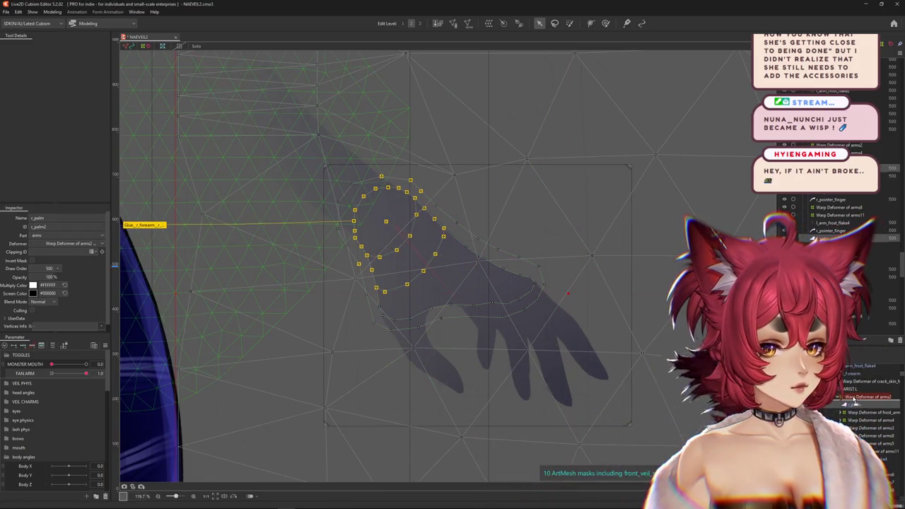
pyautogui.click(534, 434)
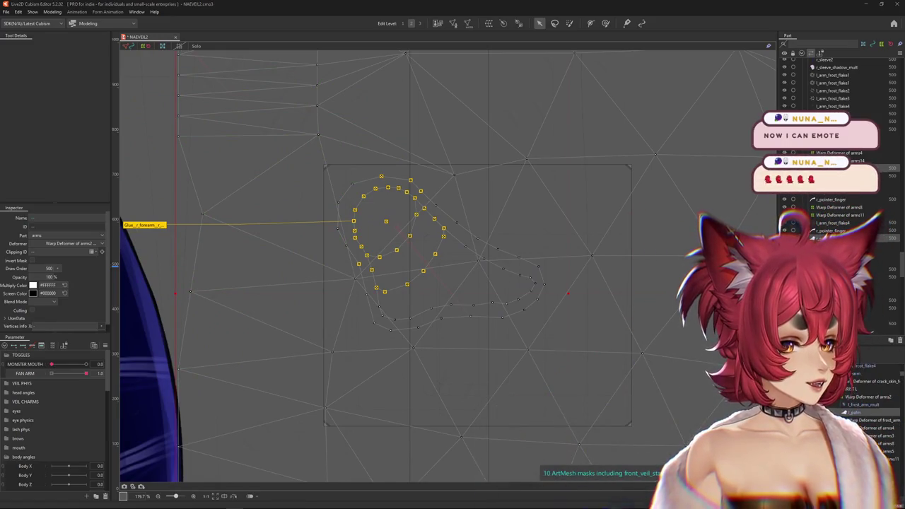
# Select the WRIST L rotation deformer from the objects overlapping near the arm
pyautogui.scroll(-3, 515, 296)
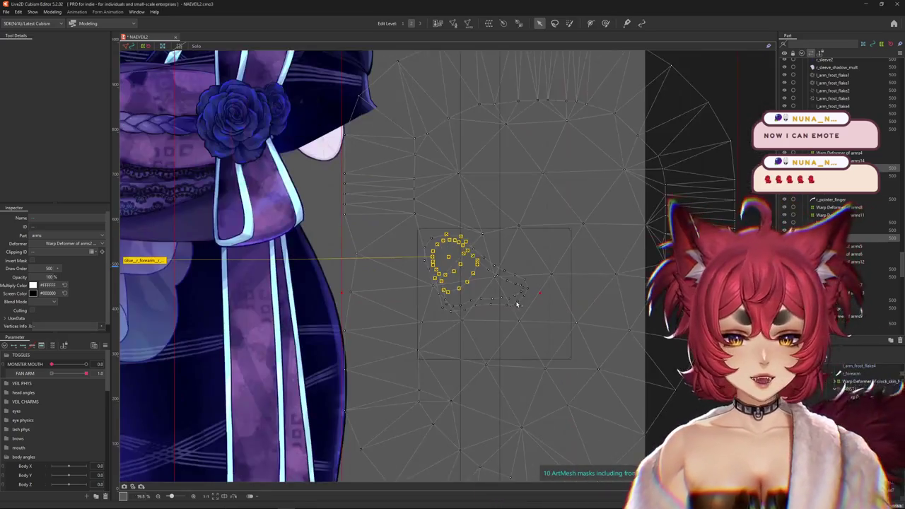
pyautogui.scroll(-3, 571, 371)
pyautogui.scroll(3, 464, 323)
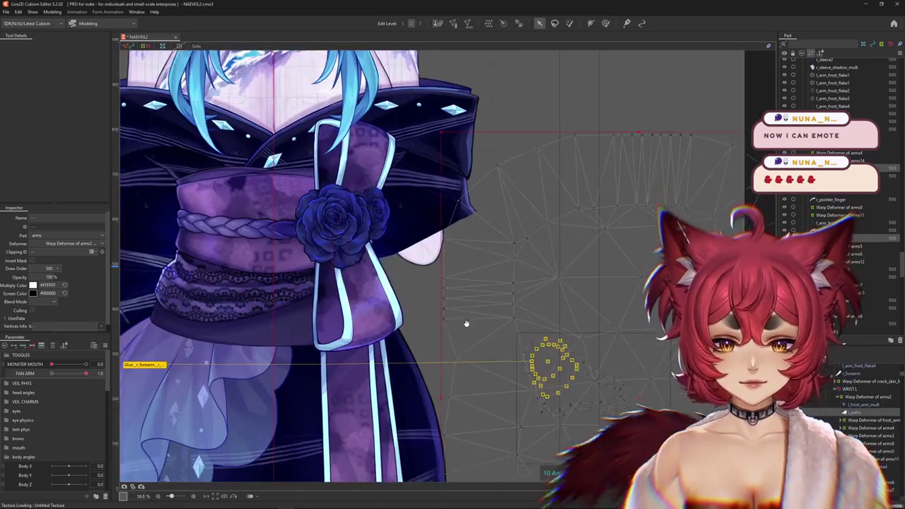
pyautogui.rightClick(429, 263)
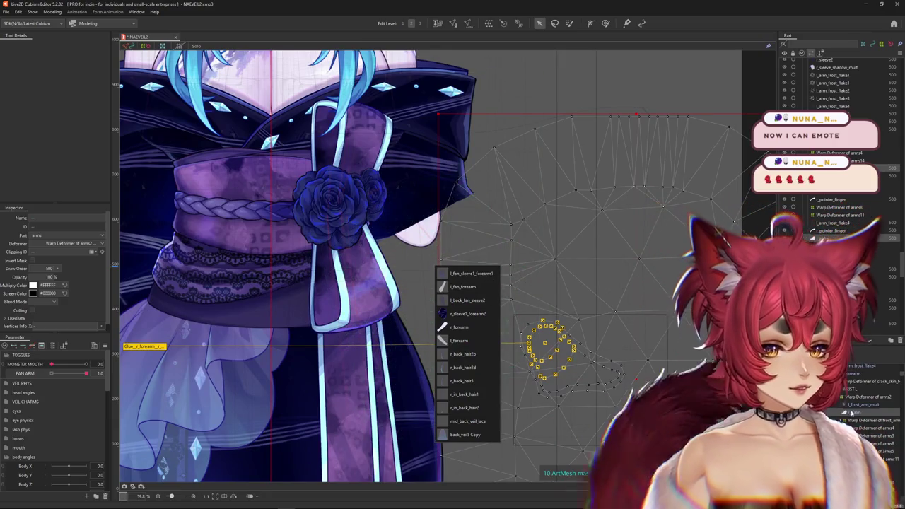
pyautogui.scroll(-3, 541, 348)
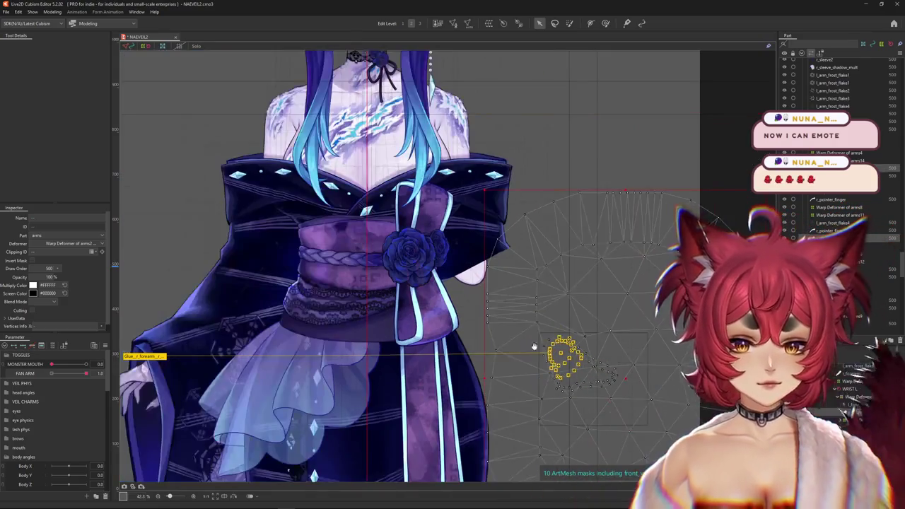
pyautogui.scroll(2, 504, 321)
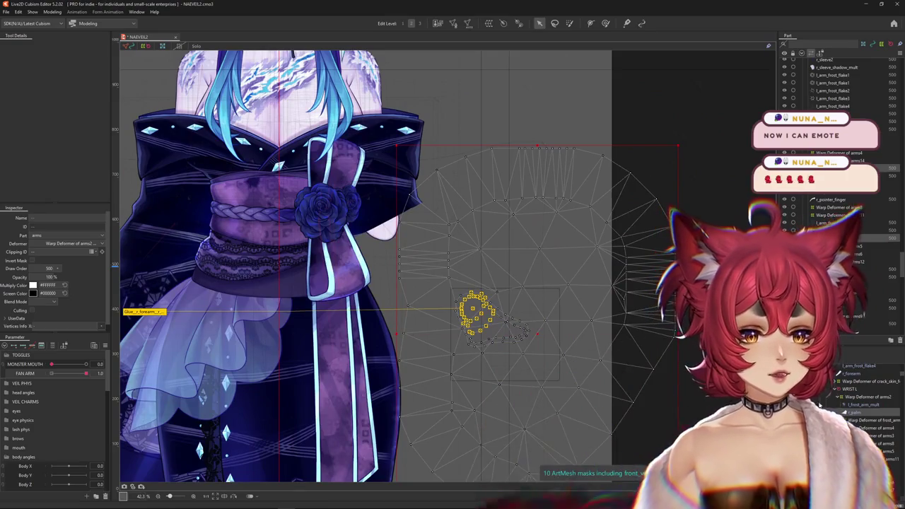
pyautogui.click(554, 364)
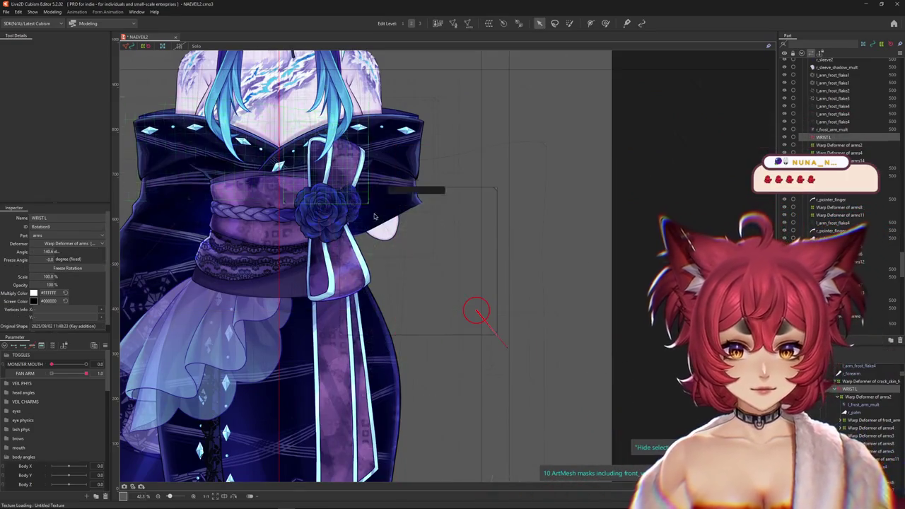
# Select the l_fan_sleeve1_forearm2 mesh from the objects overlapping beside the kimono
pyautogui.click(468, 270)
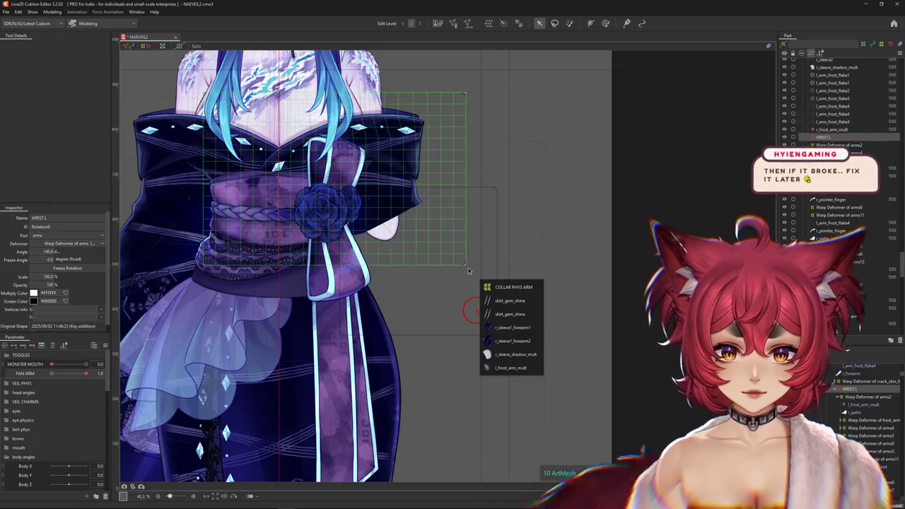
pyautogui.click(492, 257)
pyautogui.click(510, 286)
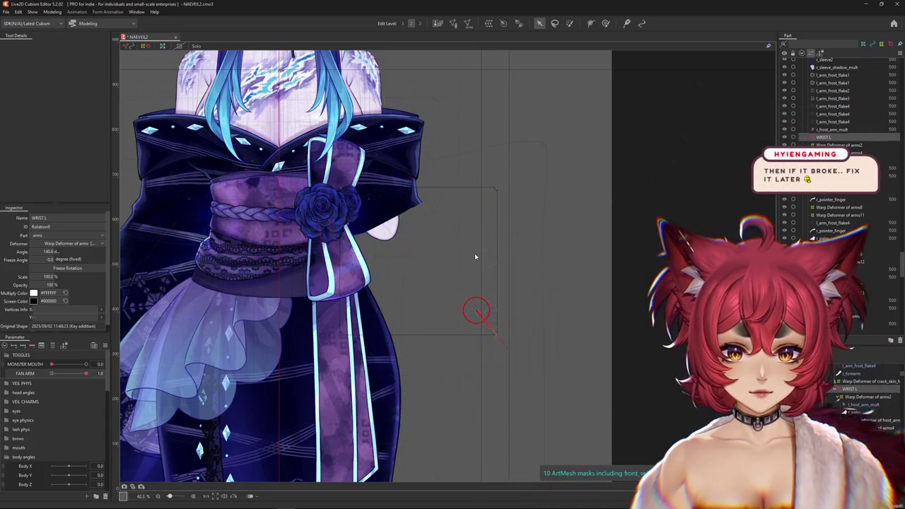
pyautogui.click(475, 254)
pyautogui.click(453, 265)
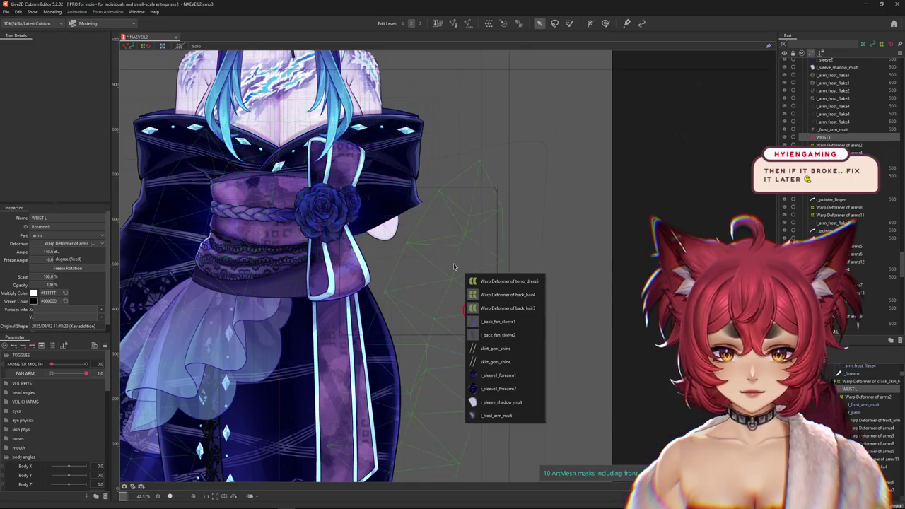
pyautogui.click(445, 311)
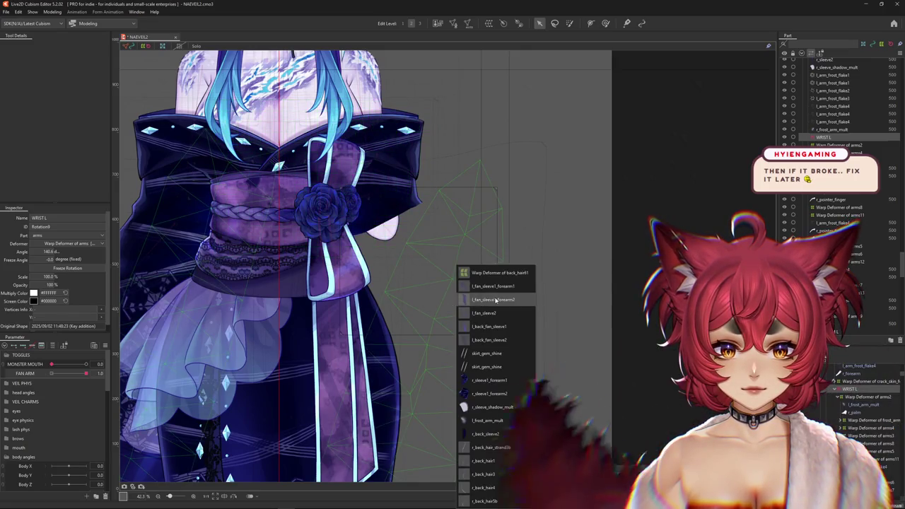
pyautogui.click(475, 310)
pyautogui.click(456, 268)
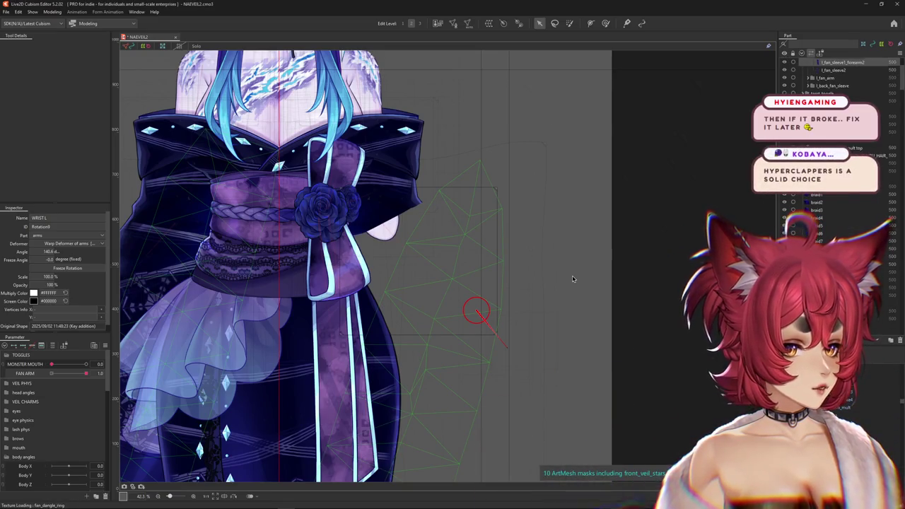
# Select the whole fan_toggle group in the Parts panel and start a new warp deformer for it
pyautogui.scroll(-1, 572, 279)
pyautogui.scroll(-2, 566, 280)
pyautogui.scroll(-2, 552, 281)
pyautogui.scroll(-2, 534, 284)
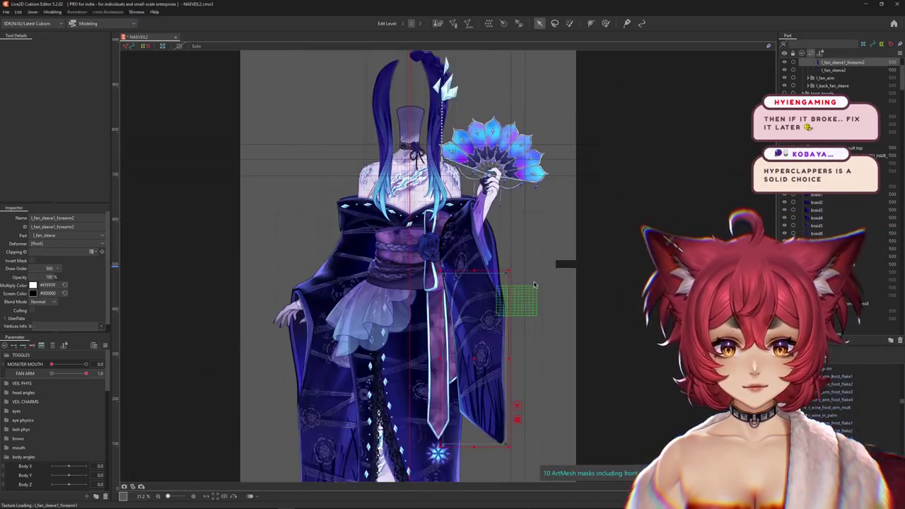
pyautogui.scroll(2, 523, 269)
pyautogui.scroll(5, 506, 197)
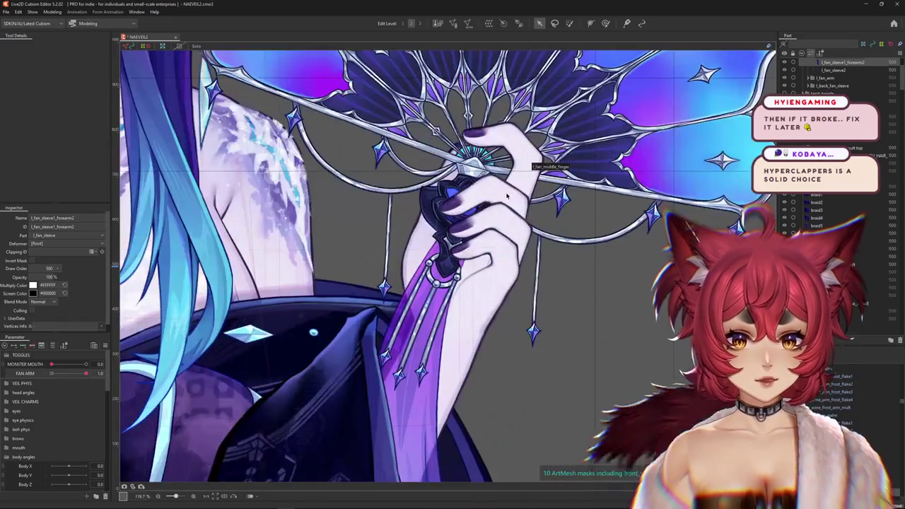
pyautogui.scroll(-2, 507, 196)
pyautogui.scroll(-1, 506, 212)
pyautogui.scroll(-4, 506, 241)
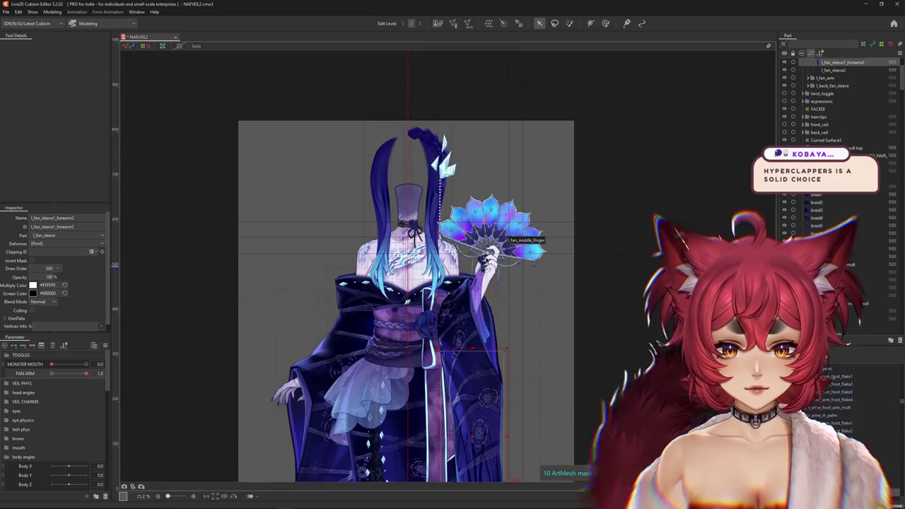
pyautogui.scroll(4, 485, 259)
pyautogui.scroll(-2, 486, 257)
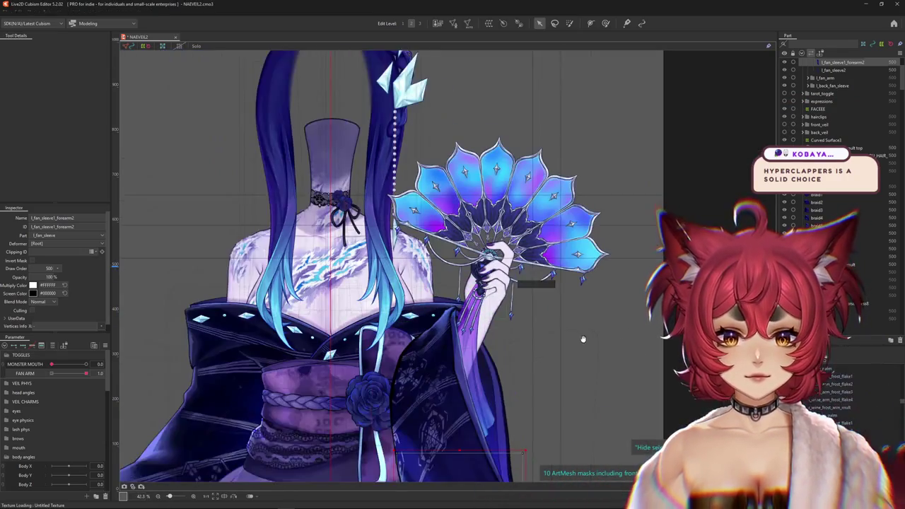
pyautogui.scroll(3, 839, 133)
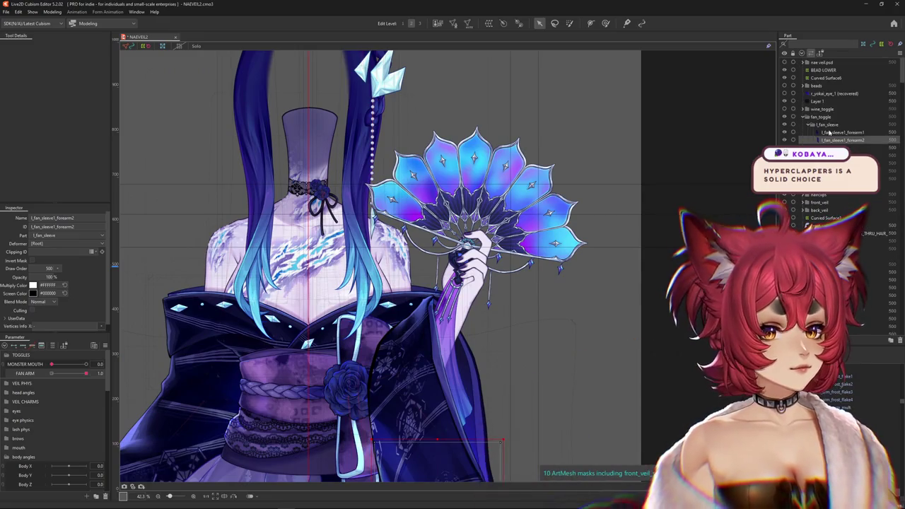
pyautogui.click(816, 117)
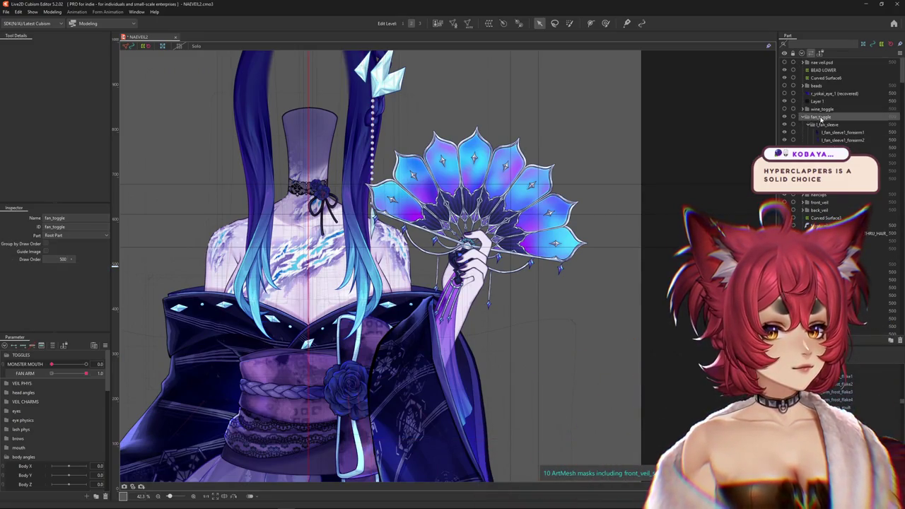
pyautogui.moveTo(852, 132)
pyautogui.scroll(-5, 569, 201)
pyautogui.scroll(2, 527, 178)
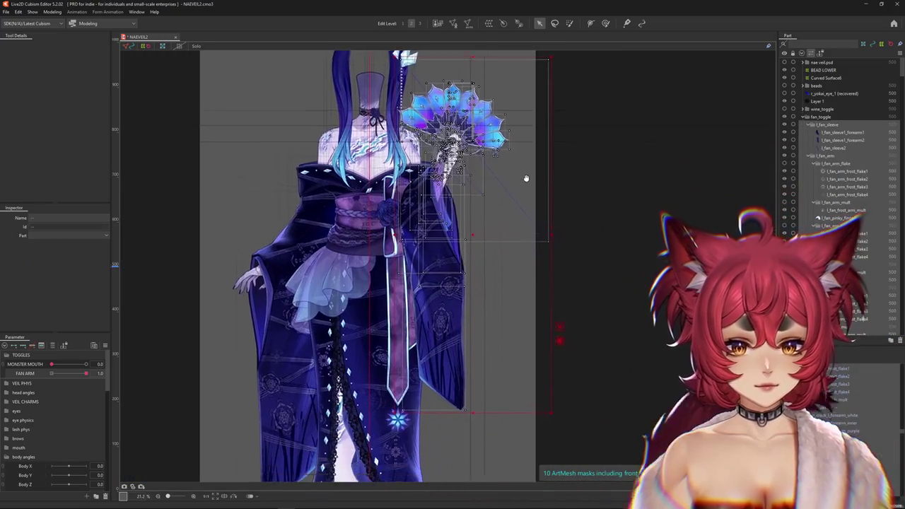
pyautogui.click(502, 23)
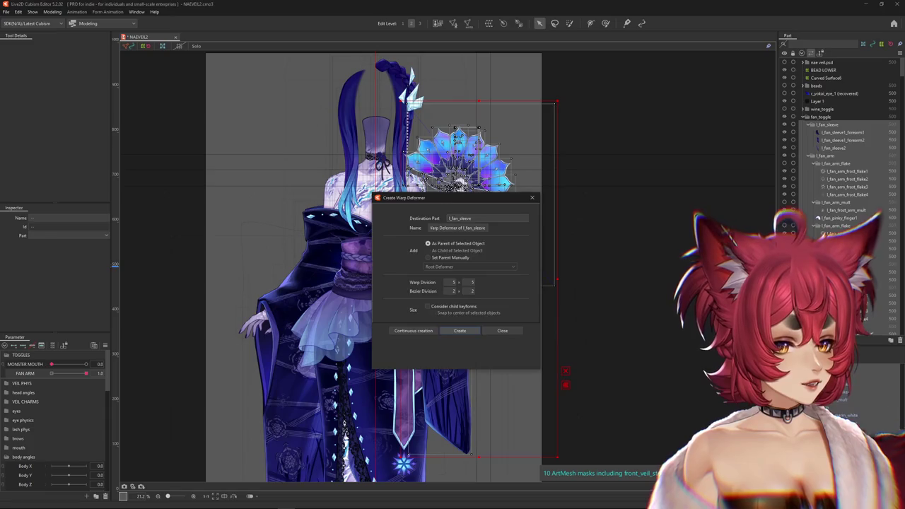
# Create the l_fan_sleeve warp deformer, stretch the fan rightward, and test FAN ARM at 0 then 1
pyautogui.click(460, 330)
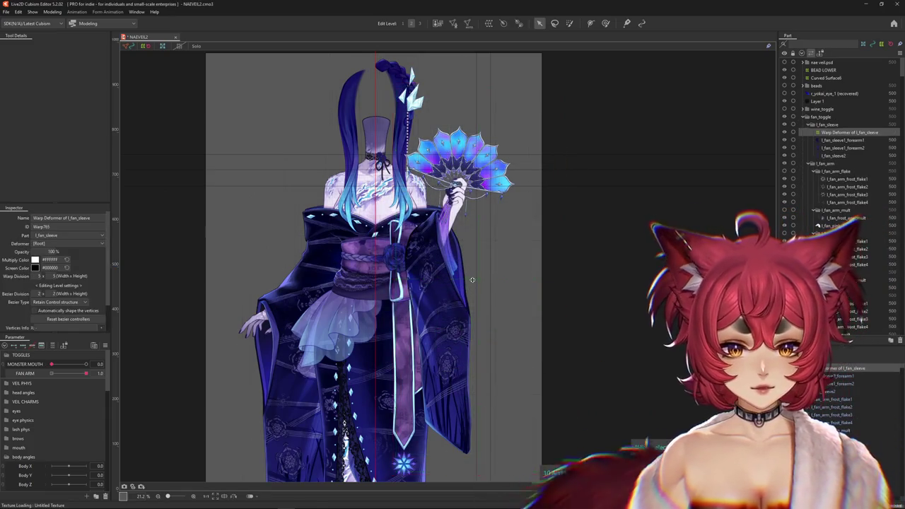
pyautogui.moveTo(475, 279); pyautogui.dragTo(490, 278)
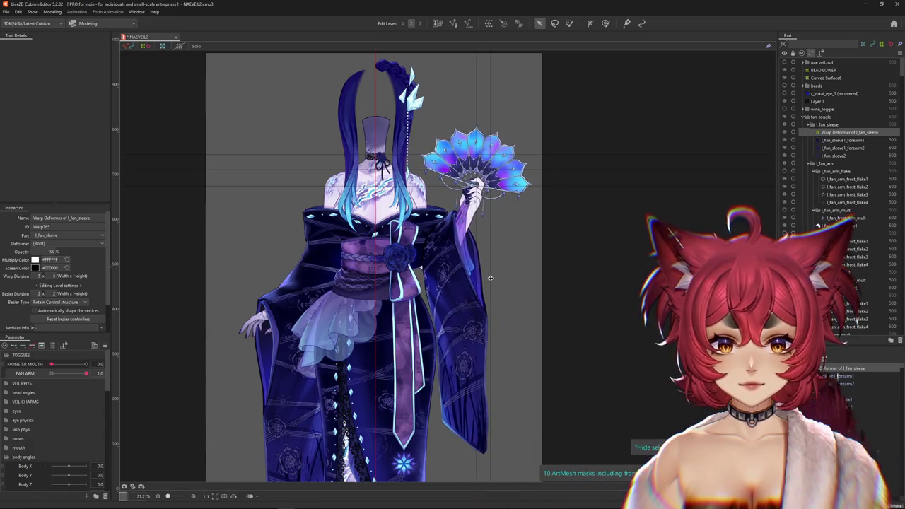
pyautogui.moveTo(71, 375); pyautogui.dragTo(2, 379)
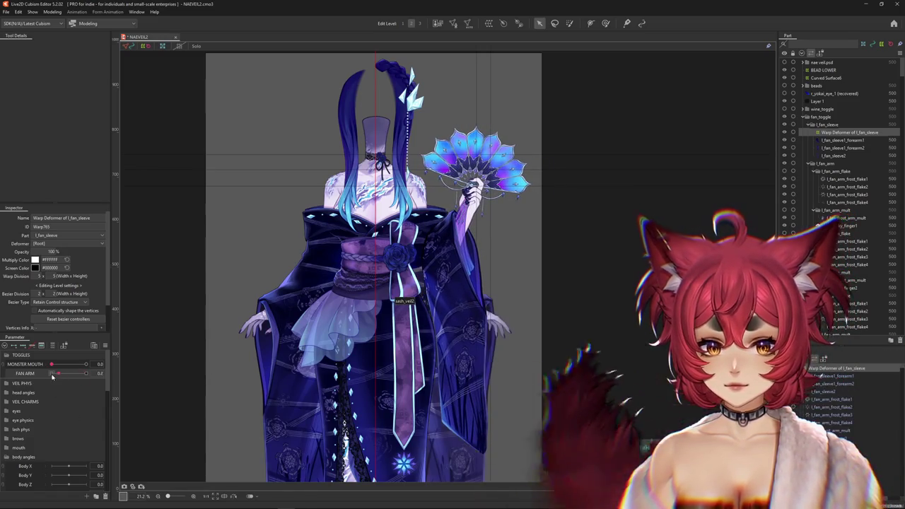
pyautogui.moveTo(81, 379)
pyautogui.mouseDown()
pyautogui.moveTo(128, 372)
pyautogui.moveTo(51, 372)
pyautogui.mouseUp()
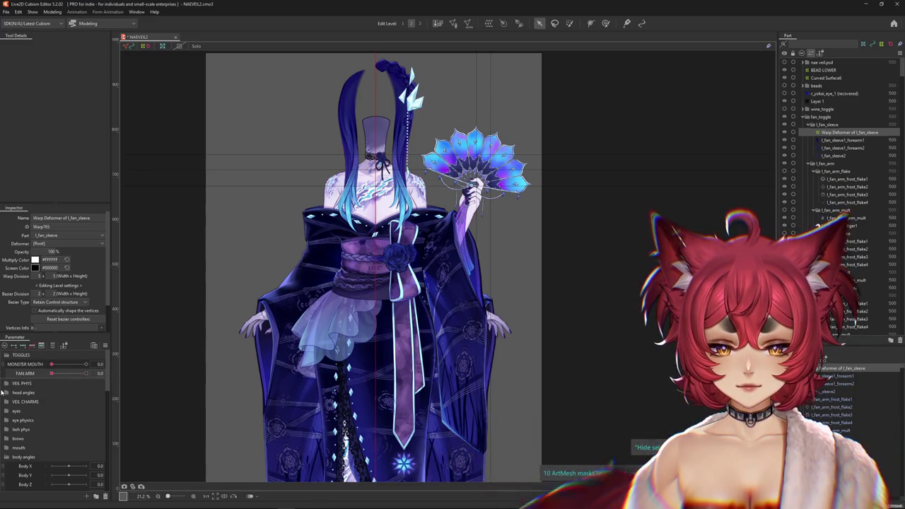
# Select the fan sleeve's warp deformer and zoom in on the raised hand and fan
pyautogui.click(451, 276)
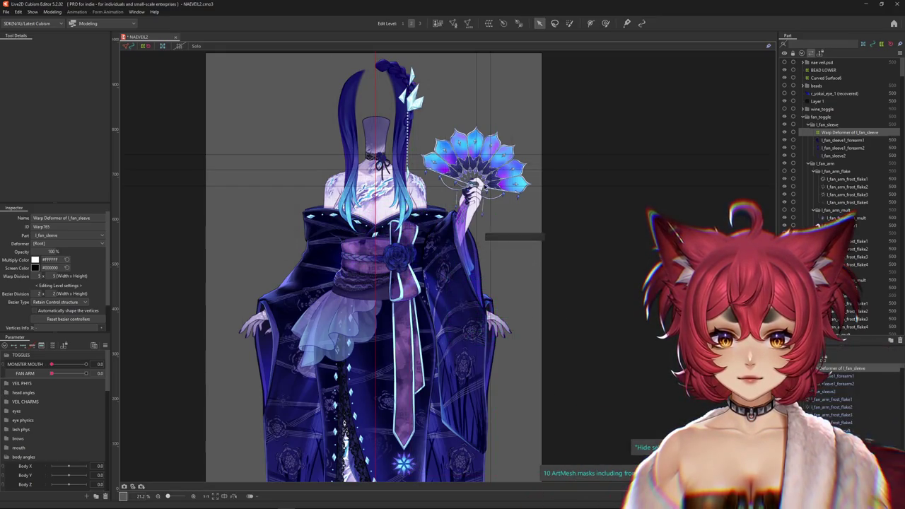
pyautogui.scroll(5, 487, 152)
pyautogui.scroll(-1, 488, 152)
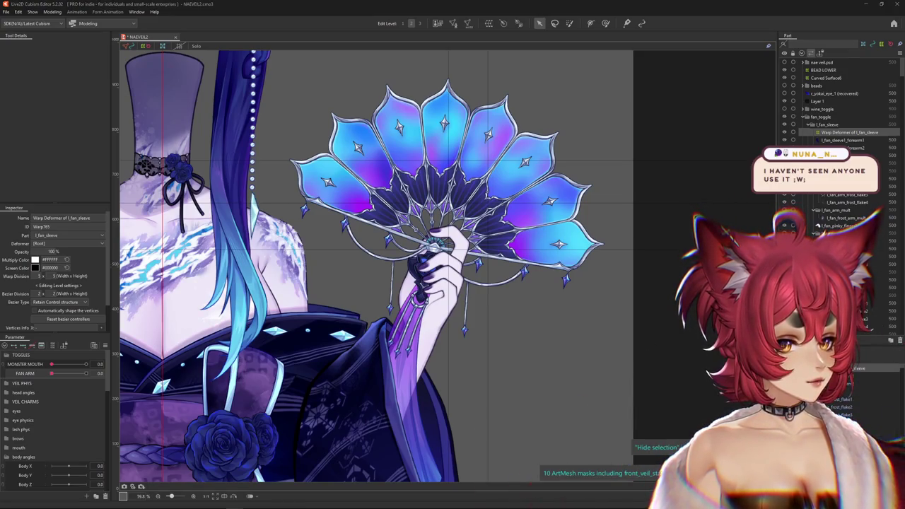
# Select all child art meshes under the l_fan_sleeve warp deformer
pyautogui.rightClick(831, 147)
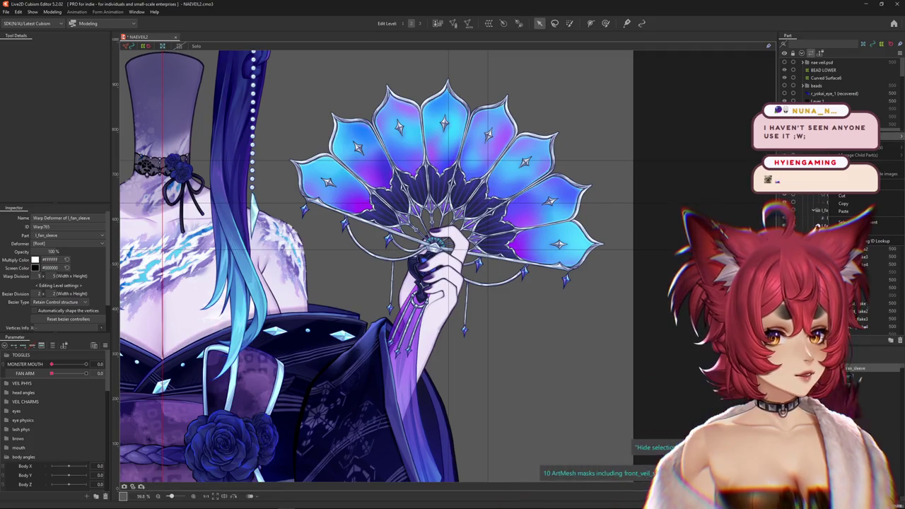
pyautogui.click(843, 210)
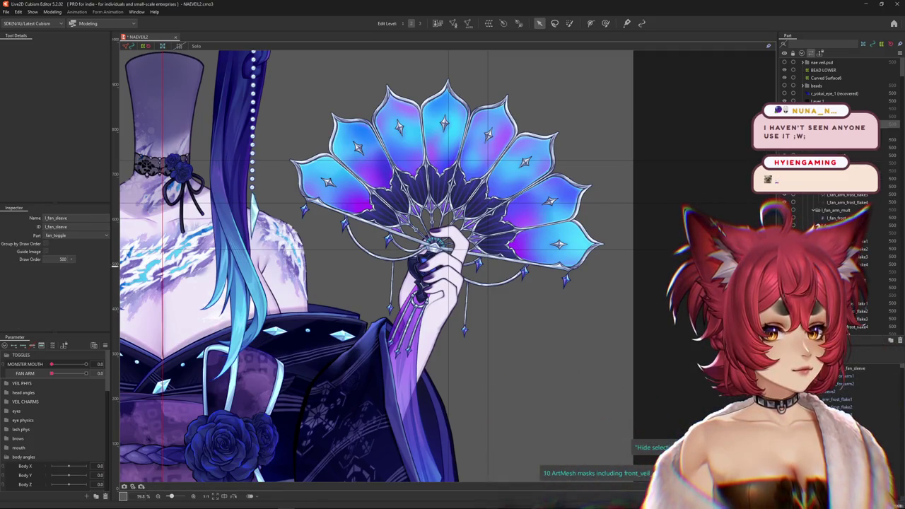
pyautogui.click(855, 367)
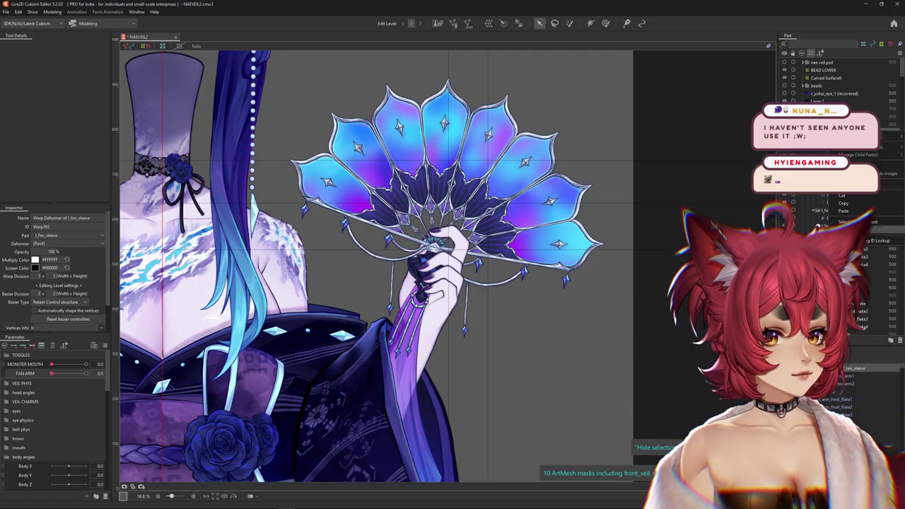
pyautogui.rightClick(845, 368)
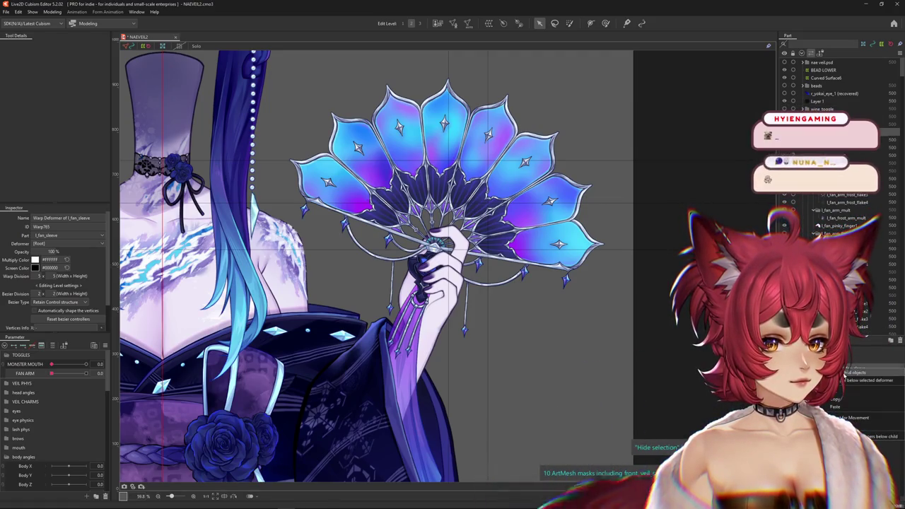
pyautogui.click(851, 372)
pyautogui.click(467, 289)
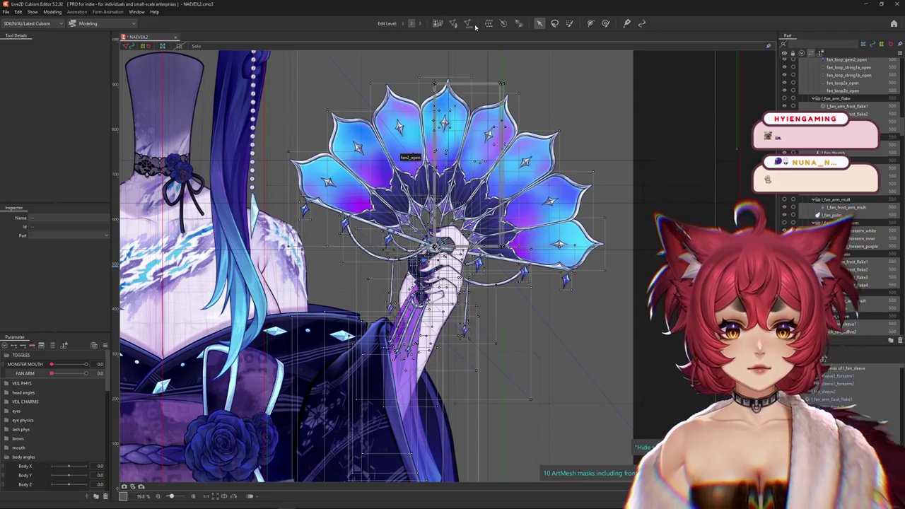
# Preview an automatic mesh on the fan meshes using the ayaya preset
pyautogui.click(468, 23)
pyautogui.click(238, 150)
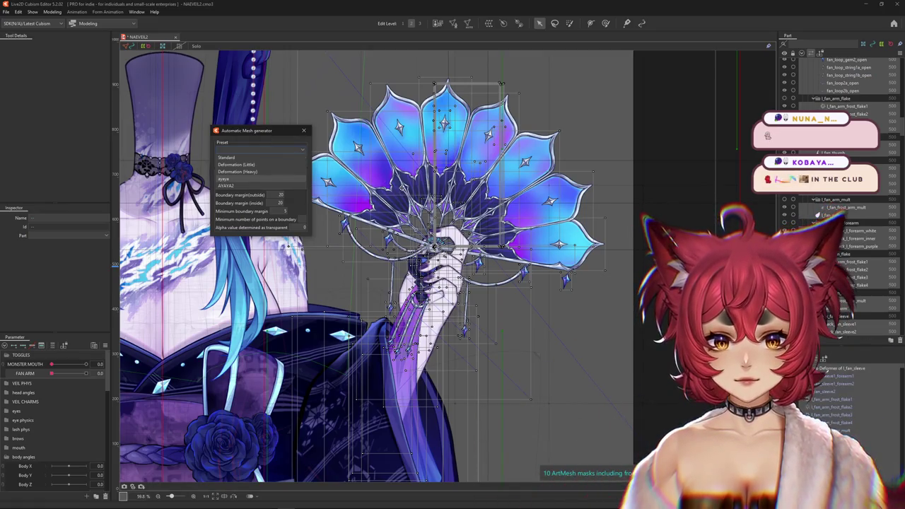
pyautogui.click(223, 178)
pyautogui.scroll(-2, 385, 186)
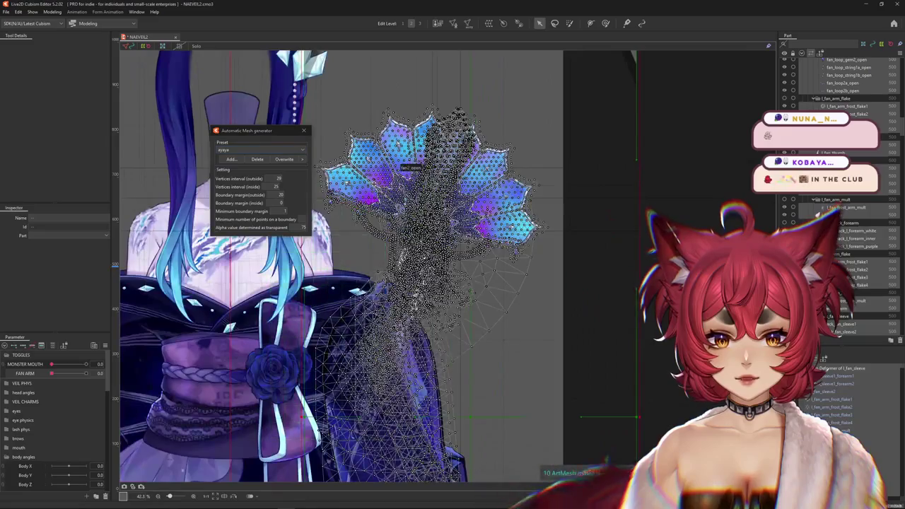
# Close the mesh generator and regroup the fan_close parts in the part tree
pyautogui.click(304, 131)
pyautogui.scroll(5, 448, 151)
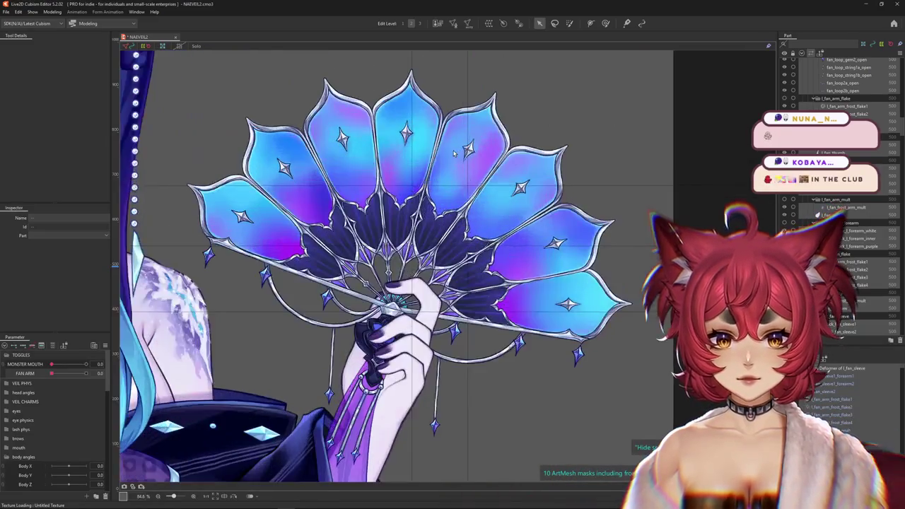
pyautogui.scroll(3, 817, 215)
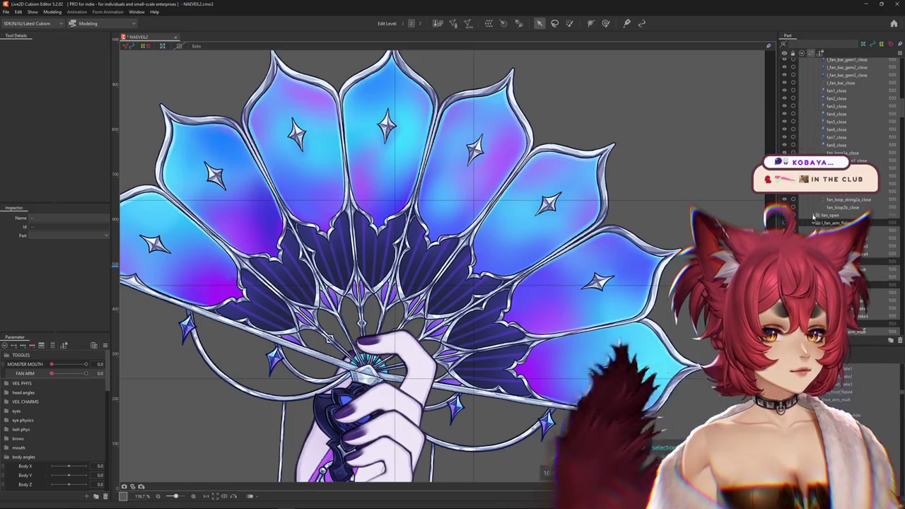
pyautogui.scroll(5, 812, 198)
pyautogui.moveTo(813, 162); pyautogui.dragTo(784, 171)
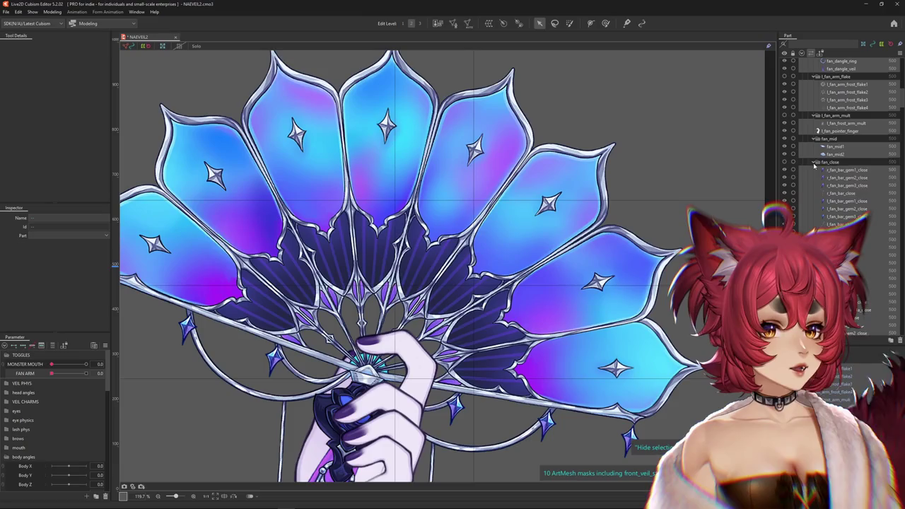
pyautogui.click(784, 171)
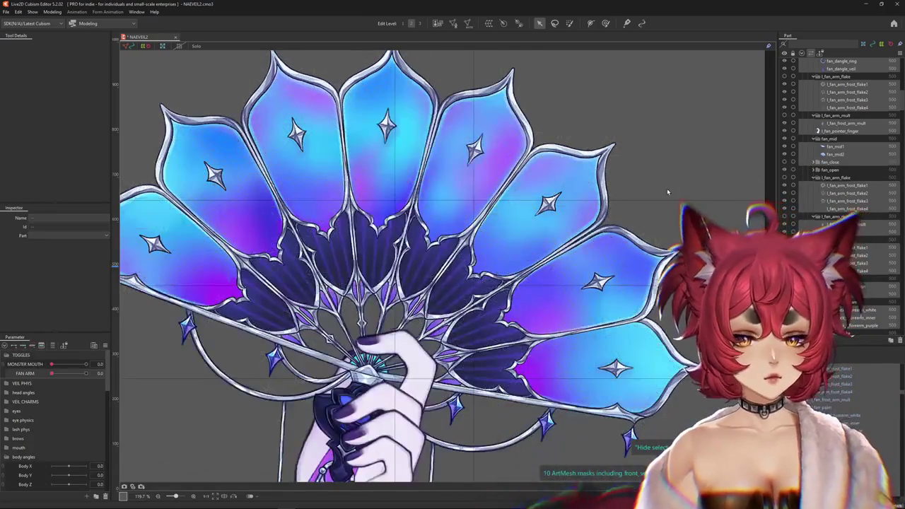
pyautogui.scroll(-3, 452, 283)
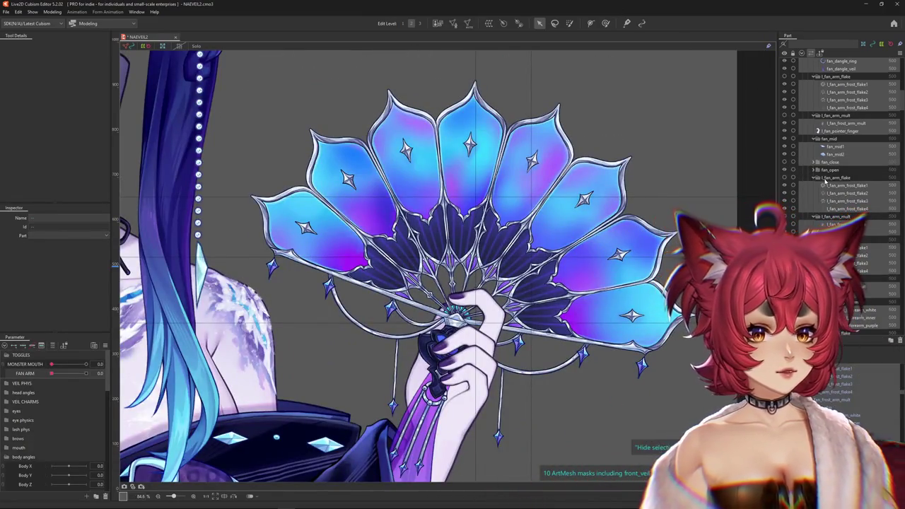
# Make l_fan_arm_flake visible, hide fan_open, and show the fan_close group
pyautogui.click(838, 178)
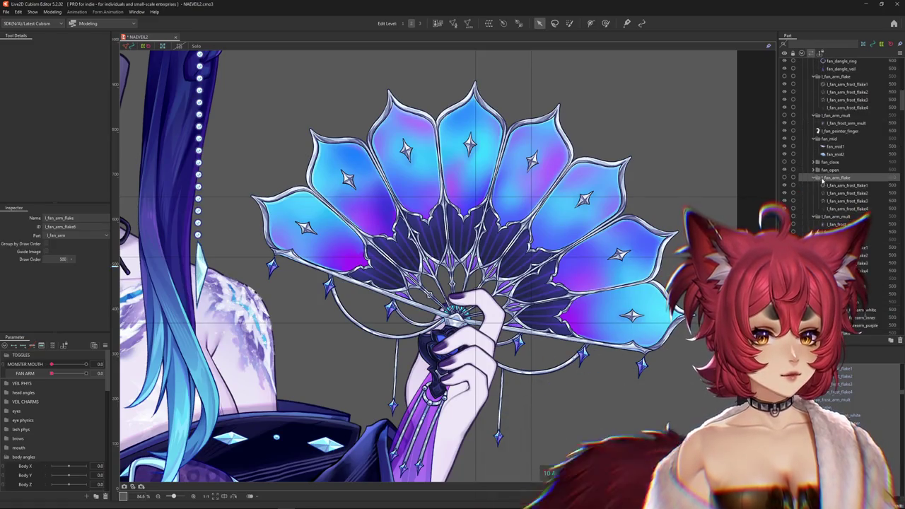
pyautogui.scroll(1, 854, 188)
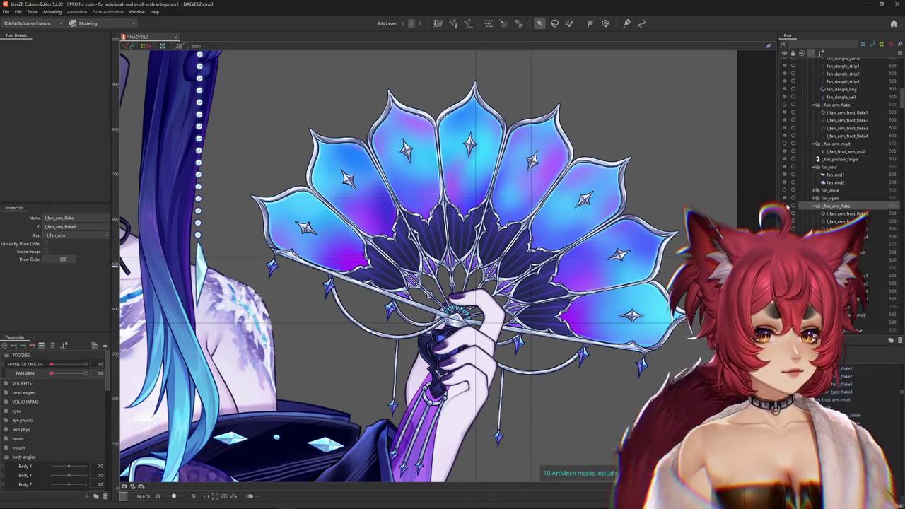
pyautogui.click(785, 206)
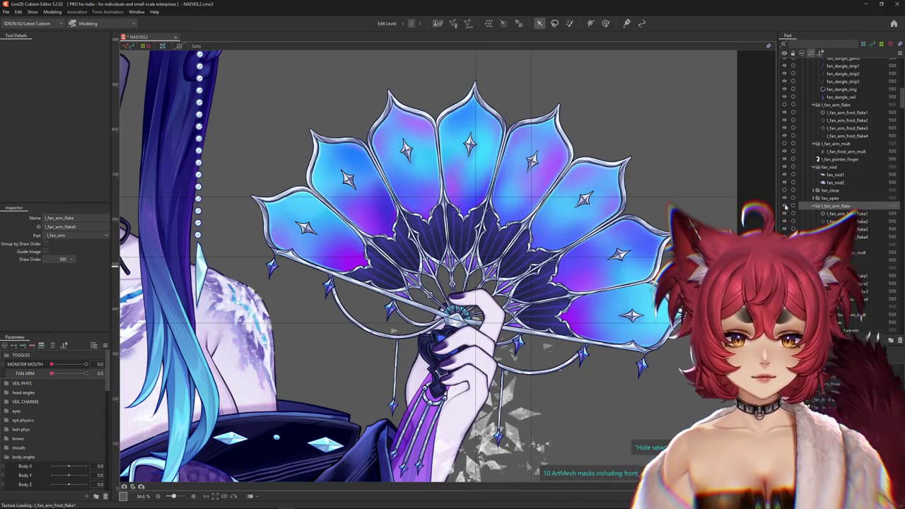
pyautogui.click(816, 206)
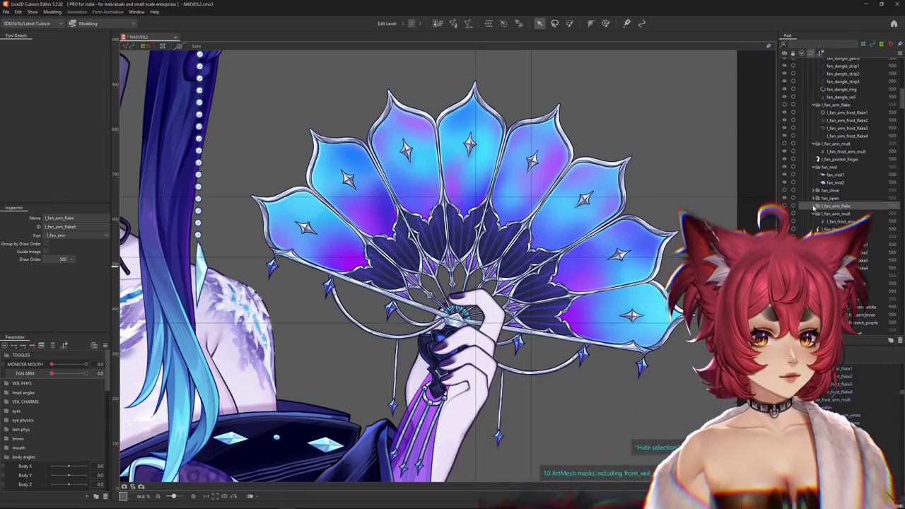
pyautogui.click(784, 193)
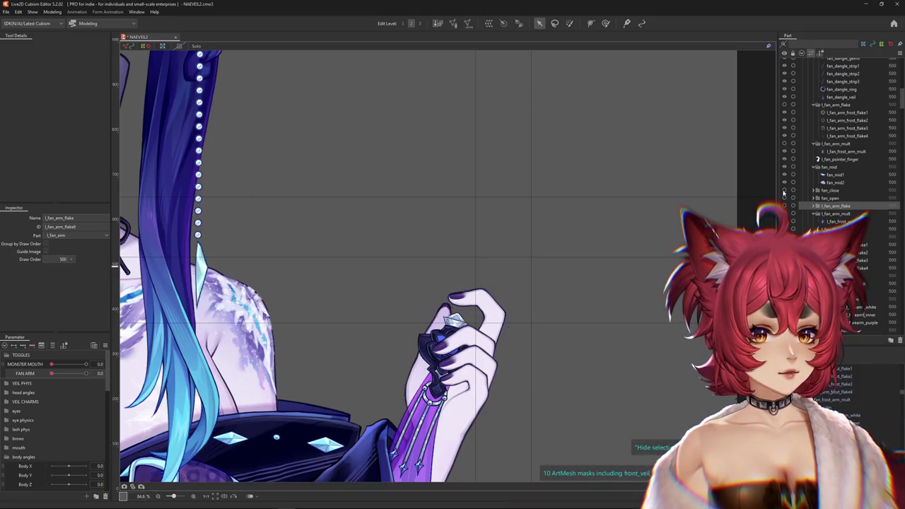
pyautogui.click(783, 191)
pyautogui.click(817, 190)
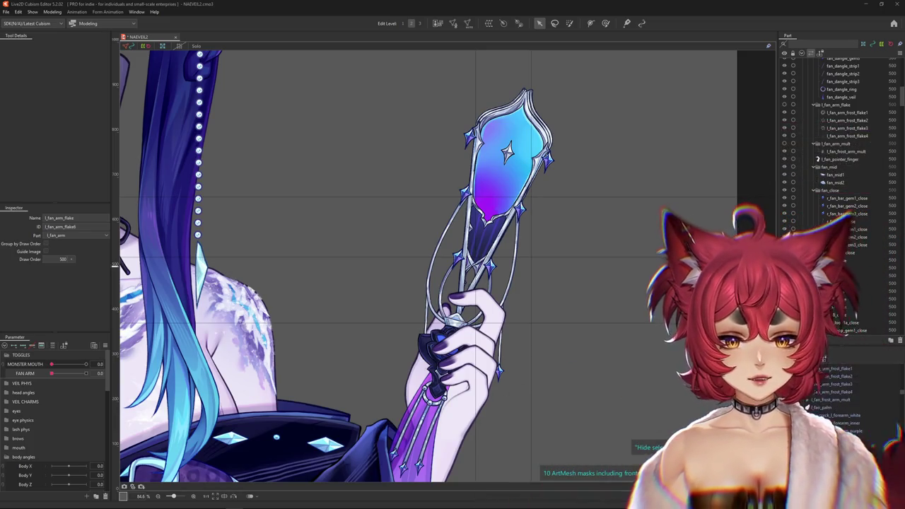
# Open Modeling > Physics Settings to preview the model holding the closed fan
pyautogui.scroll(-5, 269, 205)
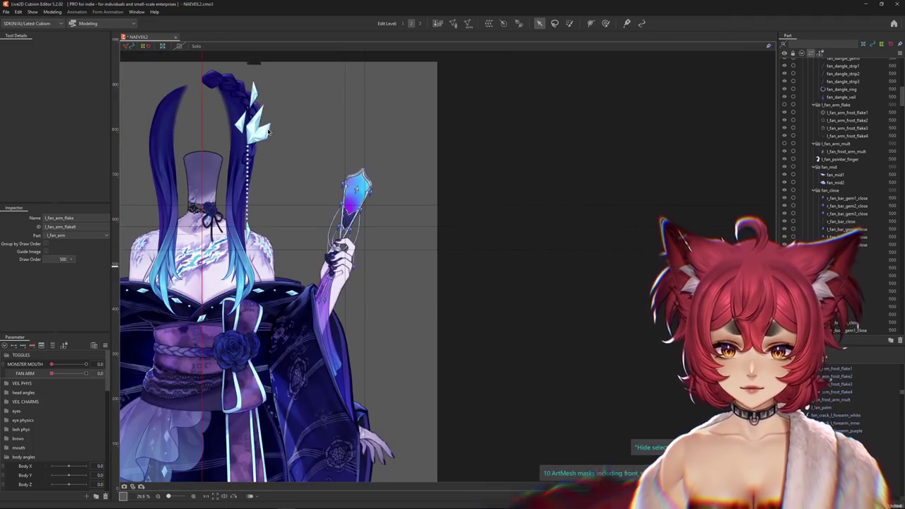
pyautogui.scroll(3, 191, 170)
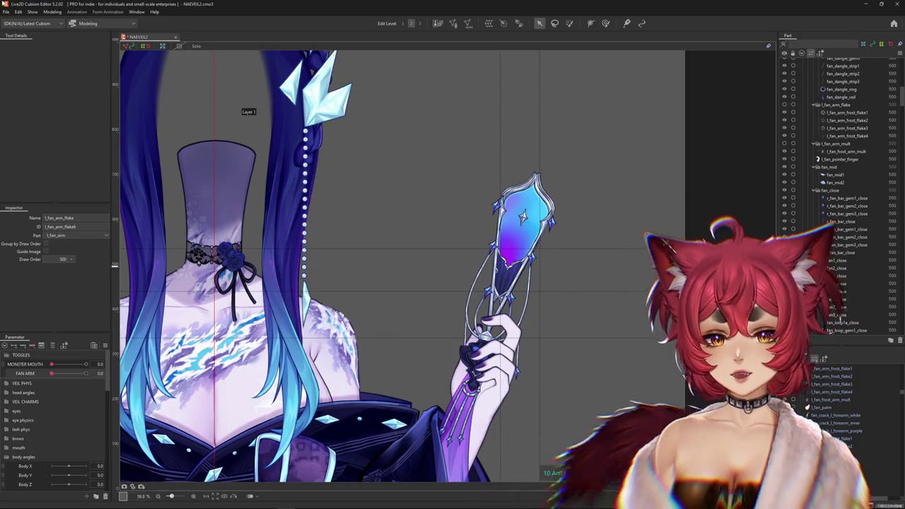
pyautogui.click(54, 12)
pyautogui.click(68, 169)
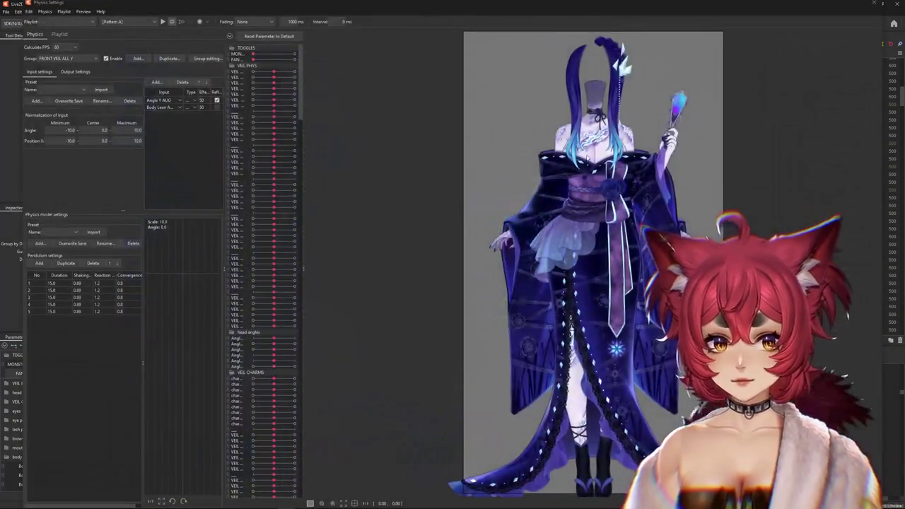
# Swing the preview model to test sway, zoom on the upper body, then close Physics Settings
pyautogui.moveTo(609, 330)
pyautogui.mouseDown()
pyautogui.moveTo(702, 67)
pyautogui.moveTo(660, 208)
pyautogui.mouseUp()
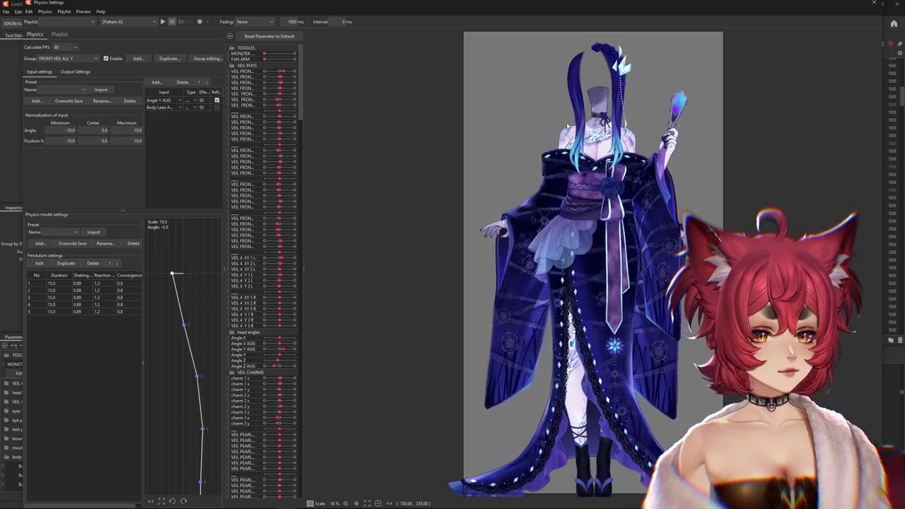
pyautogui.scroll(2, 577, 417)
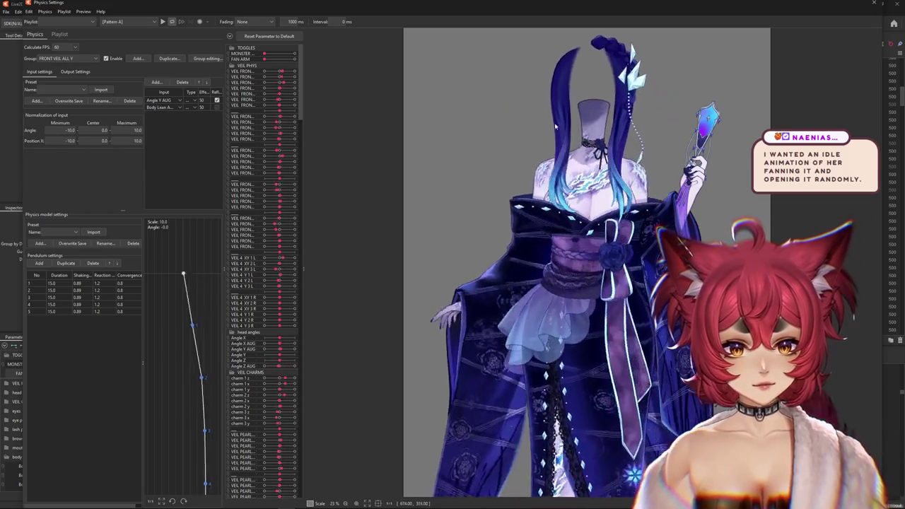
pyautogui.scroll(3, 622, 83)
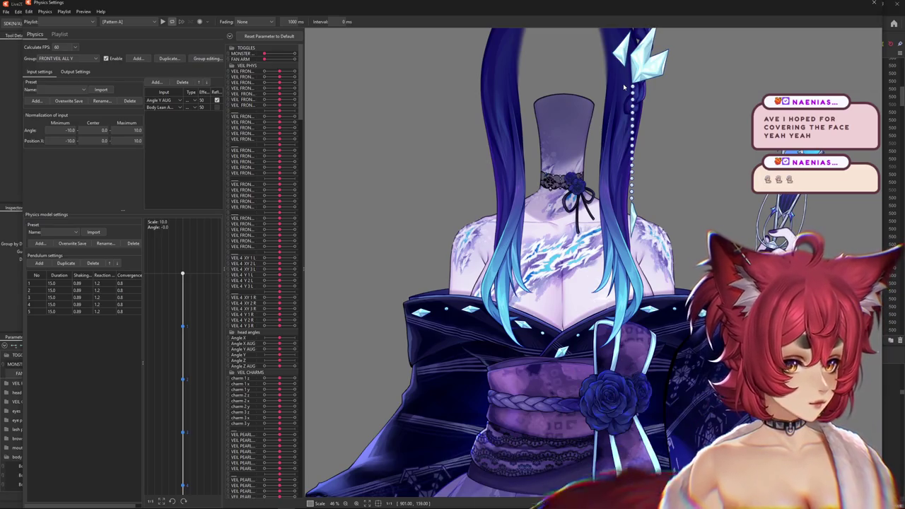
pyautogui.click(875, 3)
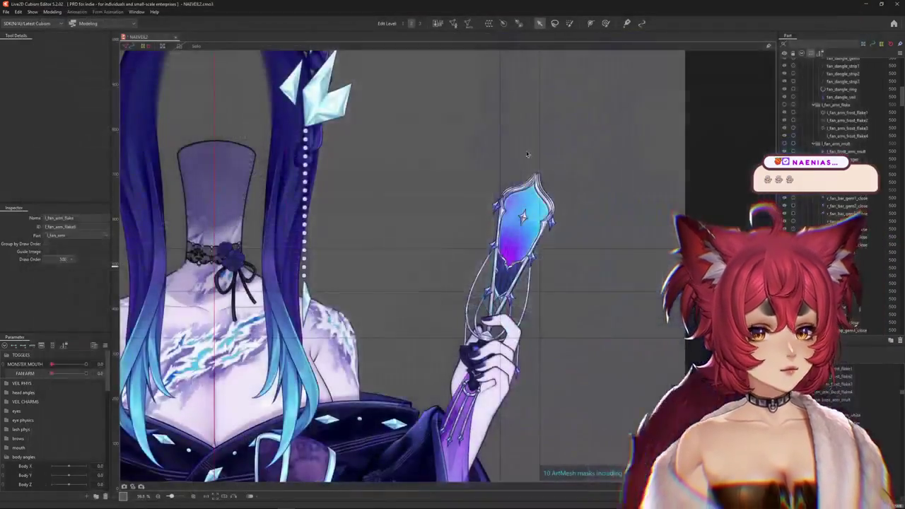
# Frame the hand and closed fan, hide selection highlights, and briefly open and close the physics preview
pyautogui.scroll(3, 568, 261)
pyautogui.scroll(2, 588, 269)
pyautogui.moveTo(588, 269); pyautogui.dragTo(588, 303)
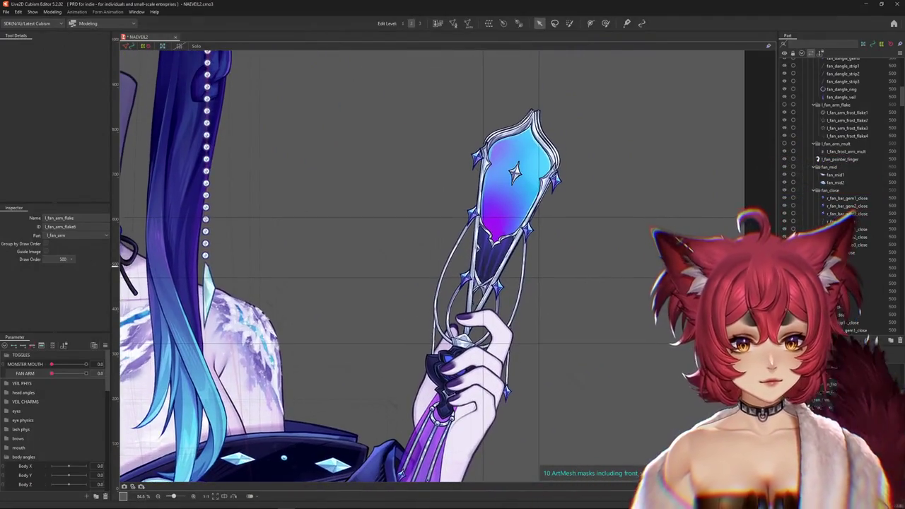
pyautogui.hotkey('ctrl', 'h')
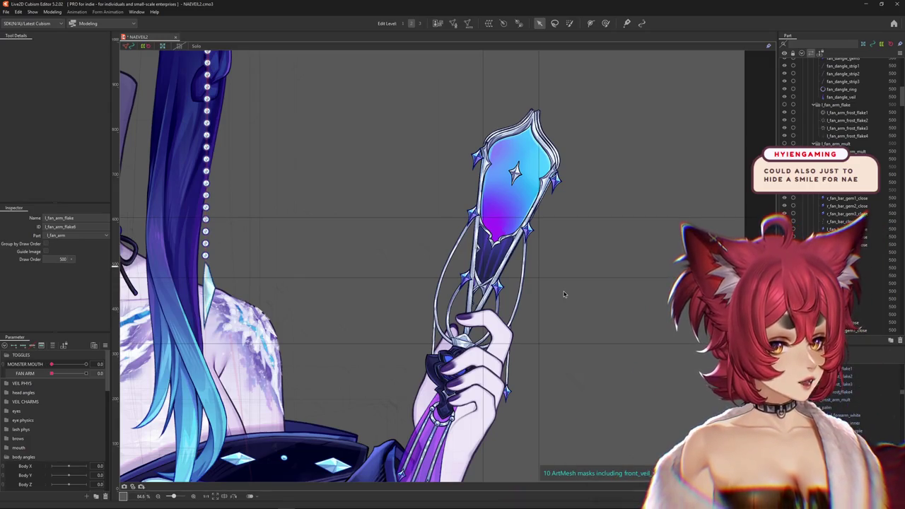
pyautogui.click(60, 13)
pyautogui.click(70, 168)
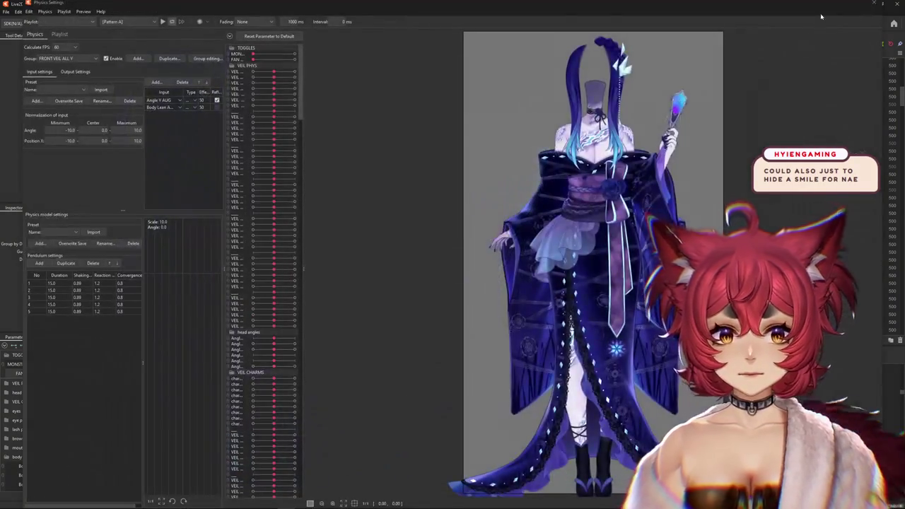
pyautogui.click(872, 5)
pyautogui.scroll(-2, 339, 184)
pyautogui.scroll(-1, 340, 184)
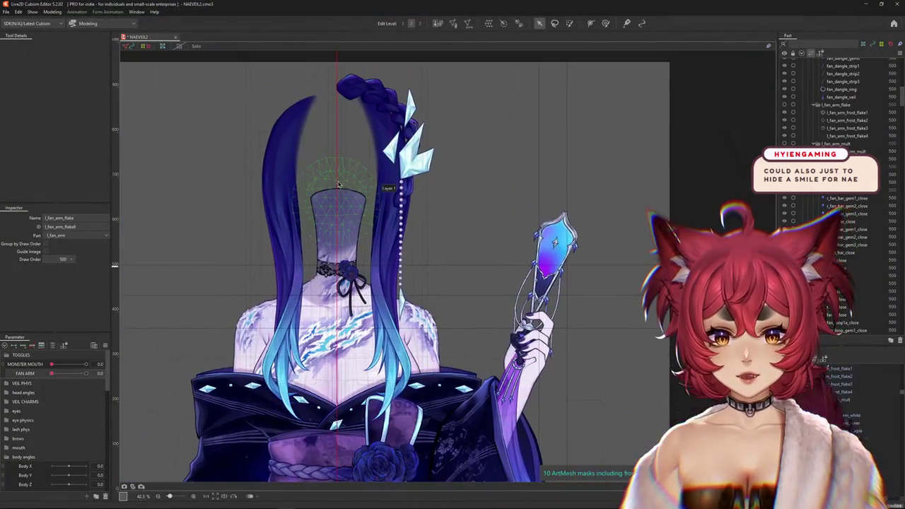
# Unhide and select the hidden face_skin_base and mid_front_hair2 meshes on the head
pyautogui.click(387, 305)
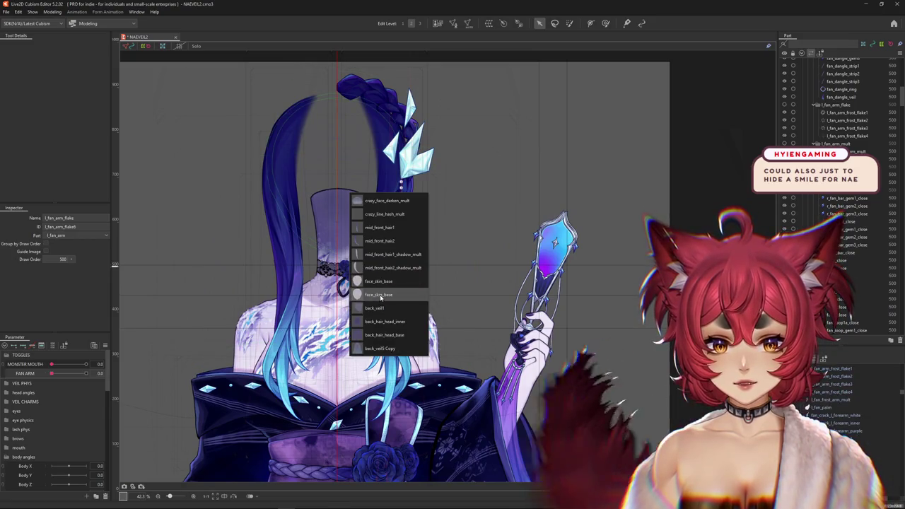
pyautogui.click(396, 283)
pyautogui.click(453, 266)
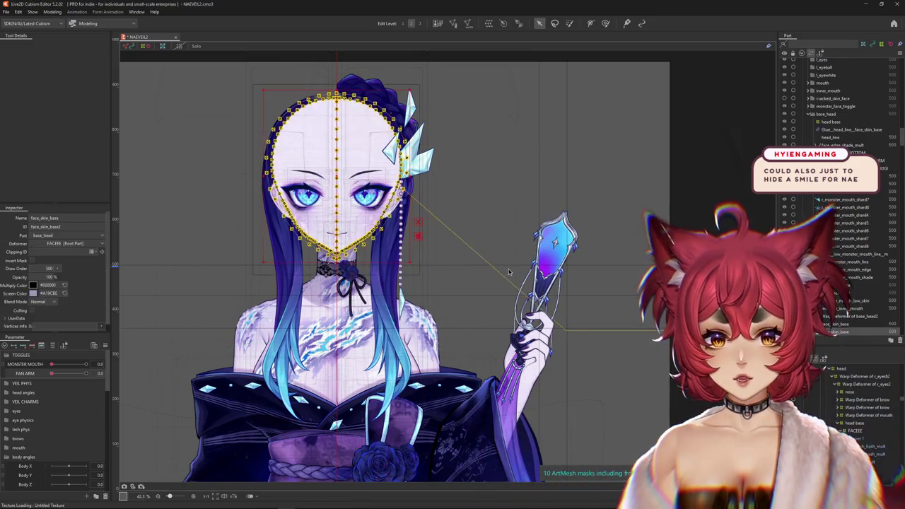
pyautogui.click(315, 115)
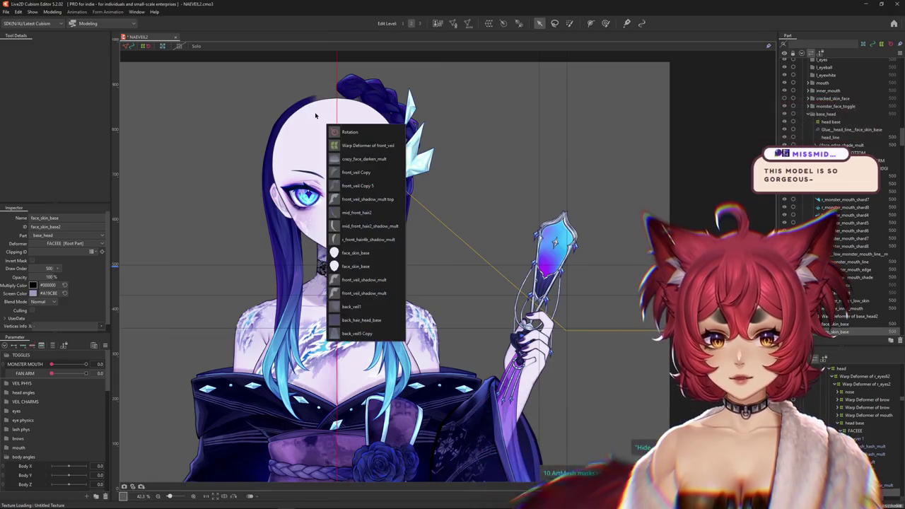
pyautogui.click(353, 199)
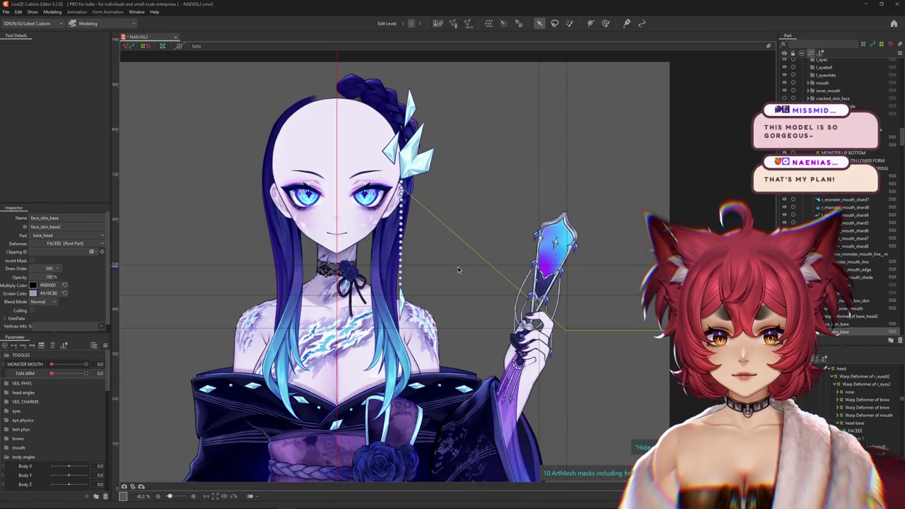
pyautogui.click(457, 269)
# Reopen the Physics Settings preview
pyautogui.click(53, 12)
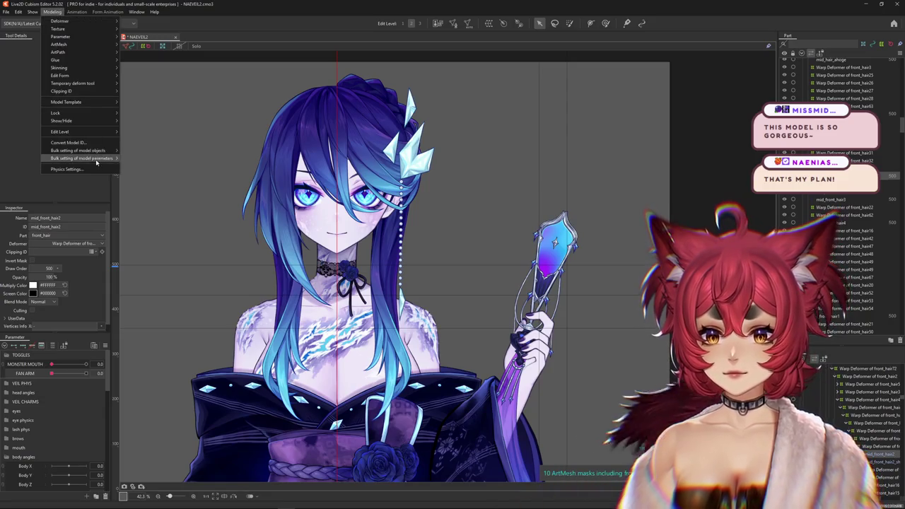
pyautogui.click(100, 171)
pyautogui.scroll(3, 604, 81)
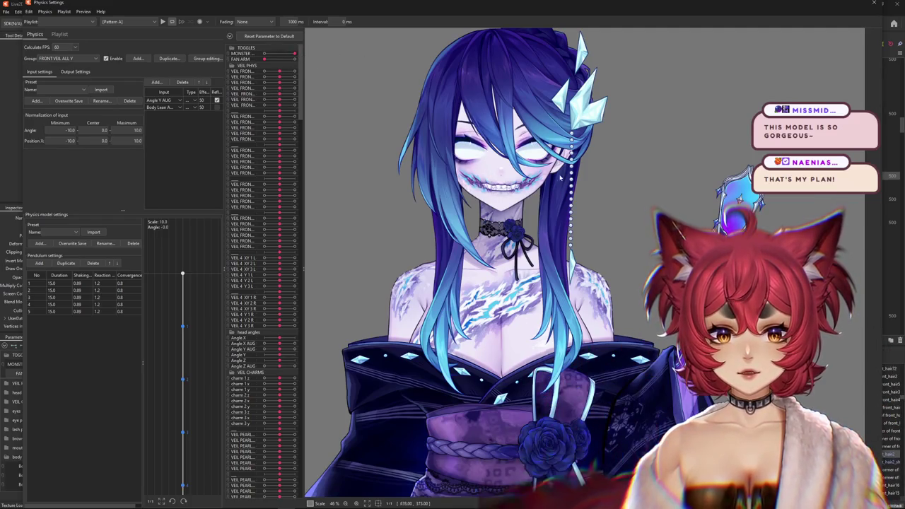
# Swing the model in several directions to test hair, veil and charm physics
pyautogui.moveTo(472, 221); pyautogui.dragTo(556, 283)
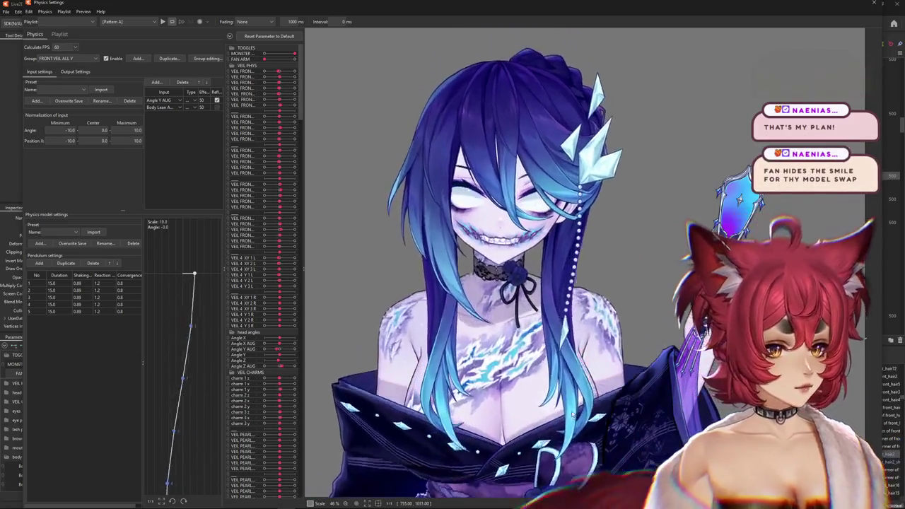
pyautogui.moveTo(555, 283); pyautogui.dragTo(551, 438)
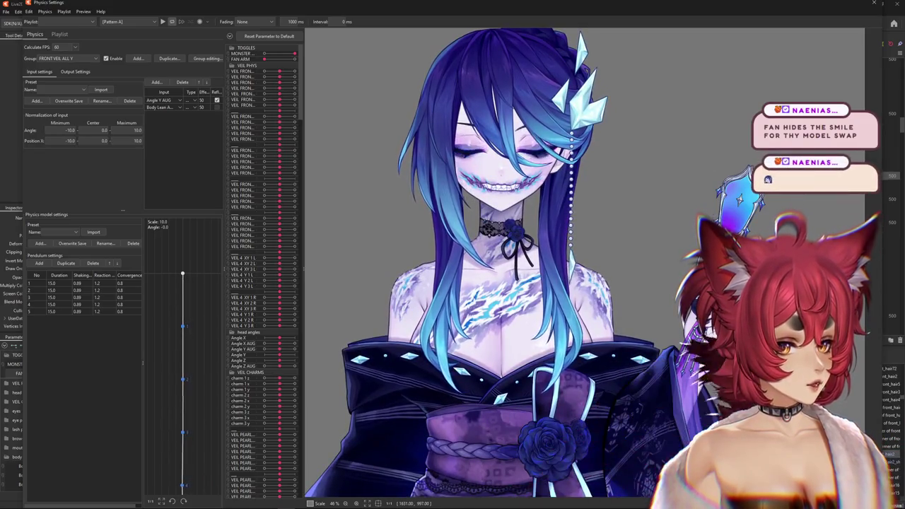
pyautogui.moveTo(496, 257)
pyautogui.mouseDown()
pyautogui.moveTo(550, 299)
pyautogui.moveTo(235, 232)
pyautogui.moveTo(645, 277)
pyautogui.mouseUp()
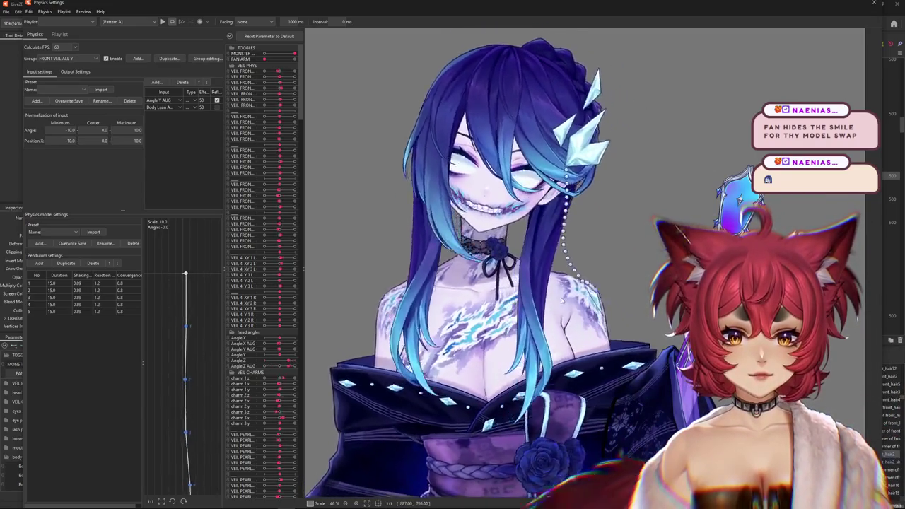
pyautogui.moveTo(645, 278)
pyautogui.mouseDown()
pyautogui.moveTo(861, 340)
pyautogui.moveTo(246, 72)
pyautogui.mouseUp()
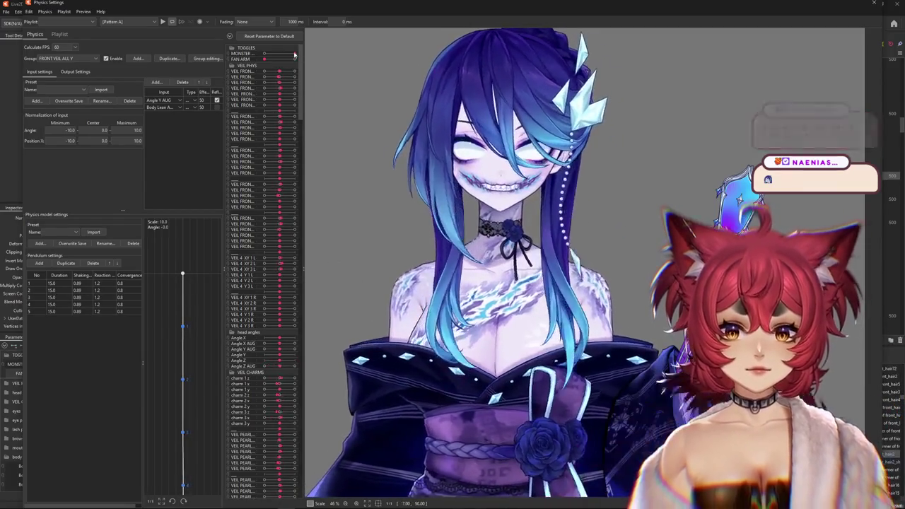
pyautogui.moveTo(246, 71); pyautogui.dragTo(383, 273)
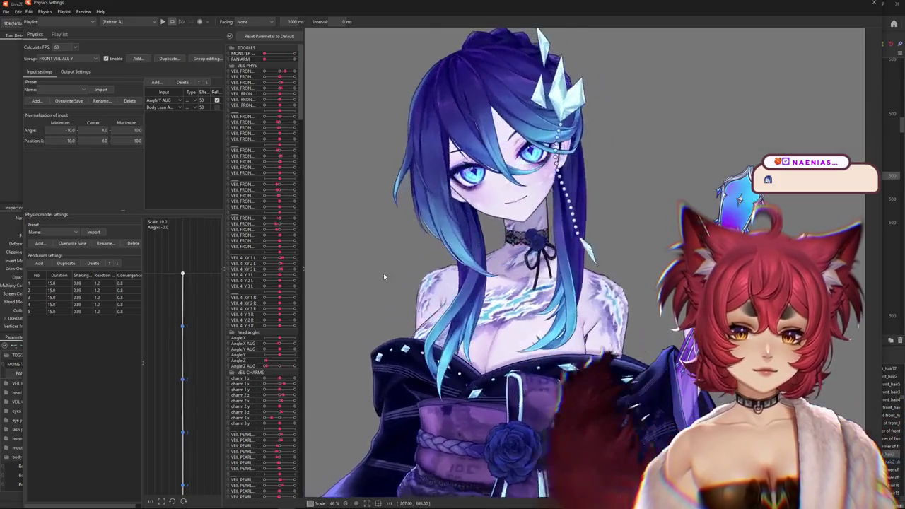
pyautogui.moveTo(576, 440); pyautogui.dragTo(537, 110)
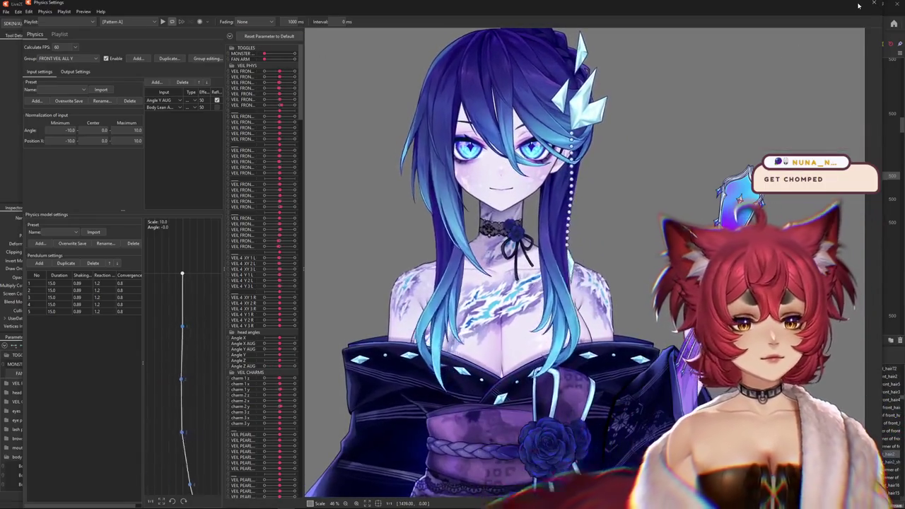
# Expand the mouth parameter group and tilt the model again to recheck the motion
pyautogui.click(231, 94)
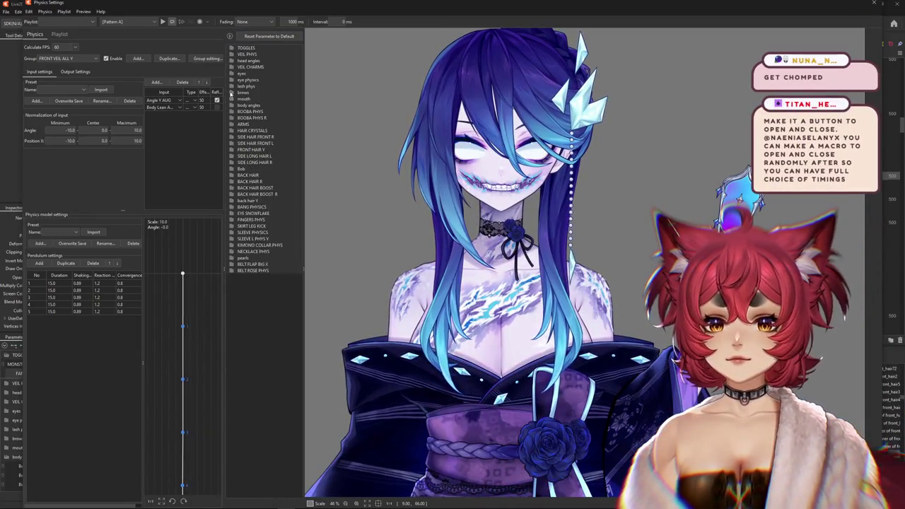
pyautogui.click(232, 99)
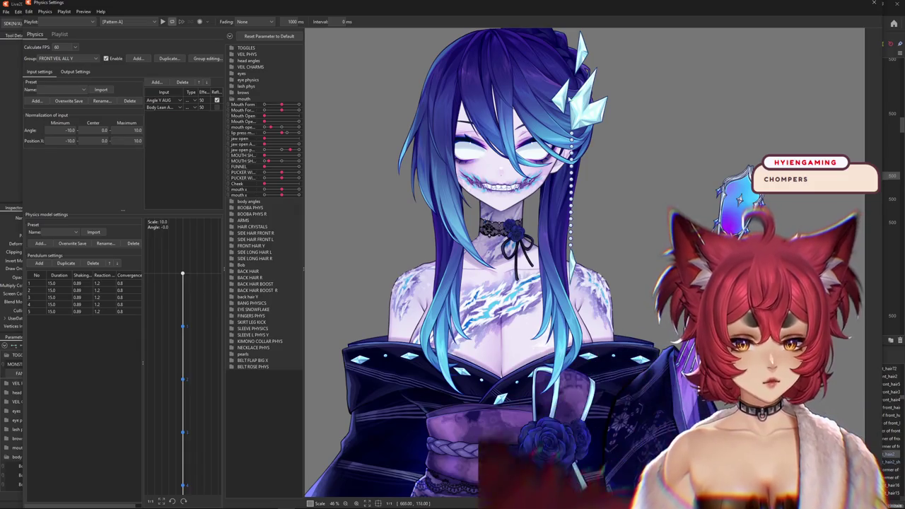
pyautogui.moveTo(524, 82); pyautogui.dragTo(484, 227)
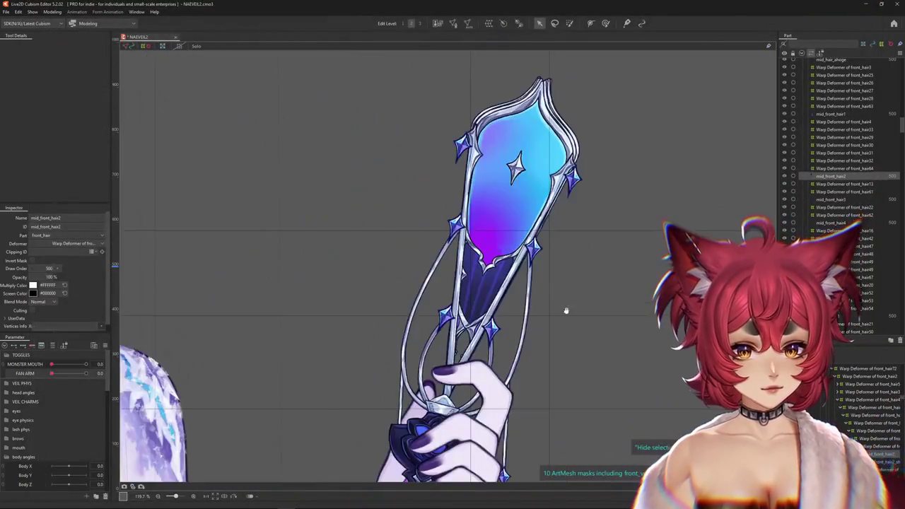
# Pan and zoom the canvas to frame the raised hand and fan
pyautogui.scroll(-2, 565, 310)
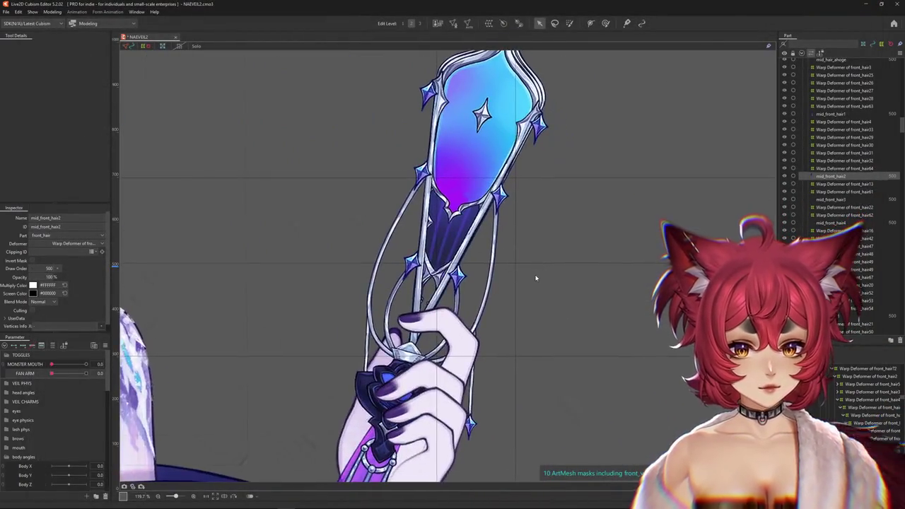
pyautogui.scroll(-3, 551, 308)
pyautogui.scroll(-1, 532, 306)
pyautogui.moveTo(495, 317); pyautogui.dragTo(548, 295)
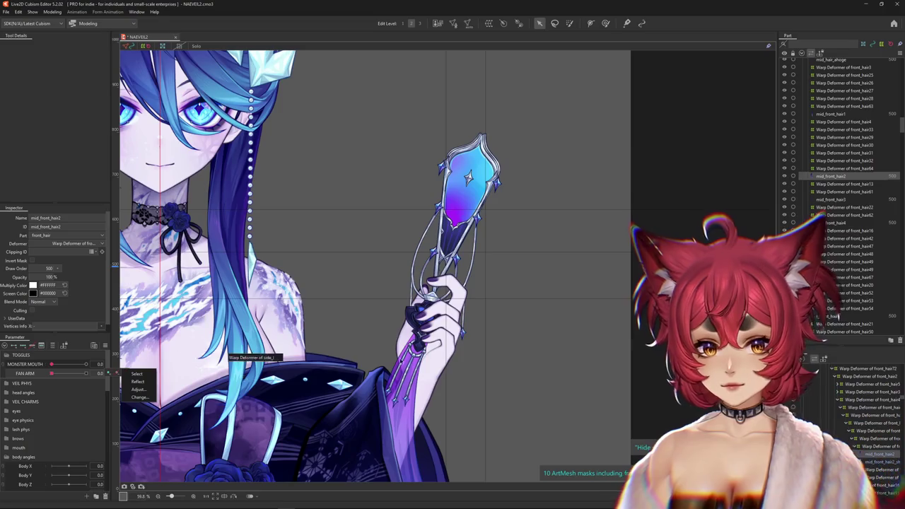
pyautogui.scroll(5, 481, 212)
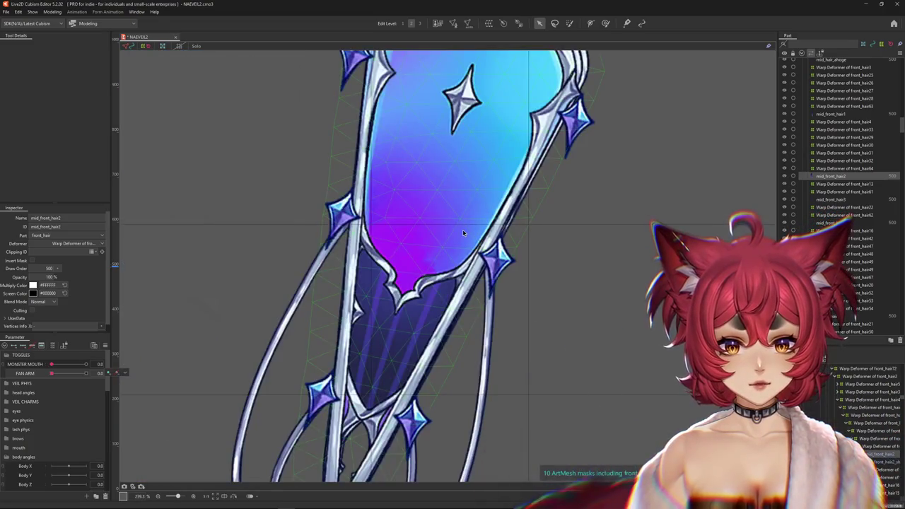
pyautogui.scroll(-5, 479, 245)
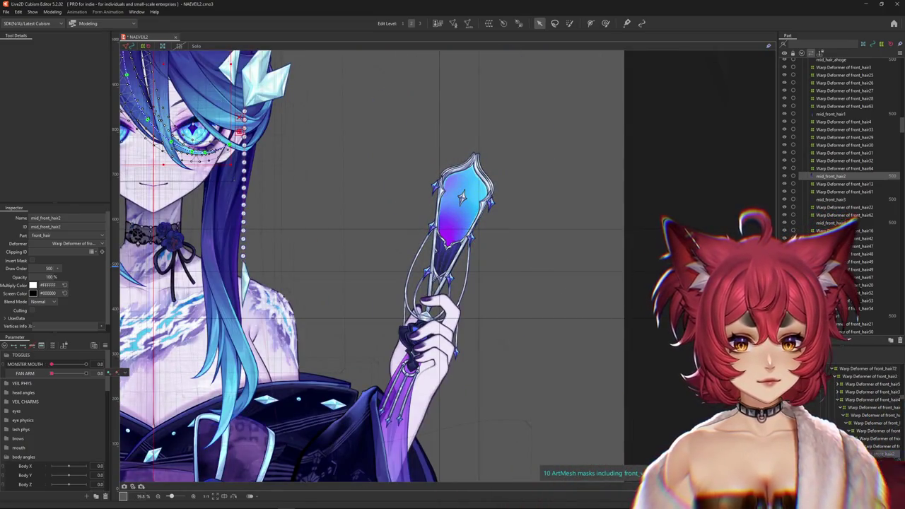
pyautogui.scroll(5, 841, 141)
pyautogui.scroll(5, 842, 142)
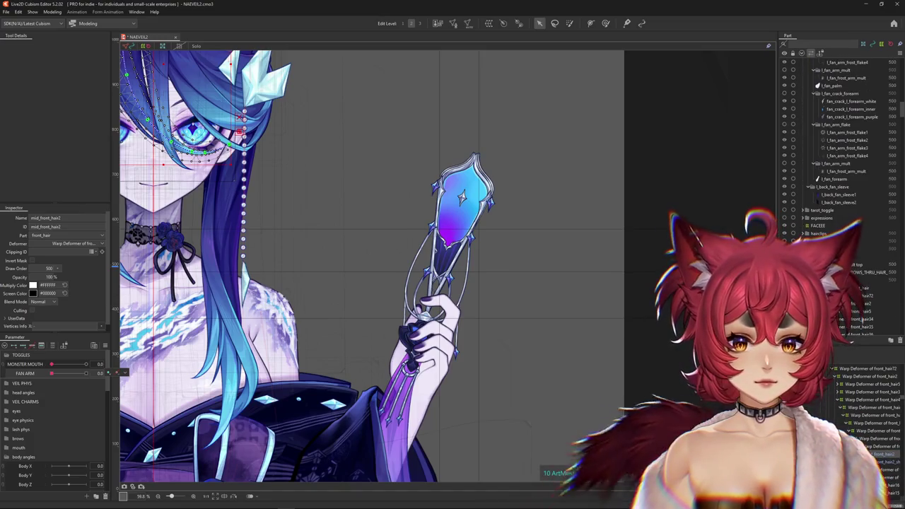
pyautogui.scroll(3, 842, 141)
pyautogui.scroll(3, 841, 141)
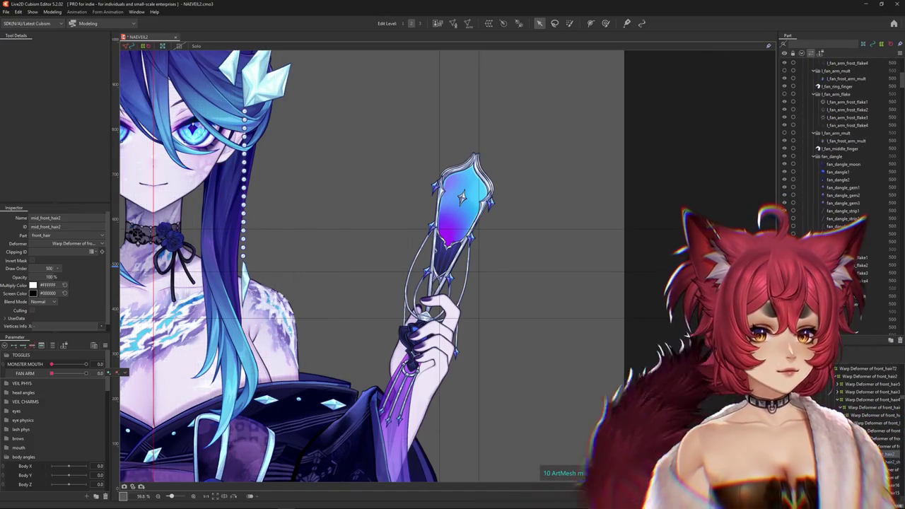
pyautogui.scroll(5, 841, 141)
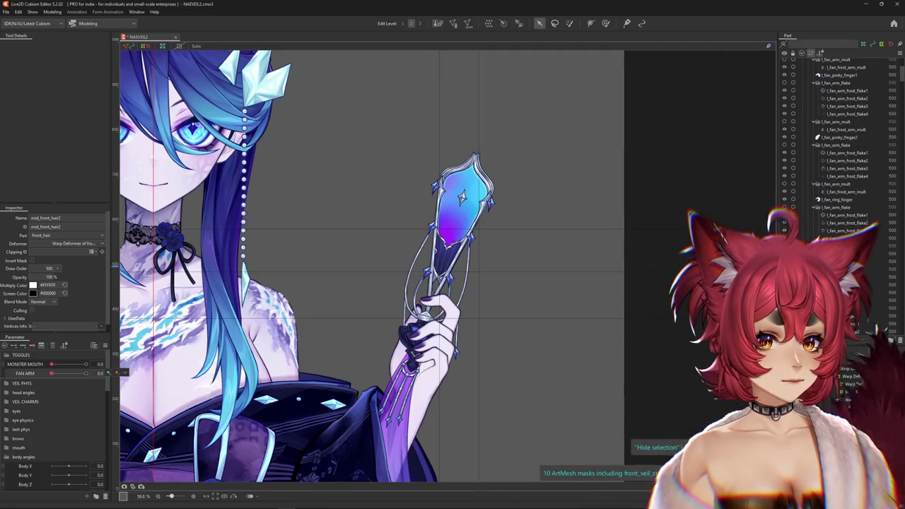
pyautogui.scroll(3, 841, 141)
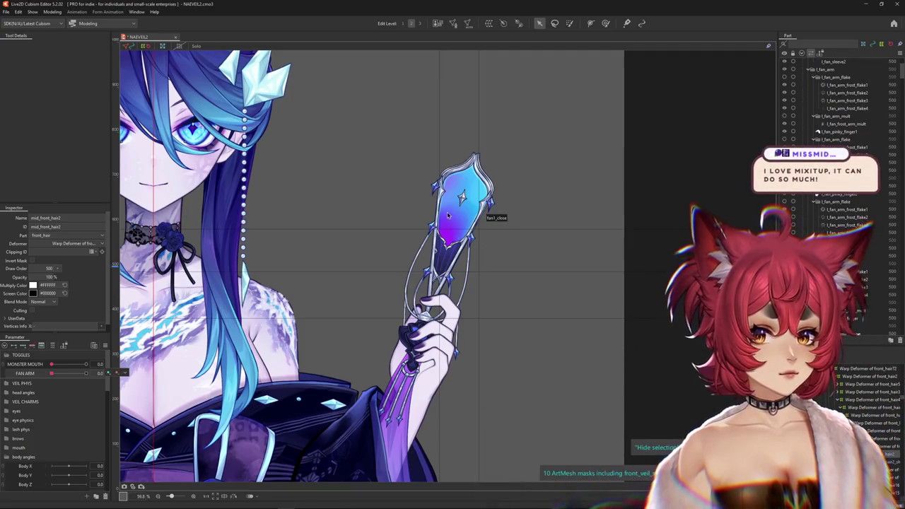
# Pick fan2_close from the overlapping meshes, hide it with Ctrl+H, and reveal the open fan
pyautogui.rightClick(452, 219)
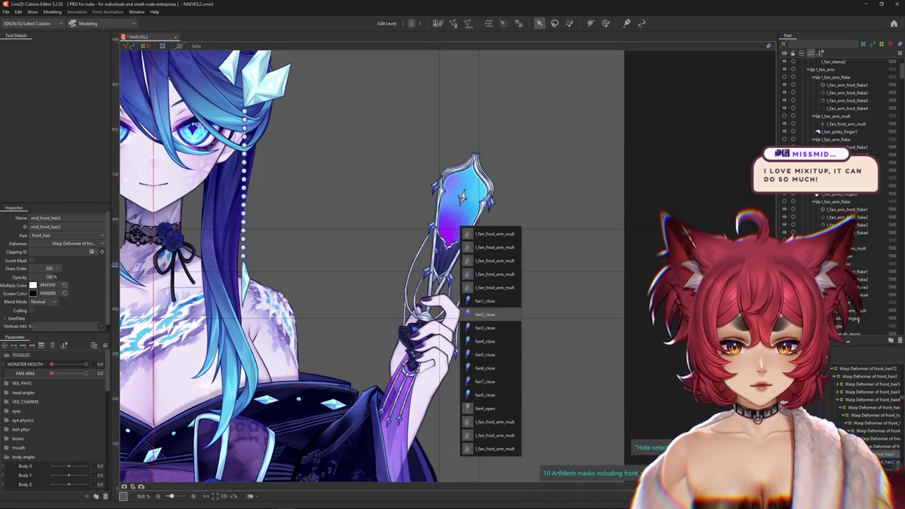
pyautogui.click(485, 314)
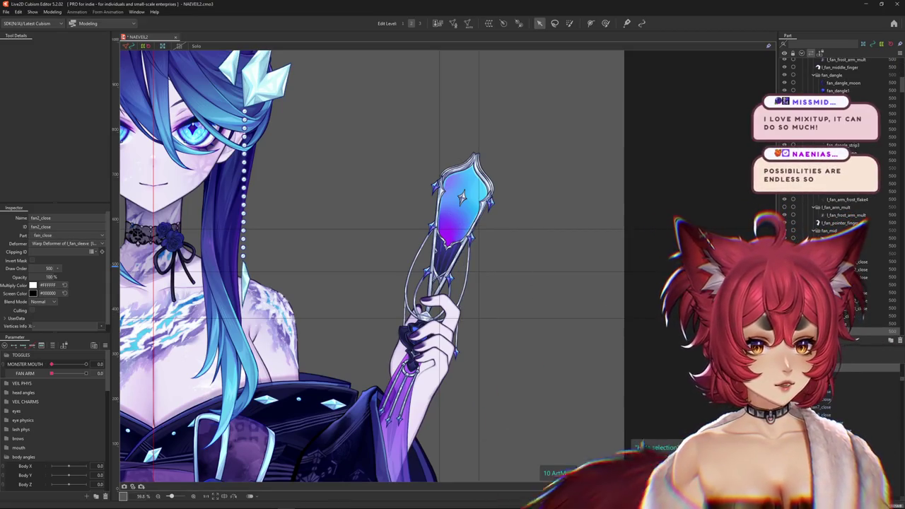
pyautogui.hotkey('ctrl', 'h')
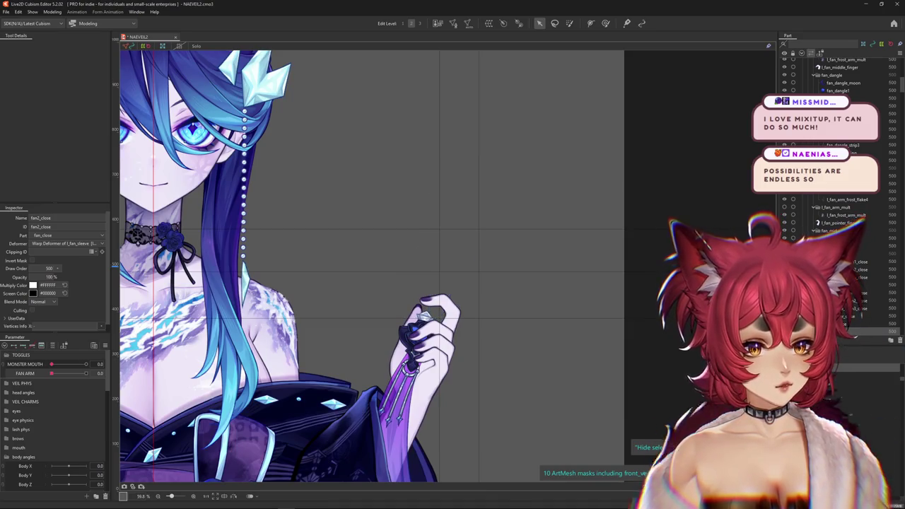
pyautogui.scroll(3, 834, 198)
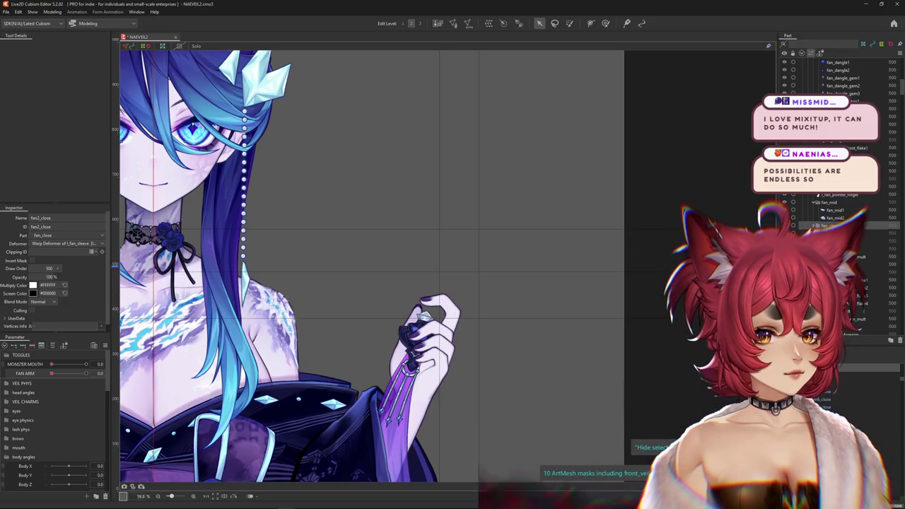
pyautogui.hotkey('ctrl', 'h')
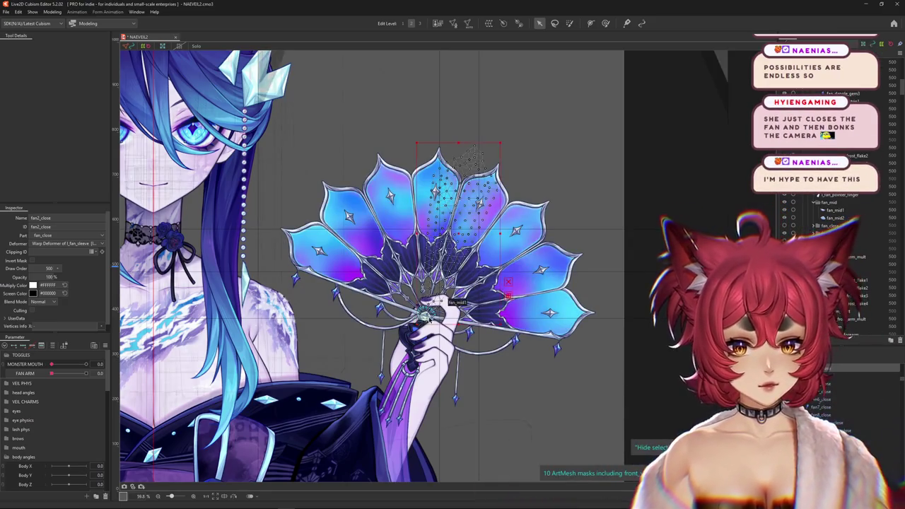
# Check the fan5_open and fan6_open blade meshes, toggling solo display on and back off
pyautogui.scroll(3, 430, 318)
pyautogui.click(507, 150)
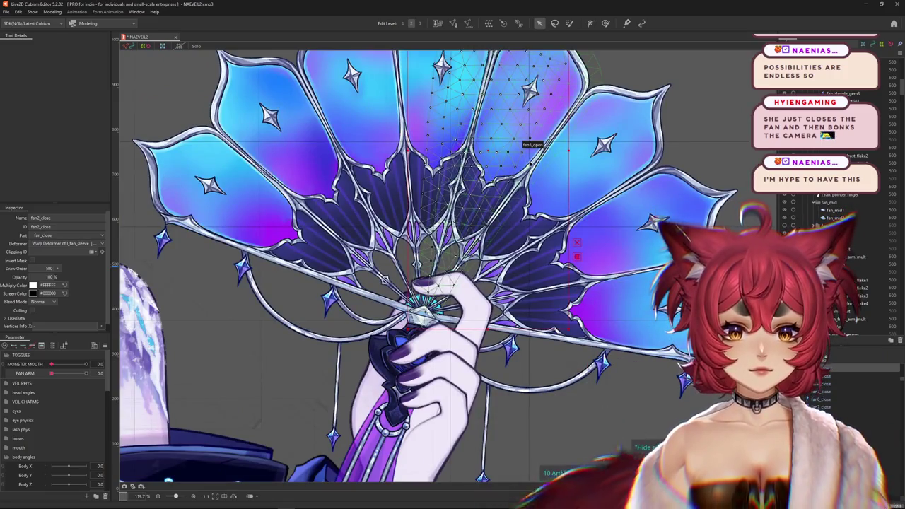
pyautogui.rightClick(590, 175)
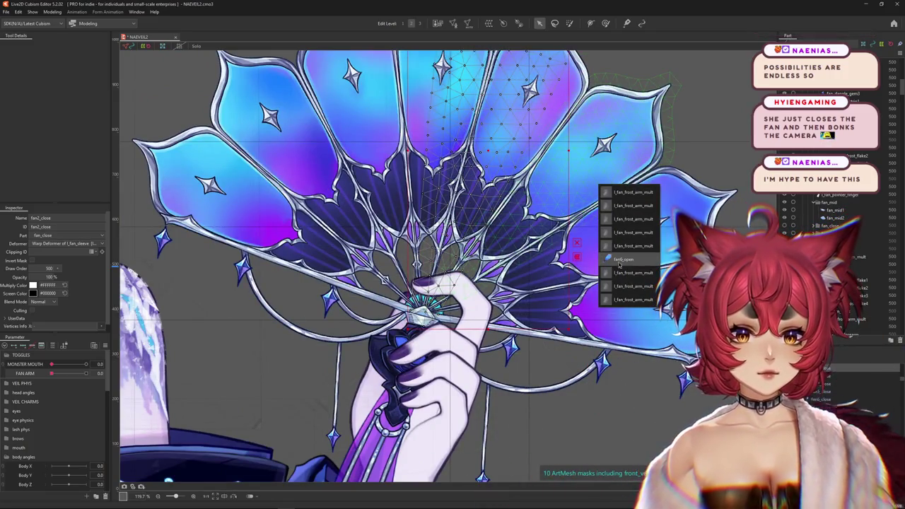
pyautogui.click(619, 261)
pyautogui.click(194, 48)
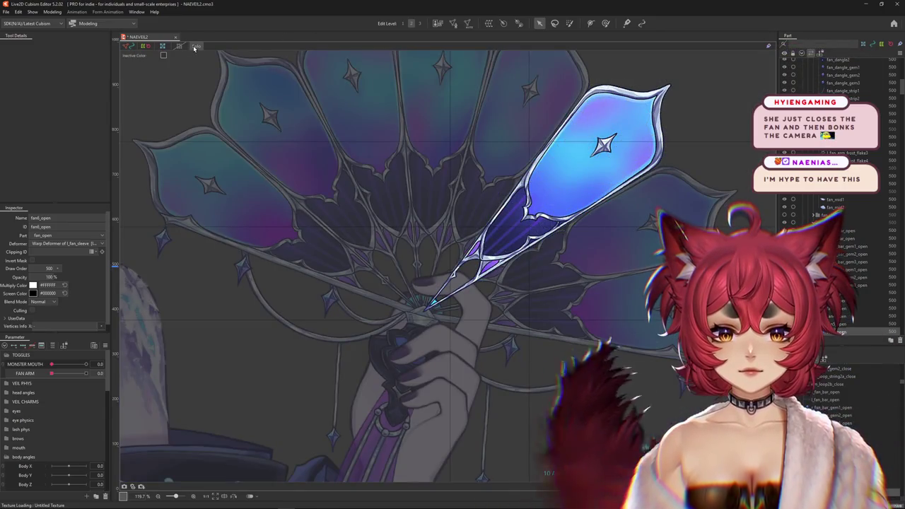
pyautogui.click(195, 47)
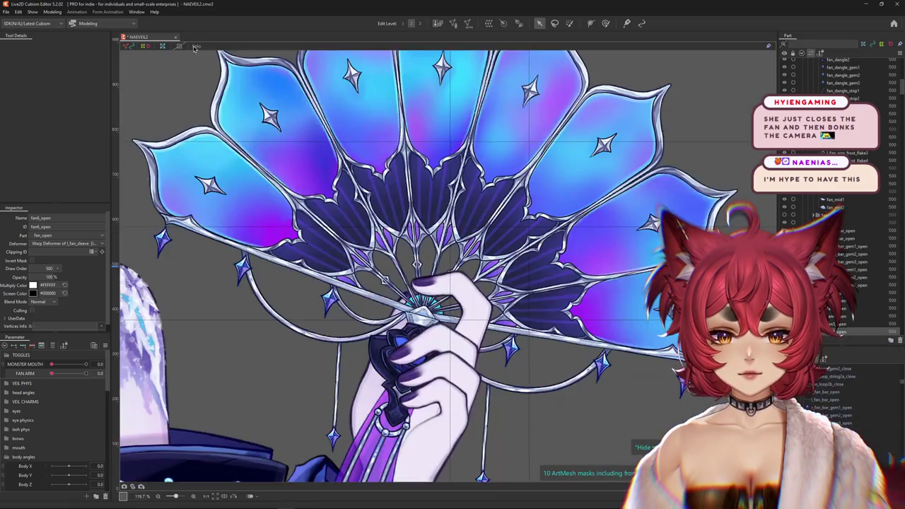
# Zoom out to the whole character and set FAN ARM to 1.0
pyautogui.scroll(-3, 541, 191)
pyautogui.scroll(-2, 541, 191)
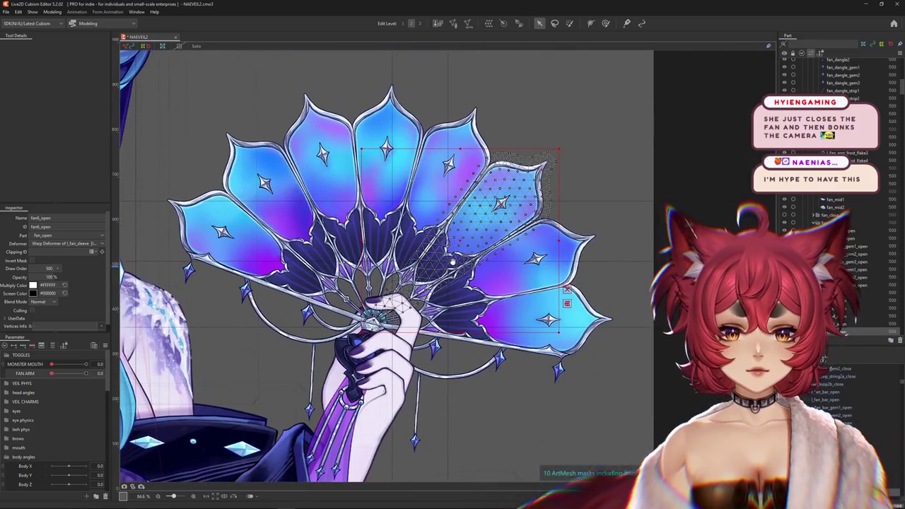
pyautogui.scroll(-5, 386, 265)
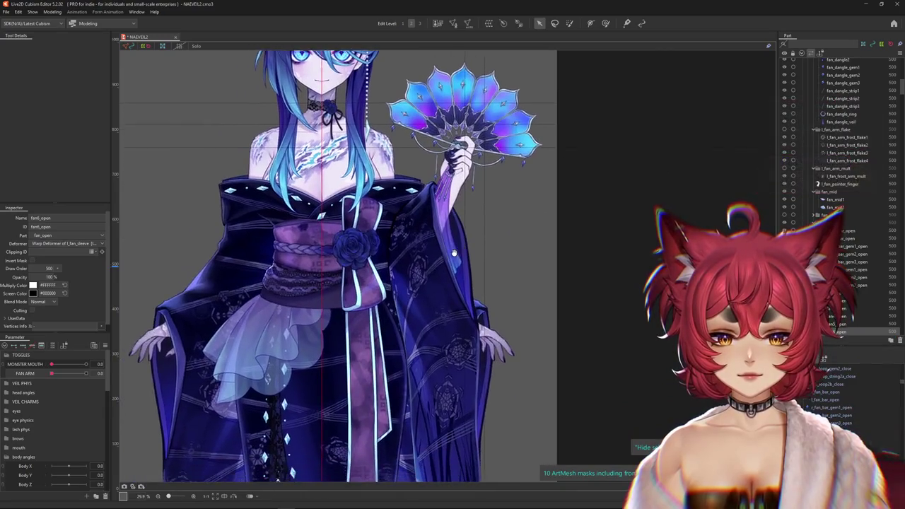
pyautogui.moveTo(52, 373); pyautogui.dragTo(86, 372)
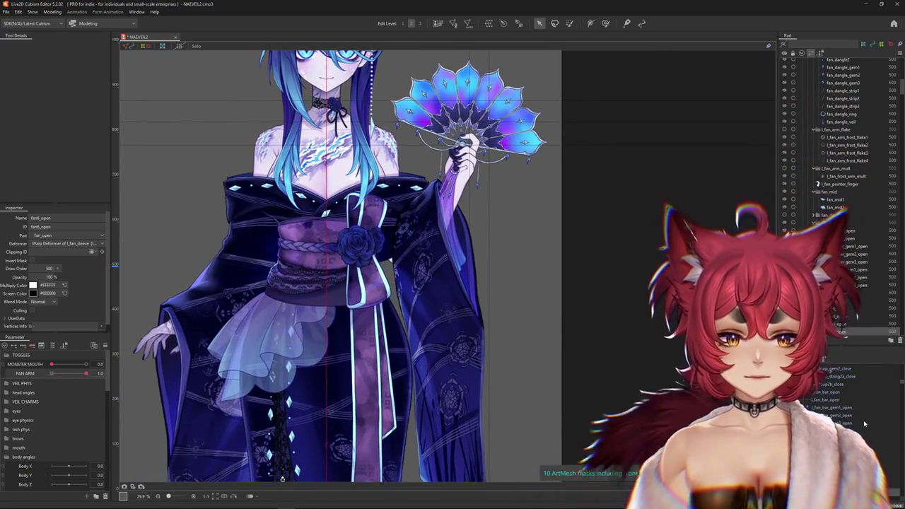
# Select the l_fan_sleeve Rotation deformer and rotate it to about 16.6°
pyautogui.click(849, 368)
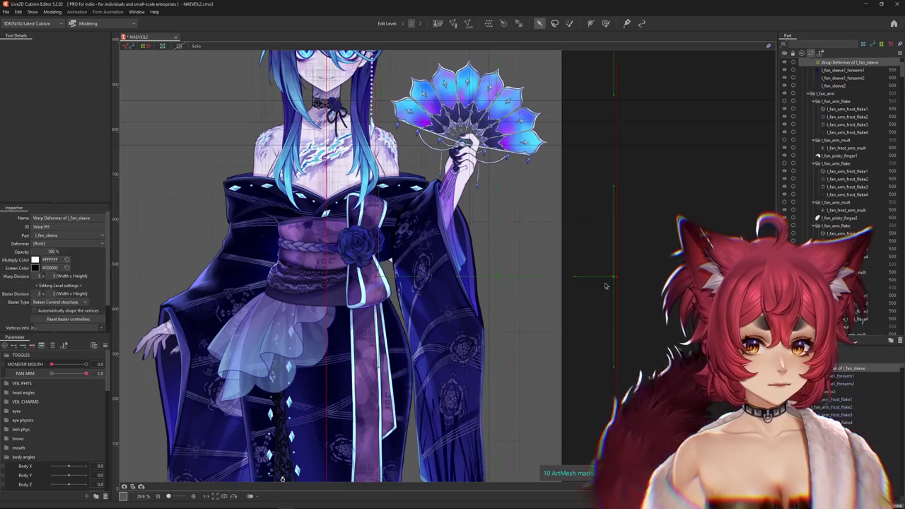
pyautogui.scroll(-2, 489, 138)
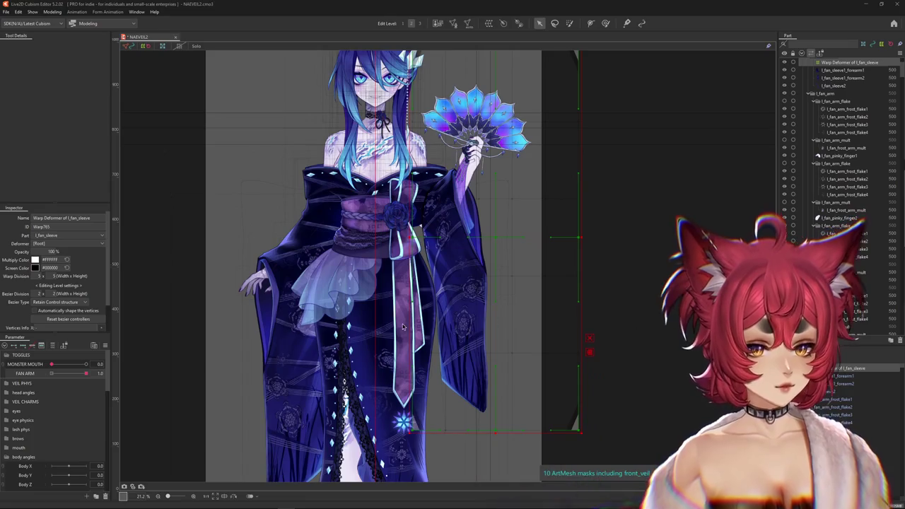
pyautogui.click(445, 250)
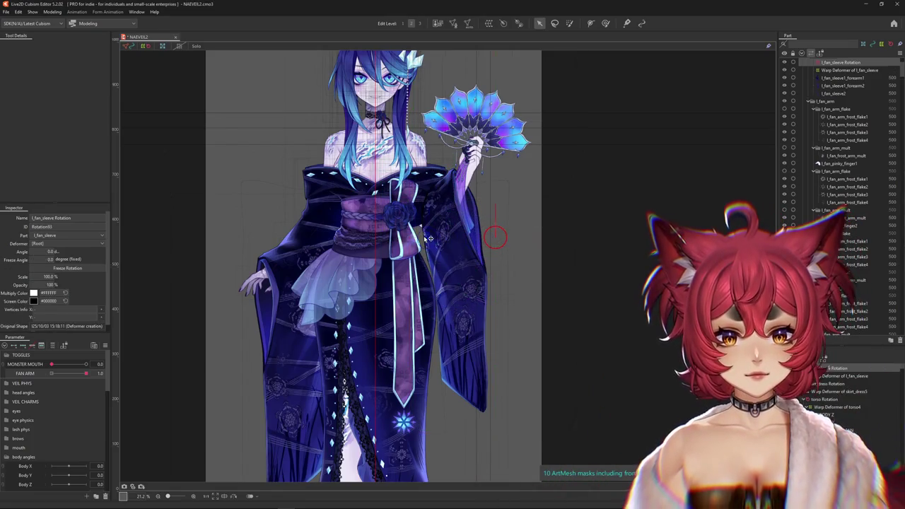
pyautogui.moveTo(495, 237); pyautogui.dragTo(424, 233)
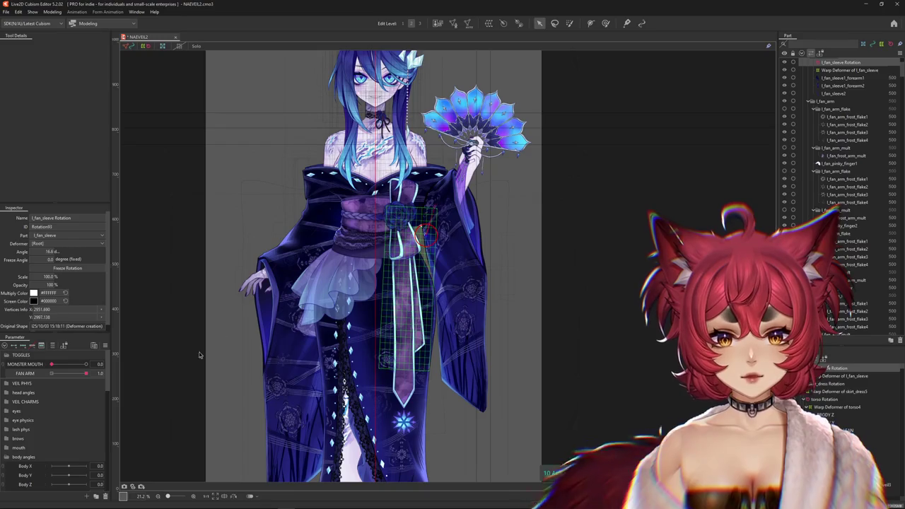
# At the FAN ARM keys, swing the fan sleeve outward to about 56.6°, then nudge it down
pyautogui.moveTo(87, 373); pyautogui.dragTo(28, 377)
pyautogui.click(85, 373)
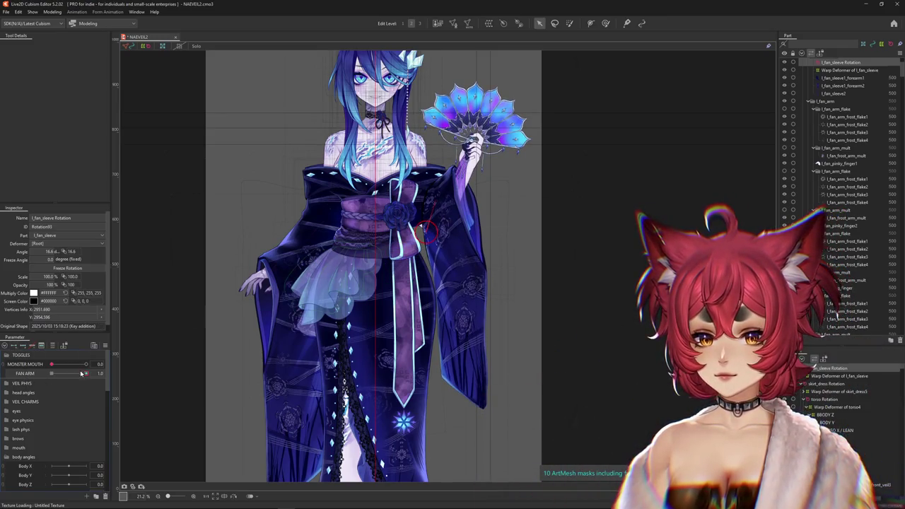
pyautogui.moveTo(474, 120)
pyautogui.mouseDown()
pyautogui.moveTo(523, 200)
pyautogui.moveTo(531, 239)
pyautogui.mouseUp()
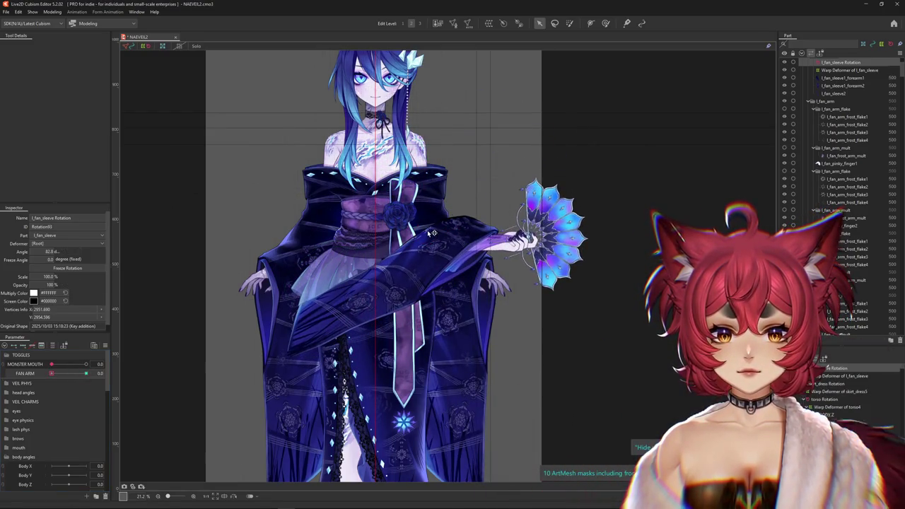
pyautogui.moveTo(431, 233); pyautogui.dragTo(424, 241)
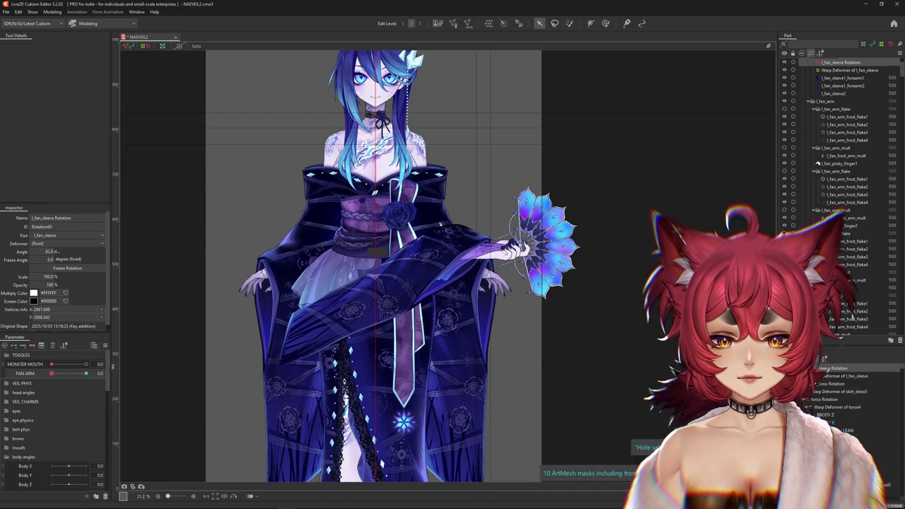
# Set the fan sleeve's opacity to 0, re-angle it to about 59.5°, and preview the transition
pyautogui.write('0')
pyautogui.press('Return')
pyautogui.moveTo(51, 372)
pyautogui.mouseDown()
pyautogui.moveTo(92, 373)
pyautogui.moveTo(50, 372)
pyautogui.mouseUp()
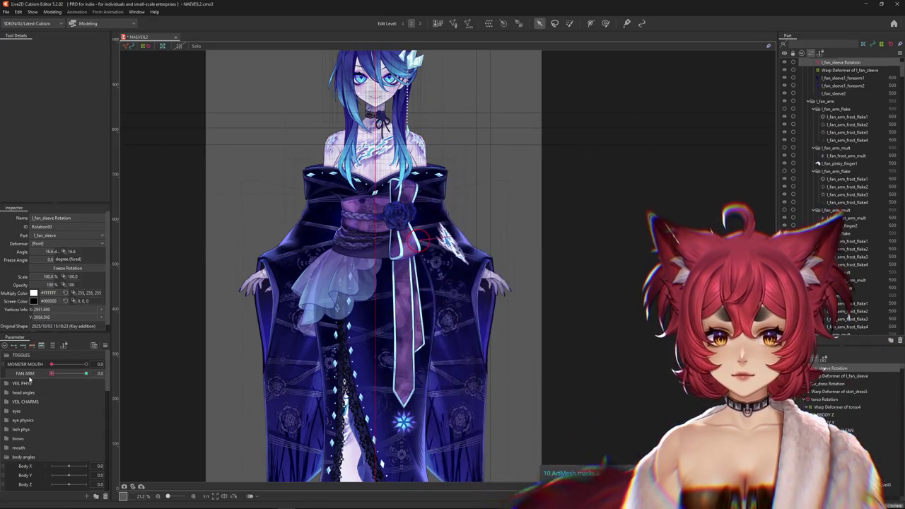
pyautogui.moveTo(442, 225); pyautogui.dragTo(467, 181)
pyautogui.moveTo(91, 368); pyautogui.dragTo(44, 373)
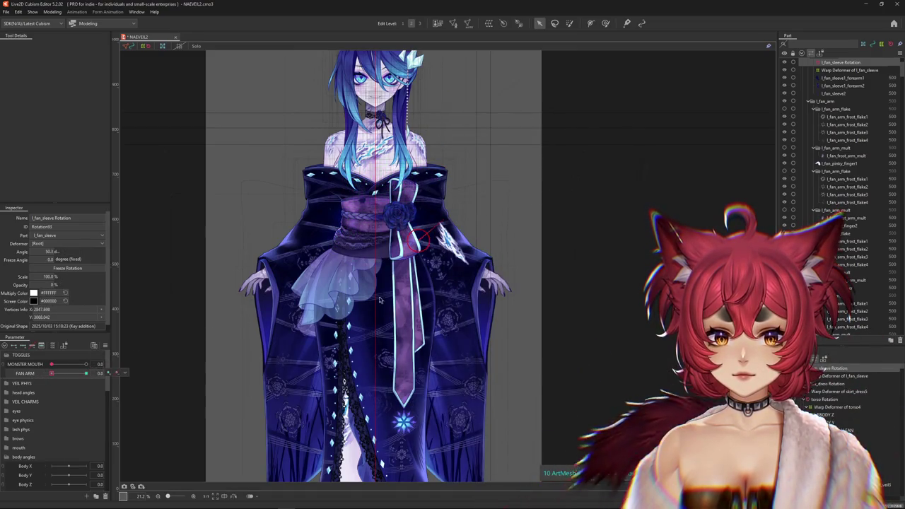
pyautogui.click(127, 373)
# Close the FAN ARM key options and select the r_sleeve1_forearm2 mesh from the overlap list
pyautogui.click(125, 372)
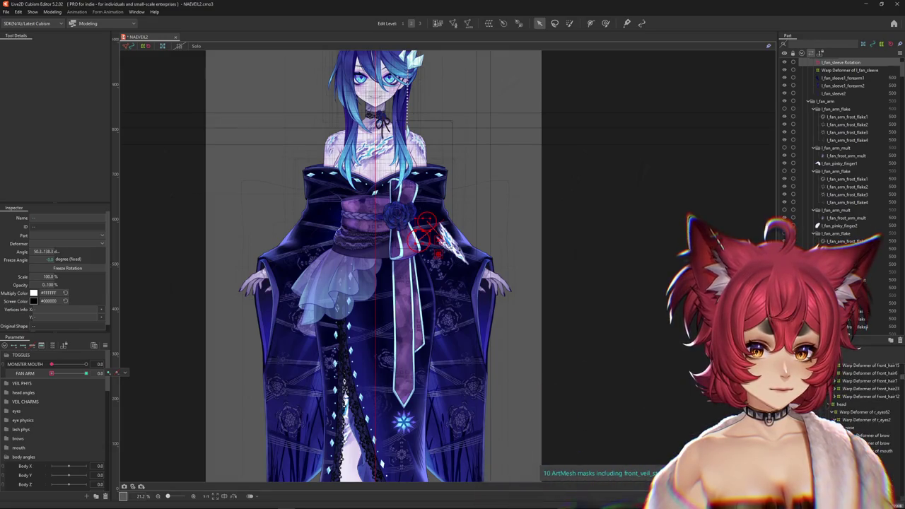
pyautogui.click(848, 402)
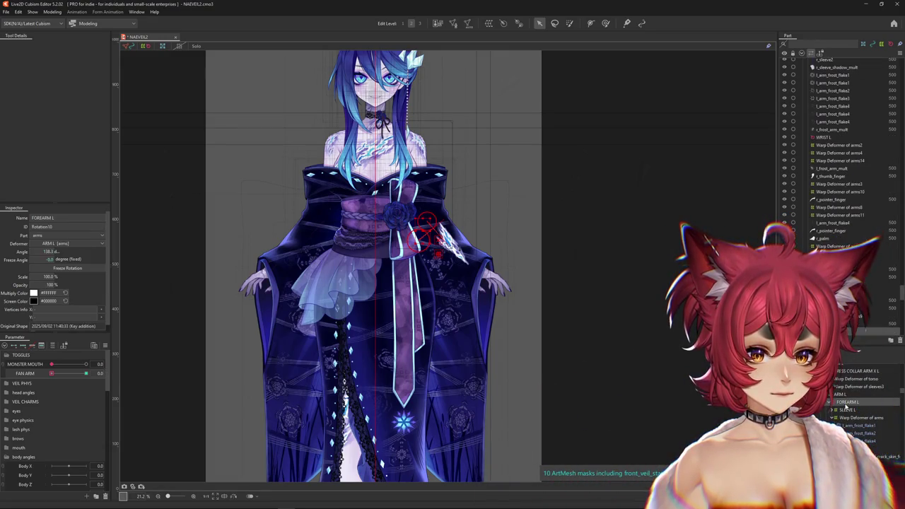
pyautogui.click(843, 409)
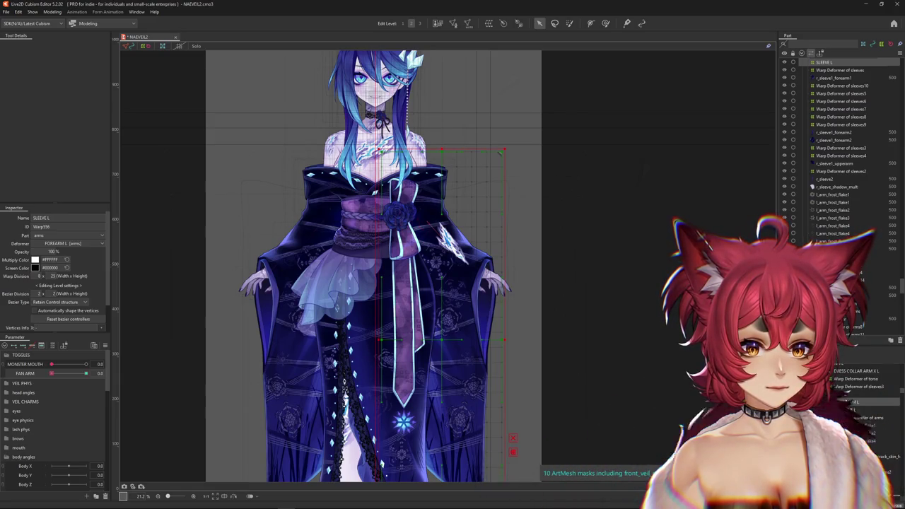
pyautogui.click(847, 401)
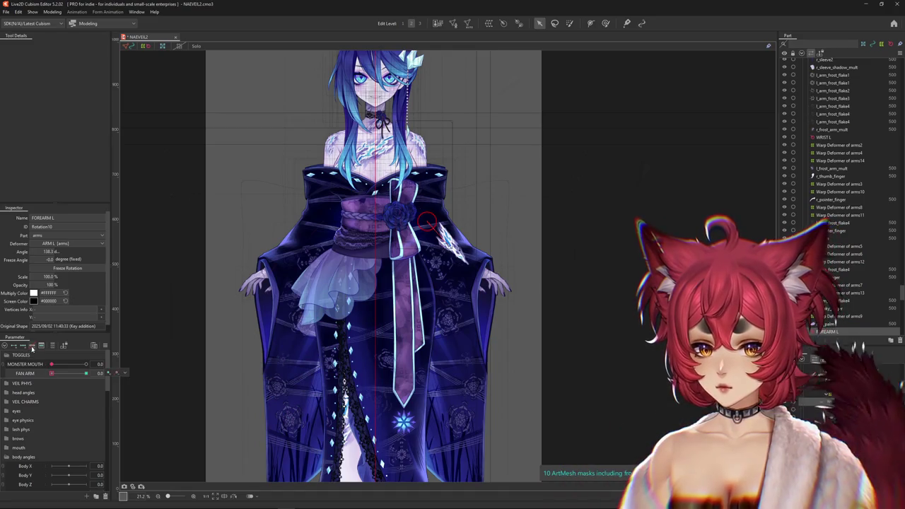
pyautogui.scroll(5, 444, 302)
pyautogui.rightClick(445, 264)
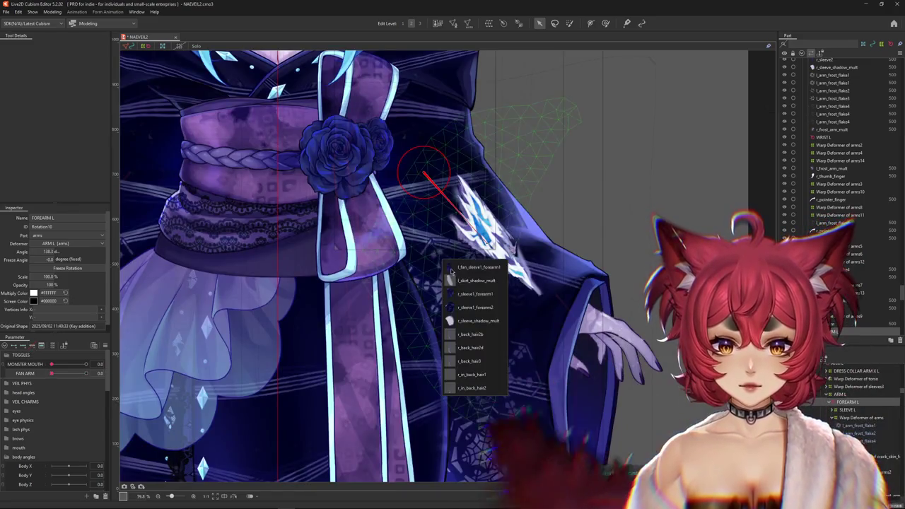
pyautogui.click(466, 307)
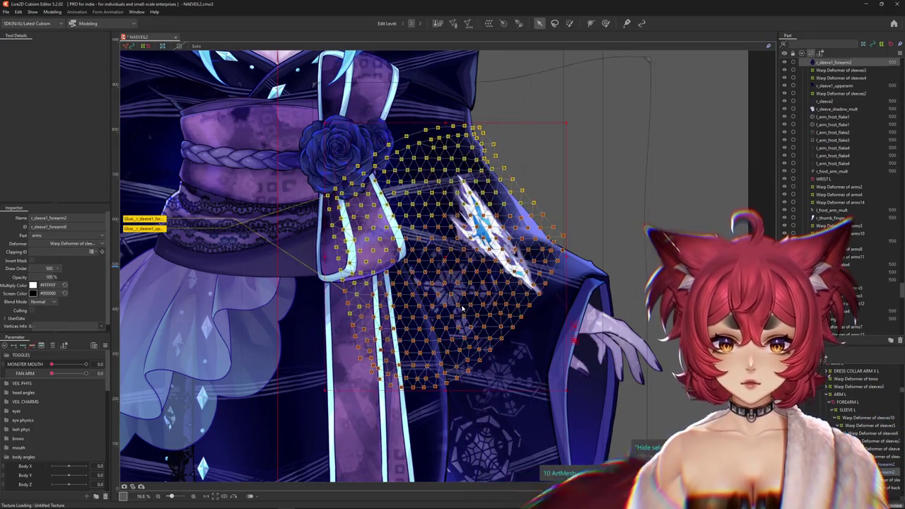
pyautogui.moveTo(51, 373)
pyautogui.mouseDown()
pyautogui.moveTo(86, 372)
pyautogui.moveTo(51, 373)
pyautogui.mouseUp()
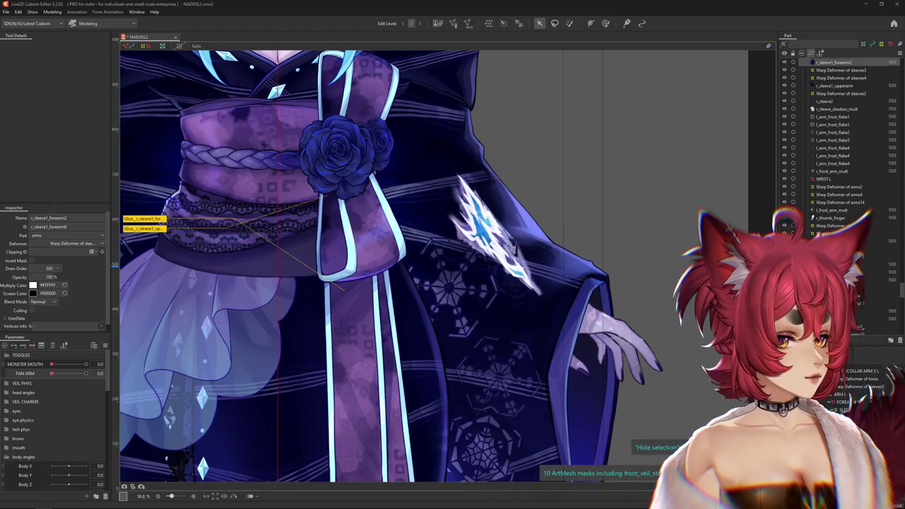
# Toggle the selection overlay off and on and zoom out to view the whole model
pyautogui.hotkey('ctrl', 'h')
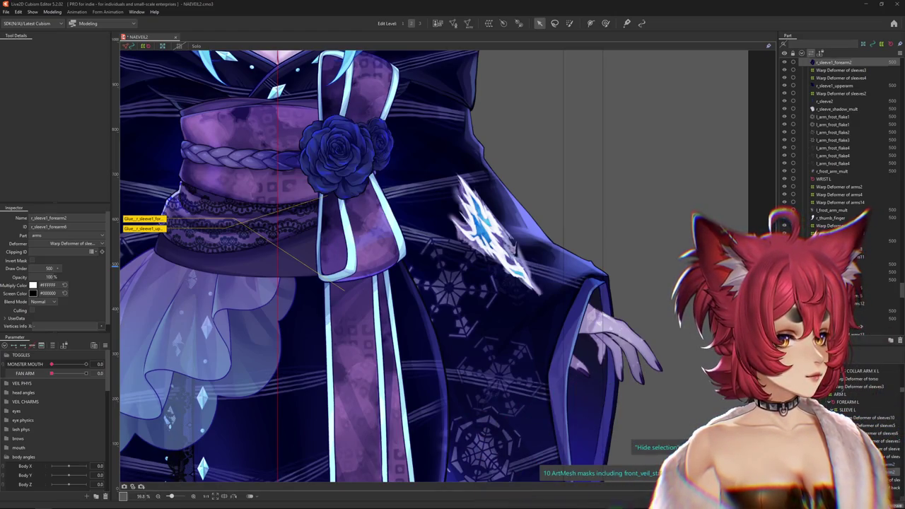
pyautogui.scroll(-5, 530, 382)
pyautogui.scroll(3, 453, 389)
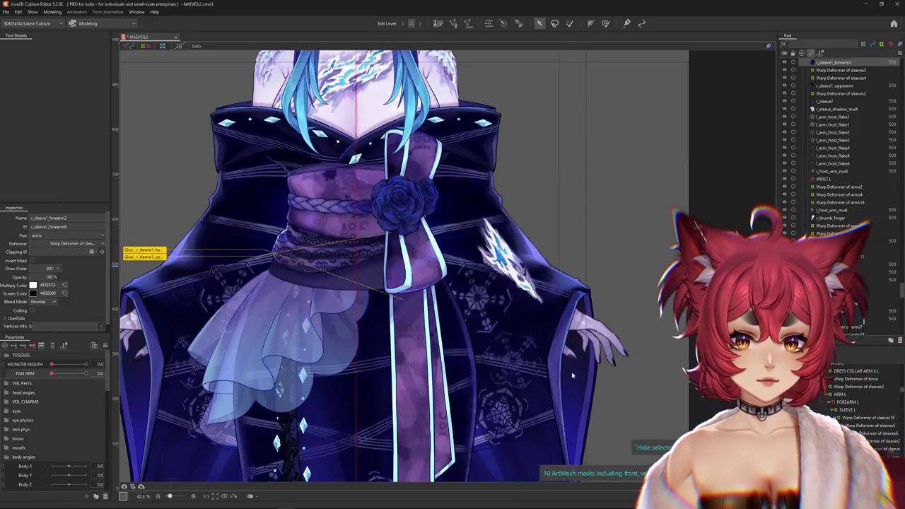
pyautogui.scroll(2, 446, 391)
pyautogui.hotkey('ctrl', 'h')
pyautogui.scroll(-1, 446, 391)
pyautogui.rightClick(112, 319)
pyautogui.press('Escape')
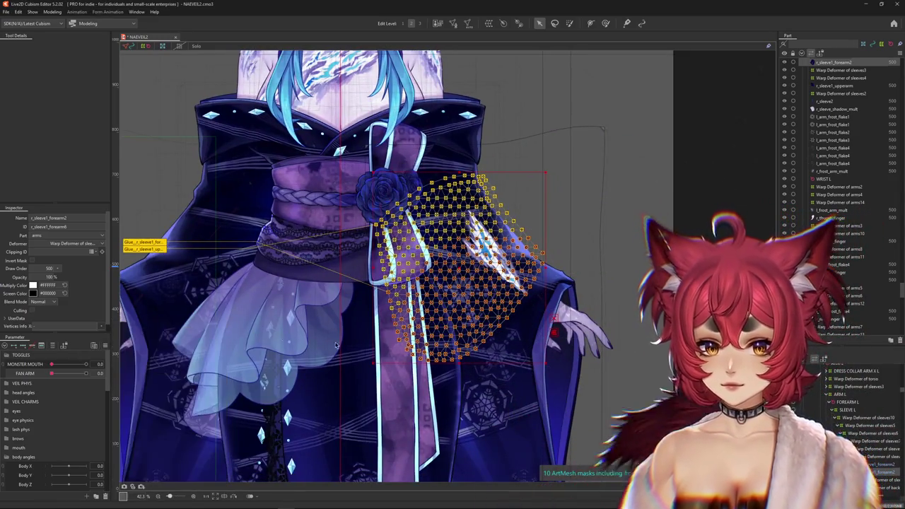
# Reshape the Warp Deformer of sleeves9, bending its top-right corner downward
pyautogui.click(499, 424)
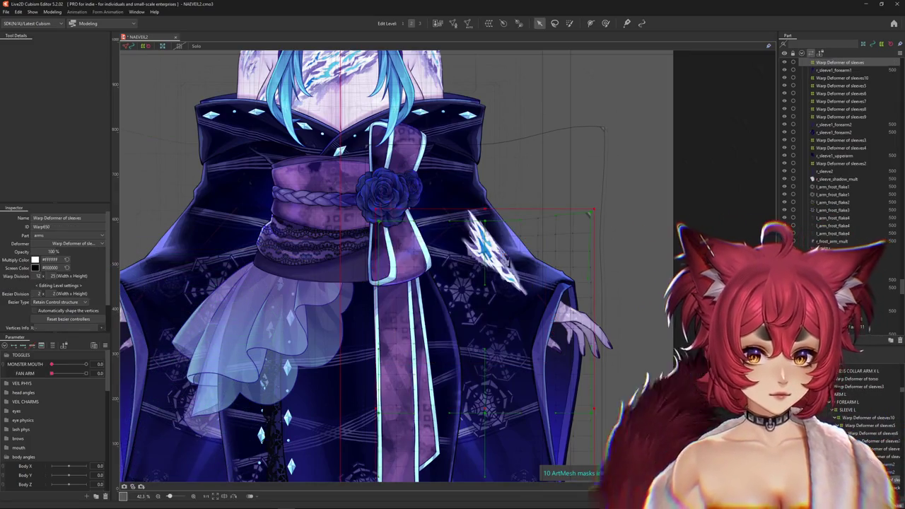
pyautogui.moveTo(499, 424); pyautogui.dragTo(514, 408)
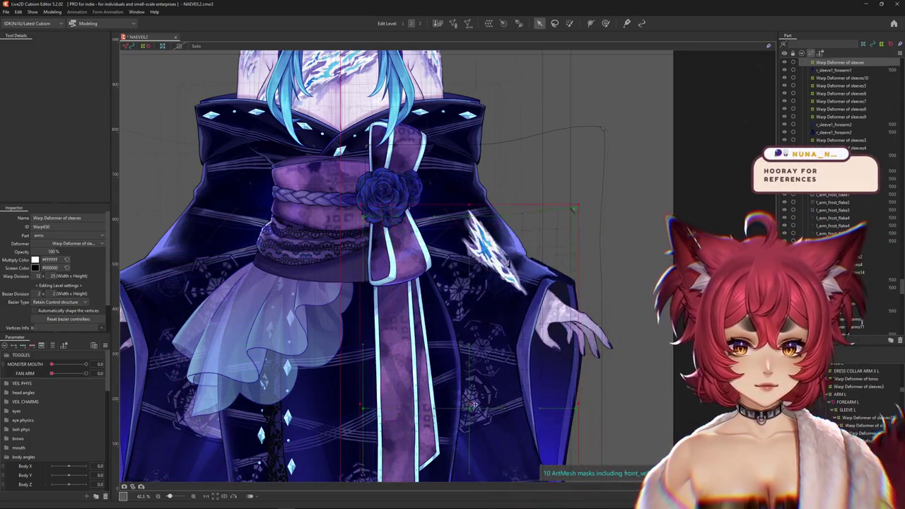
pyautogui.hotkey('ctrl', 'z')
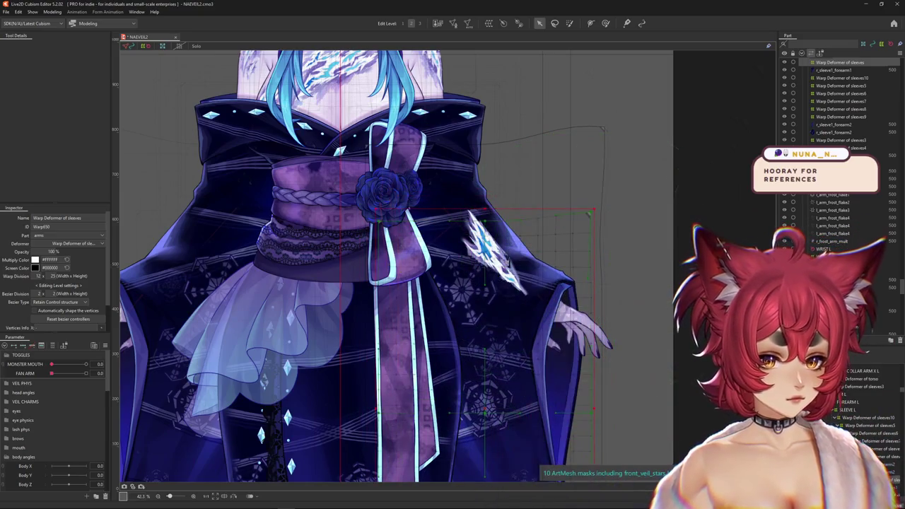
pyautogui.click(603, 129)
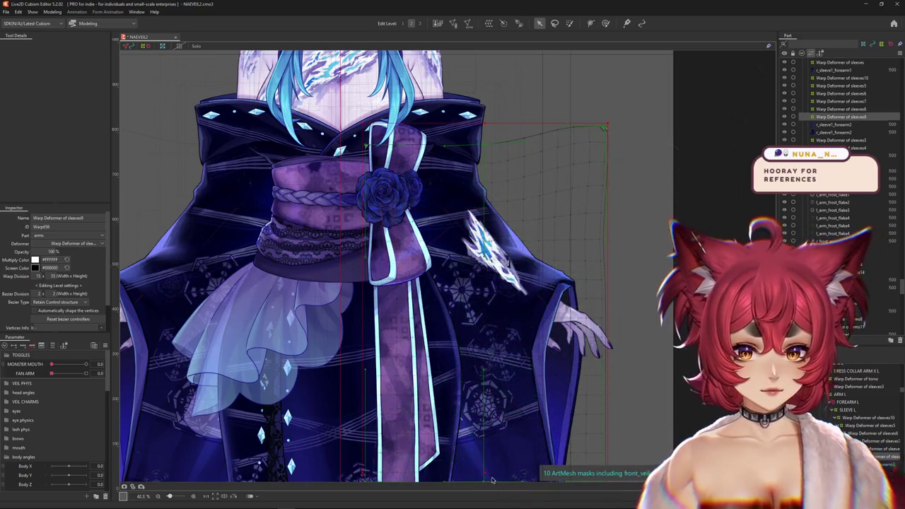
pyautogui.moveTo(493, 480); pyautogui.dragTo(501, 455)
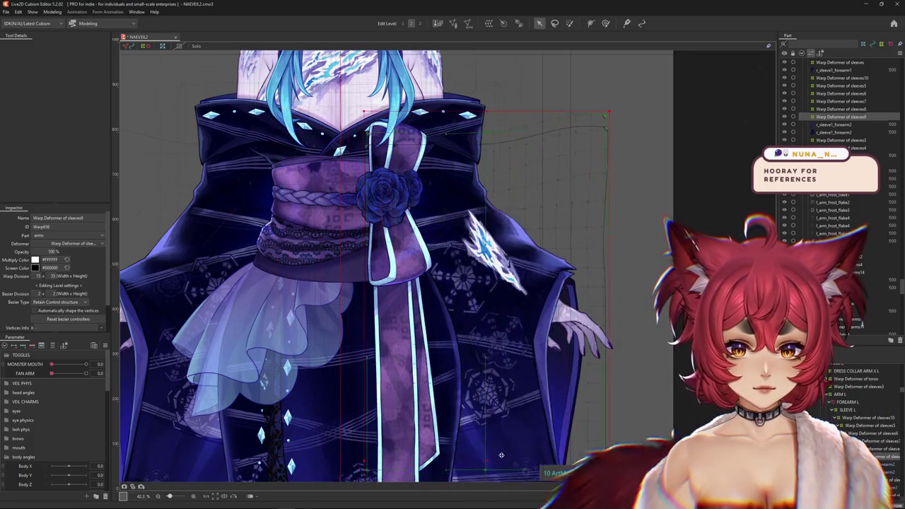
pyautogui.moveTo(607, 112); pyautogui.dragTo(605, 128)
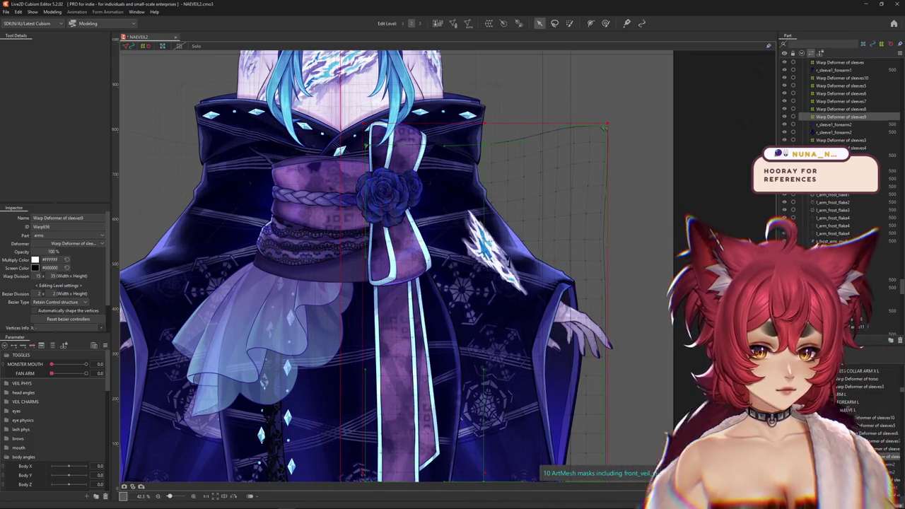
# Inspect the sleeve and back_sleeve warps, then scrub FAN ARM to 1 to test the raised arm
pyautogui.click(495, 417)
pyautogui.click(460, 268)
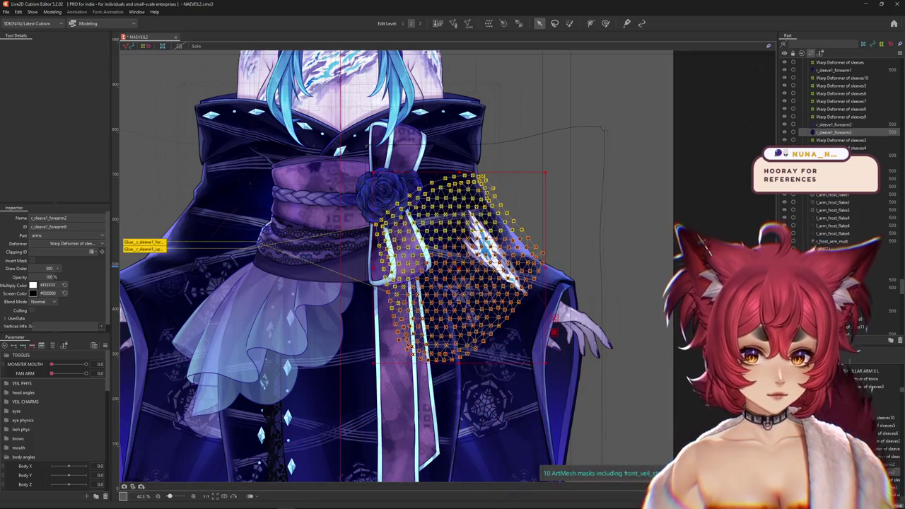
pyautogui.click(484, 311)
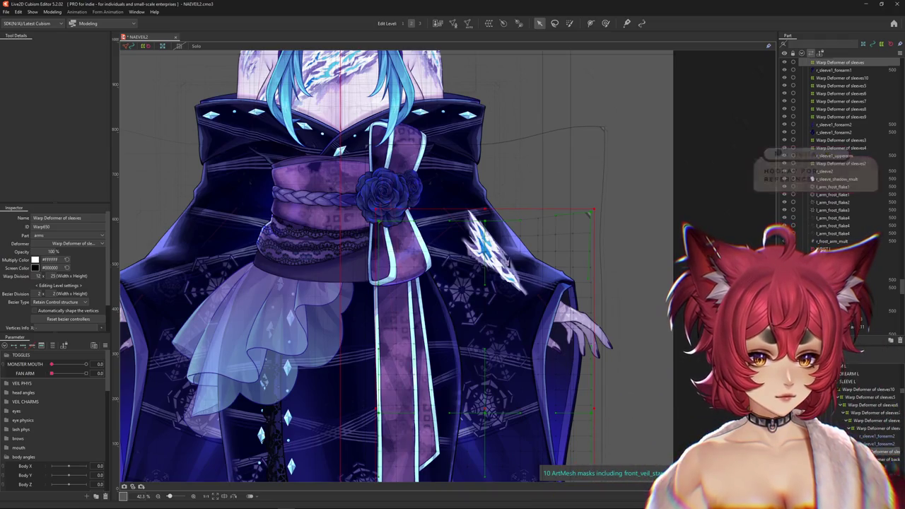
pyautogui.click(482, 403)
pyautogui.scroll(-3, 353, 318)
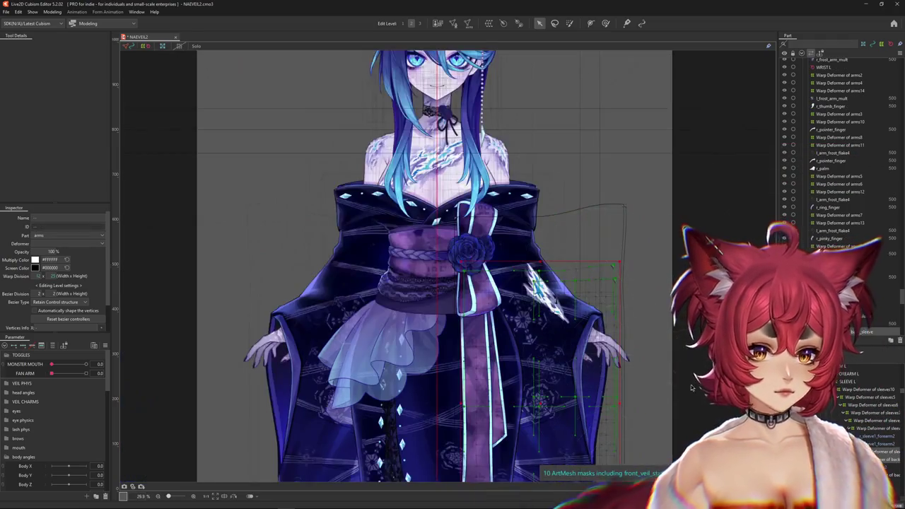
pyautogui.scroll(2, 290, 361)
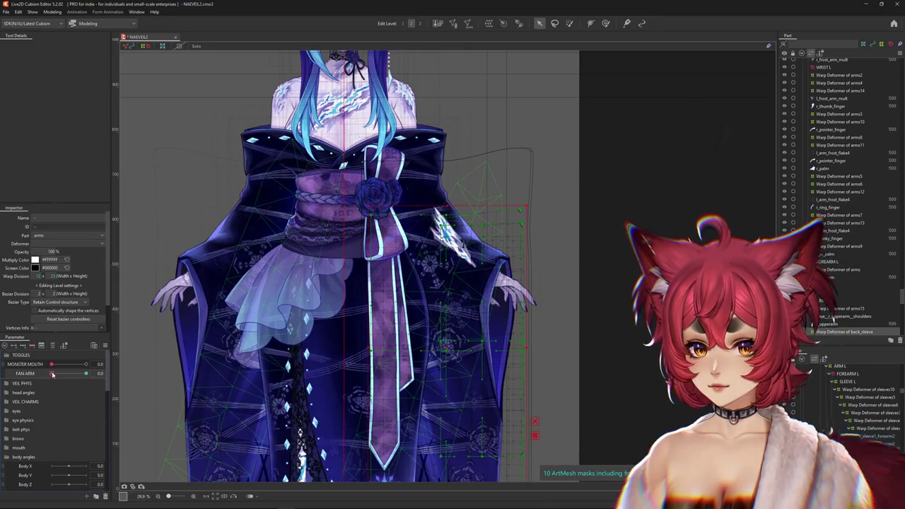
pyautogui.moveTo(52, 374); pyautogui.dragTo(85, 373)
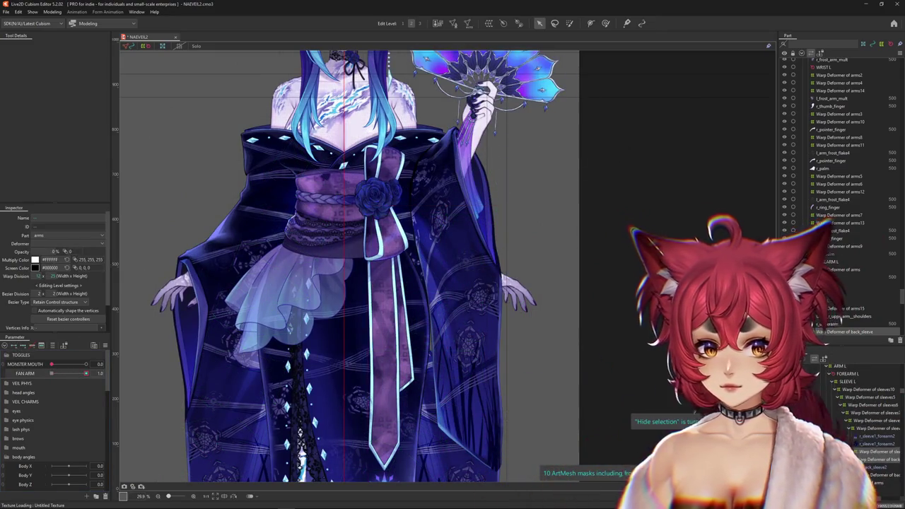
pyautogui.moveTo(93, 372)
pyautogui.mouseDown()
pyautogui.moveTo(52, 373)
pyautogui.moveTo(115, 365)
pyautogui.mouseUp()
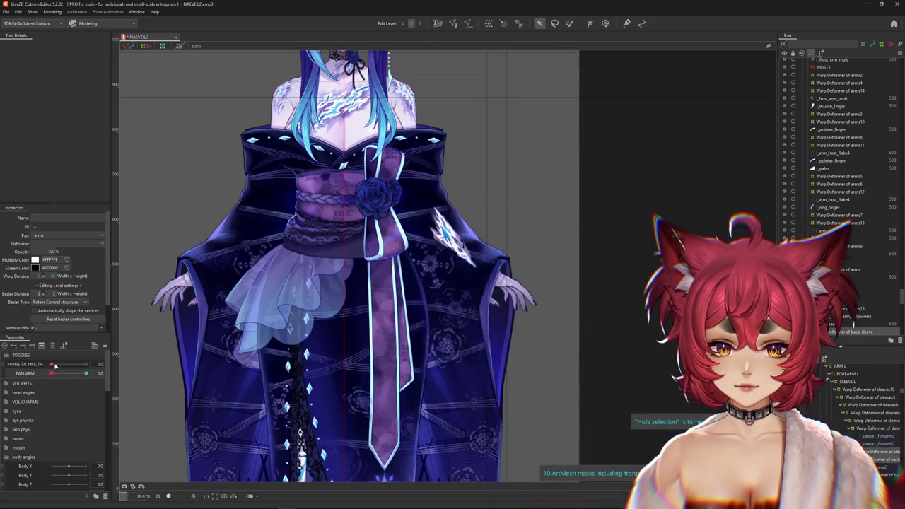
# Start a 15×15 'Warp Deformer of arms16' for the r_sleeve1_forearm2 mesh in part arms
pyautogui.scroll(-3, 467, 385)
pyautogui.click(467, 384)
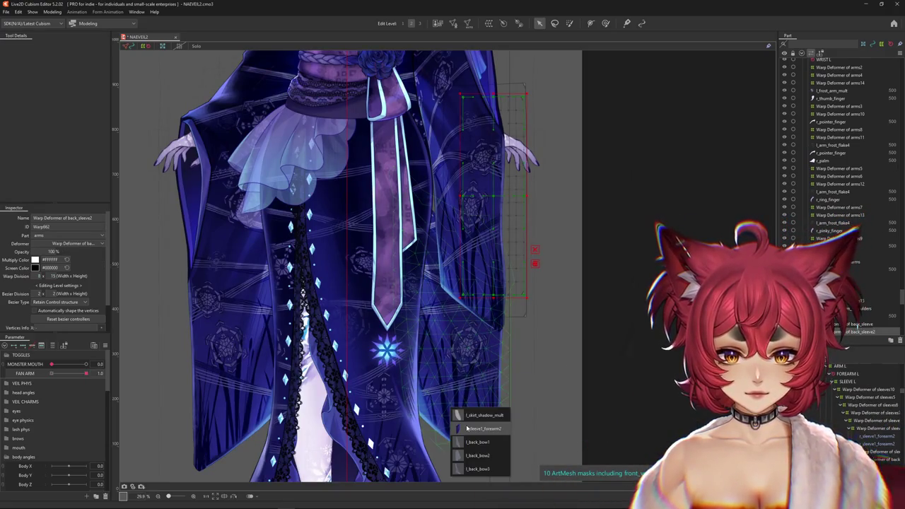
pyautogui.click(483, 428)
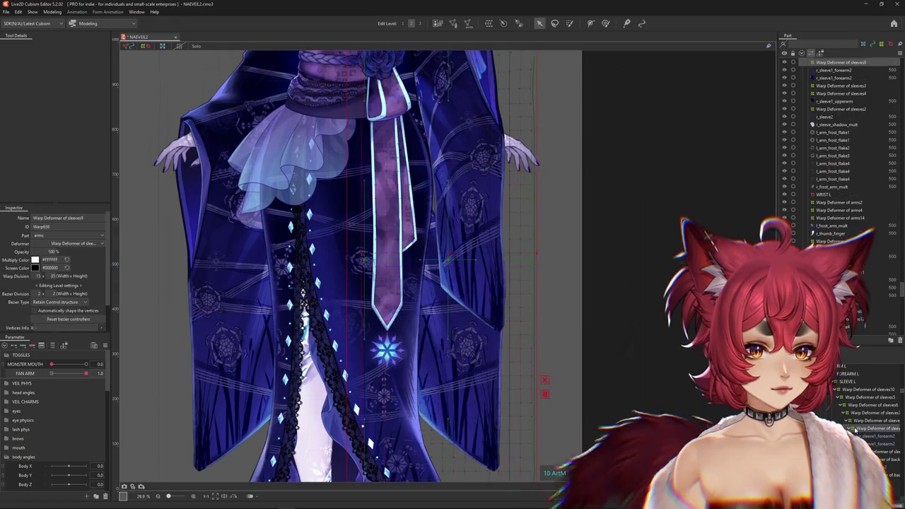
pyautogui.click(396, 117)
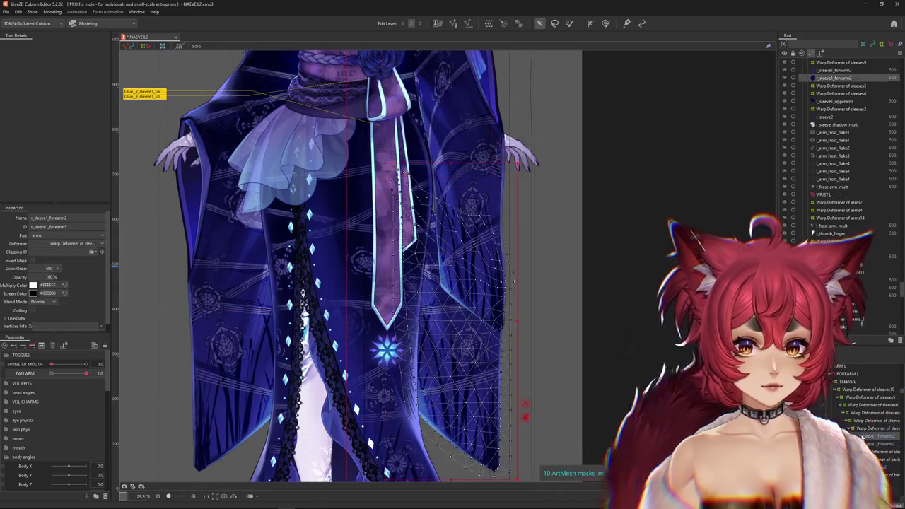
pyautogui.click(488, 23)
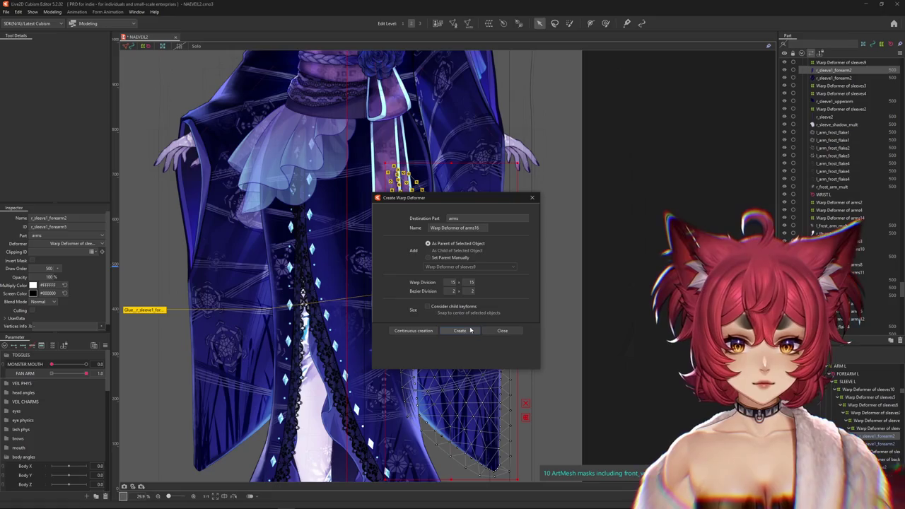
# Create Warp Deformer of arms16, return FAN ARM to 0, and select the r_forearm mesh
pyautogui.click(460, 330)
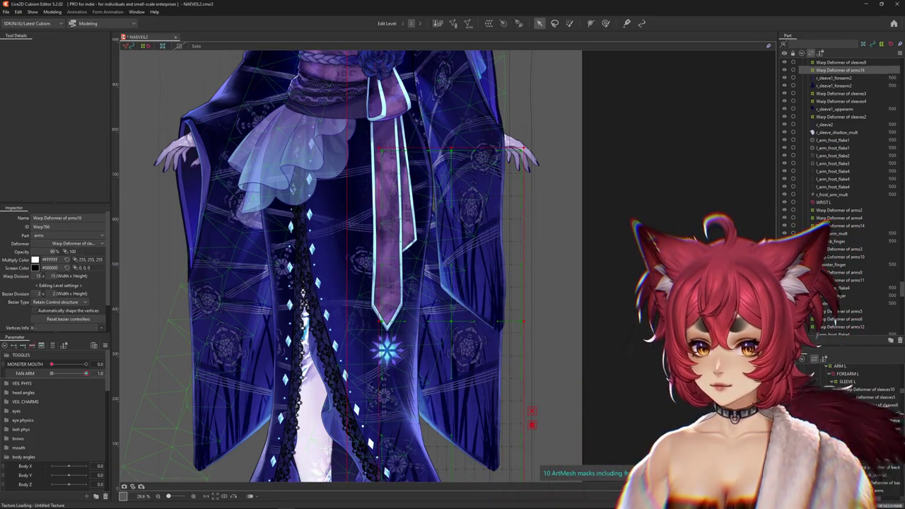
pyautogui.moveTo(85, 373); pyautogui.dragTo(45, 374)
pyautogui.scroll(3, 467, 252)
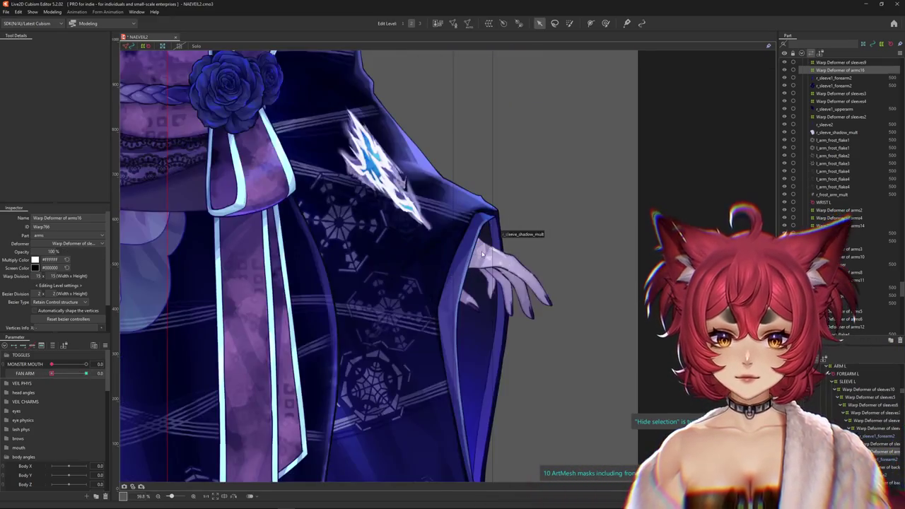
pyautogui.rightClick(495, 265)
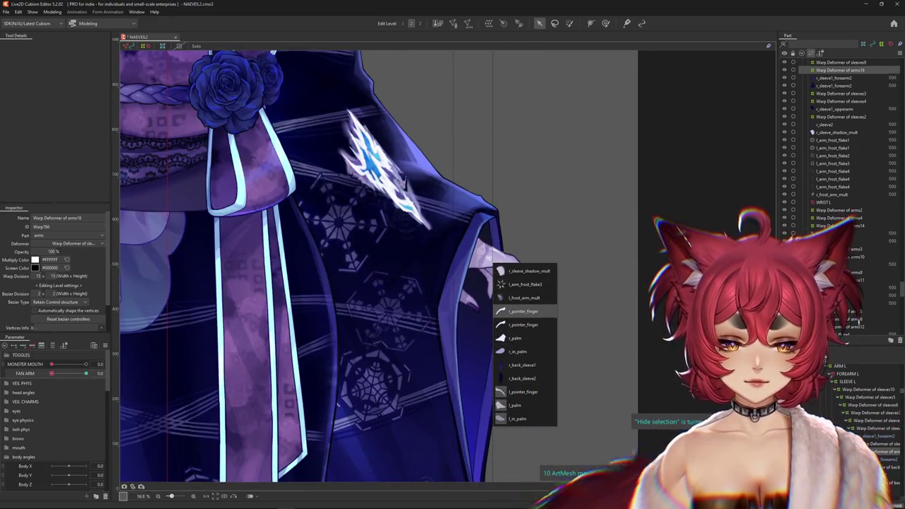
pyautogui.click(523, 311)
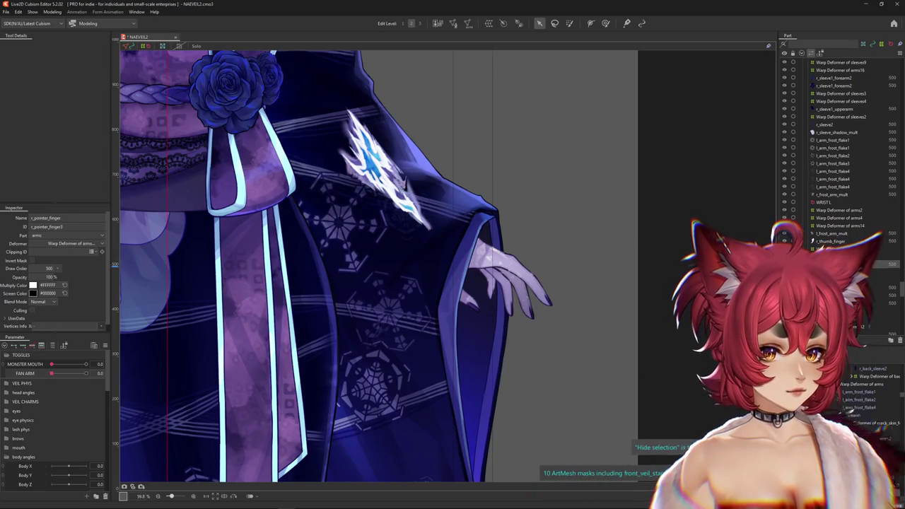
pyautogui.click(848, 415)
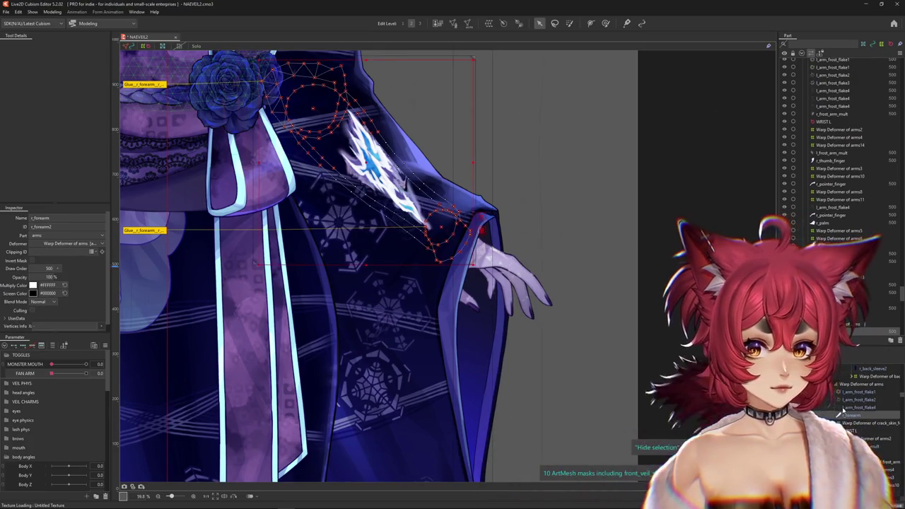
pyautogui.scroll(-2, 605, 371)
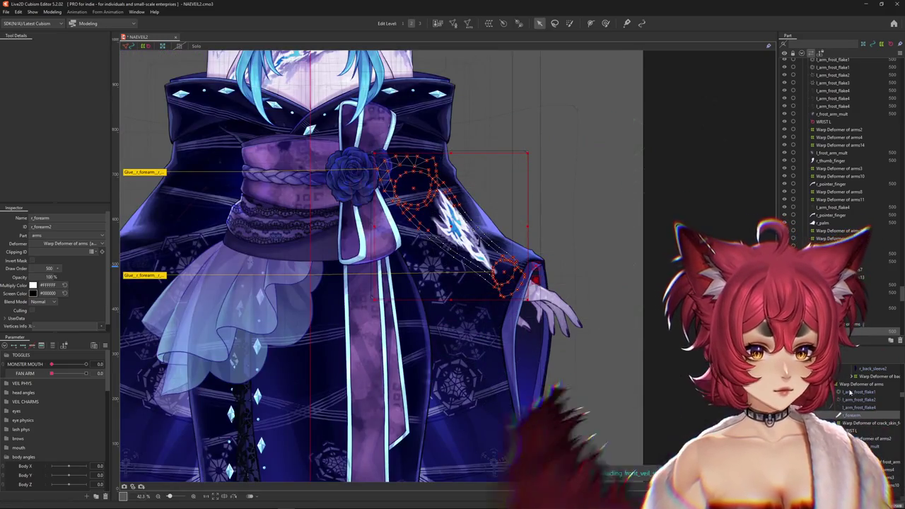
# Select the Warp Deformer of arms, trying and undoing a move, then reselect r_forearm
pyautogui.click(846, 386)
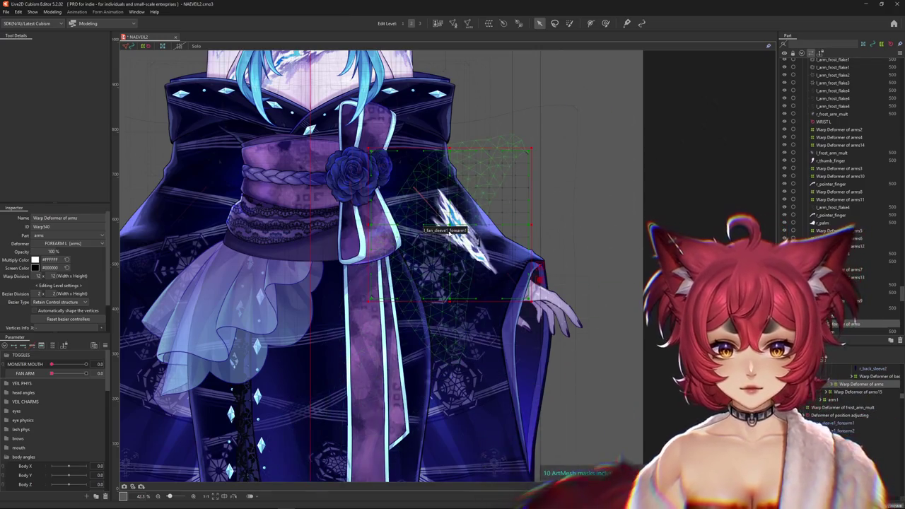
pyautogui.moveTo(449, 226); pyautogui.dragTo(475, 258)
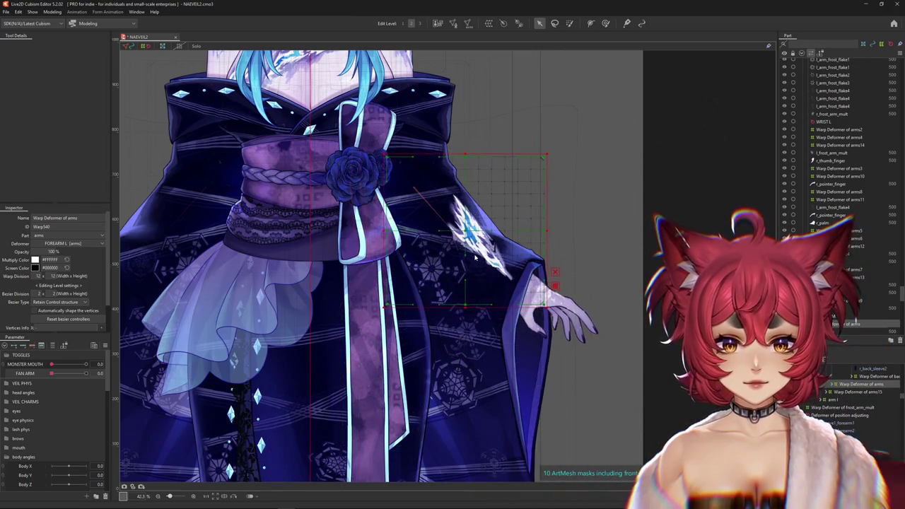
pyautogui.hotkey('ctrl', 'z')
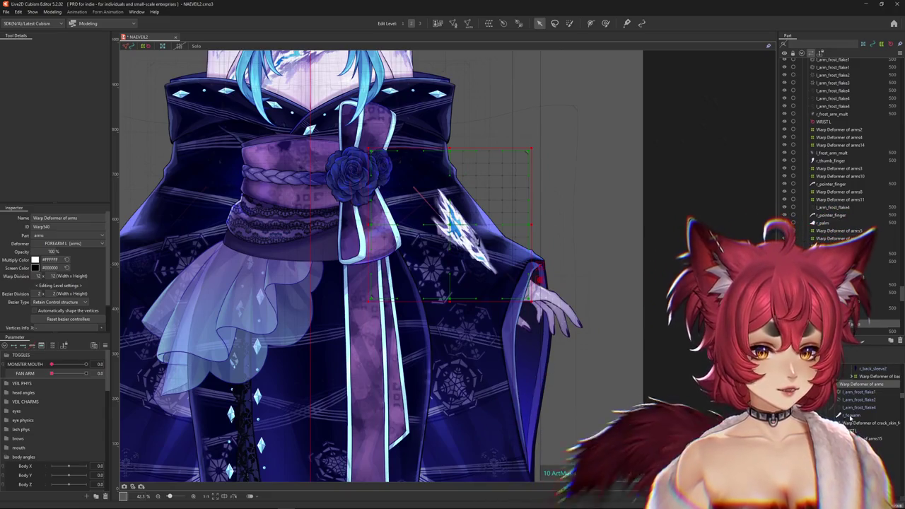
pyautogui.click(459, 226)
pyautogui.scroll(3, 517, 272)
# Select the crack_l_forearm white, inner and purple meshes, then the Warp Deformer of arms
pyautogui.rightClick(471, 260)
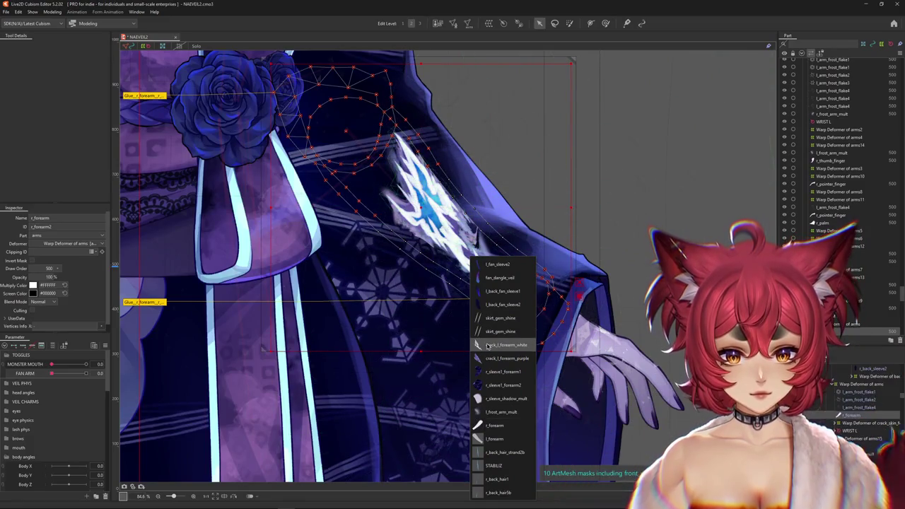
pyautogui.press('Return')
pyautogui.scroll(1, 849, 146)
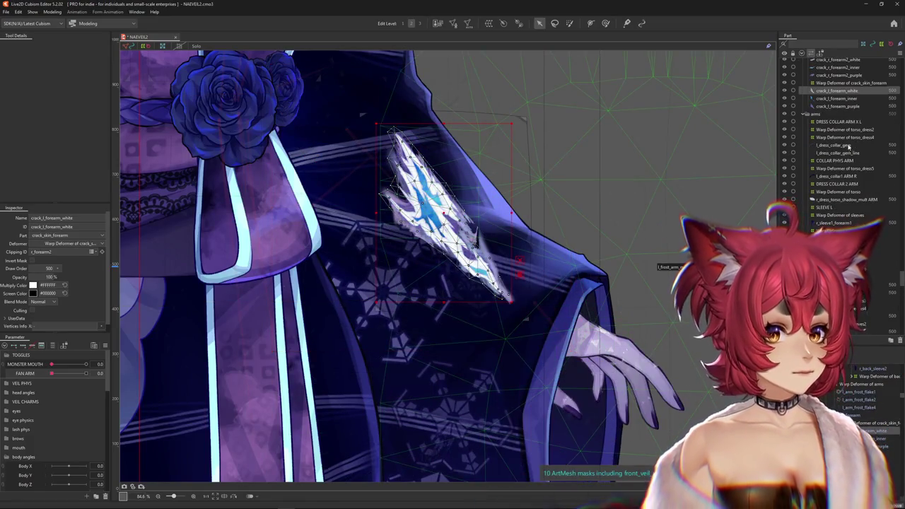
pyautogui.keyDown('ctrl'); pyautogui.click(822, 99); pyautogui.keyUp('ctrl')
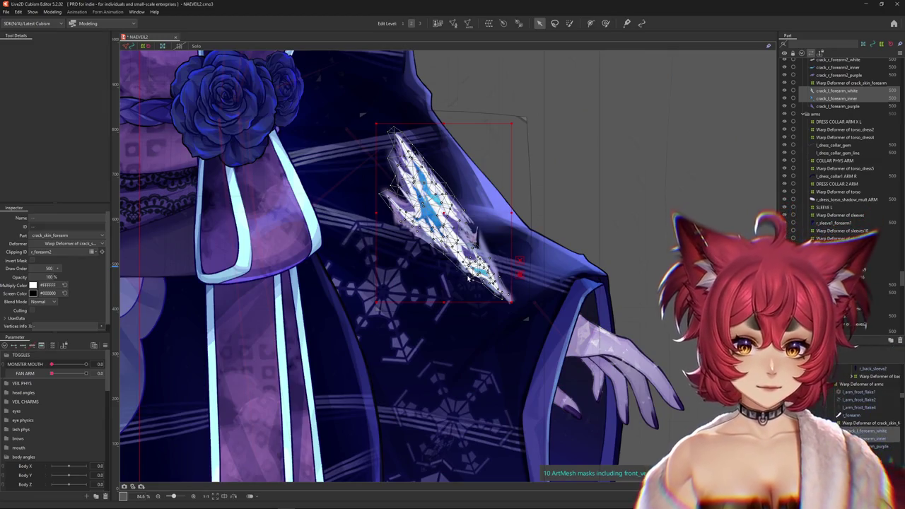
pyautogui.rightClick(468, 278)
pyautogui.click(495, 382)
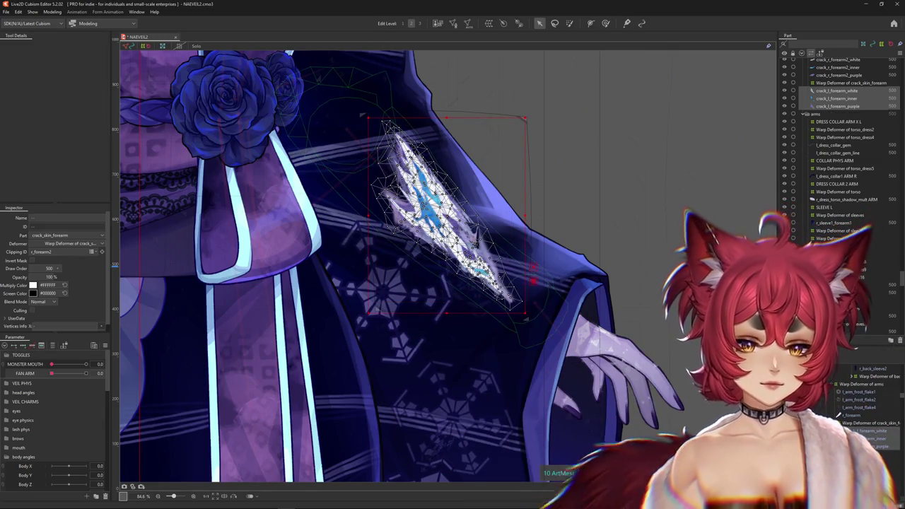
pyautogui.click(551, 304)
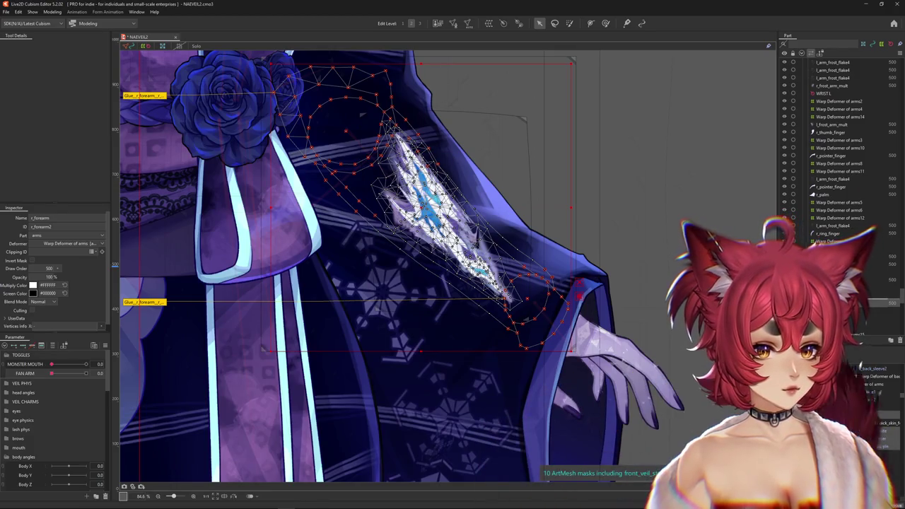
pyautogui.click(838, 415)
pyautogui.scroll(-2, 616, 316)
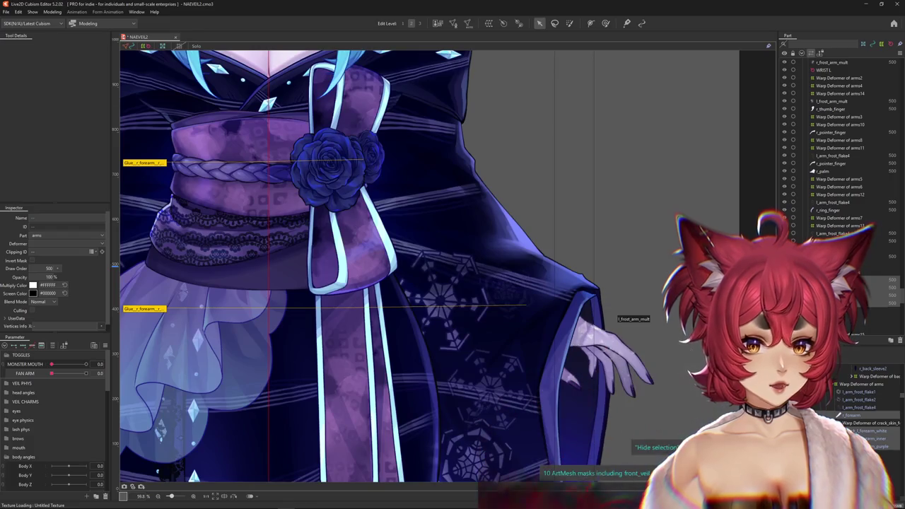
pyautogui.click(859, 384)
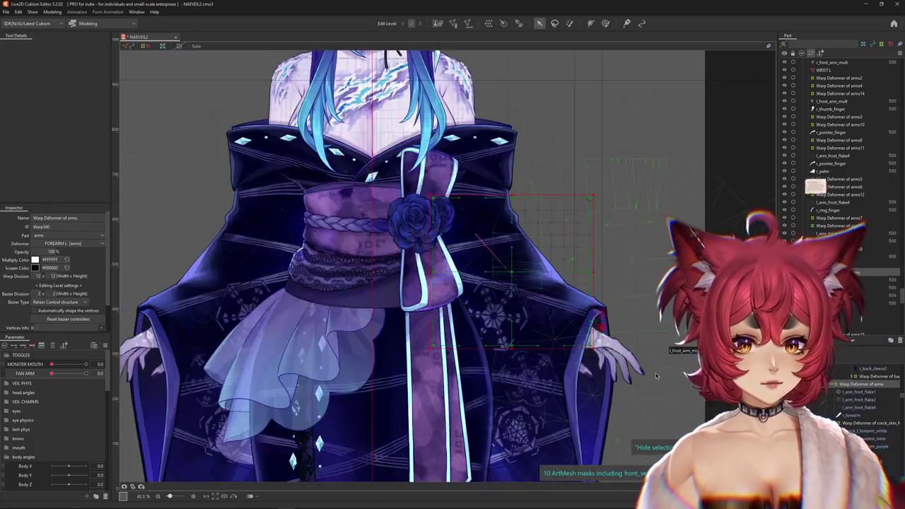
# Set FAN ARM to 1.0 and show only the selection's parameters
pyautogui.scroll(-2, 635, 383)
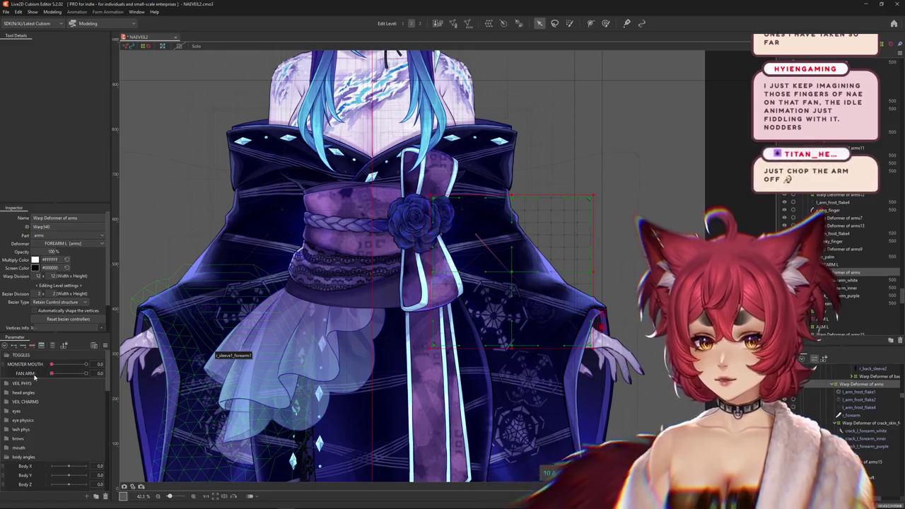
pyautogui.click(86, 372)
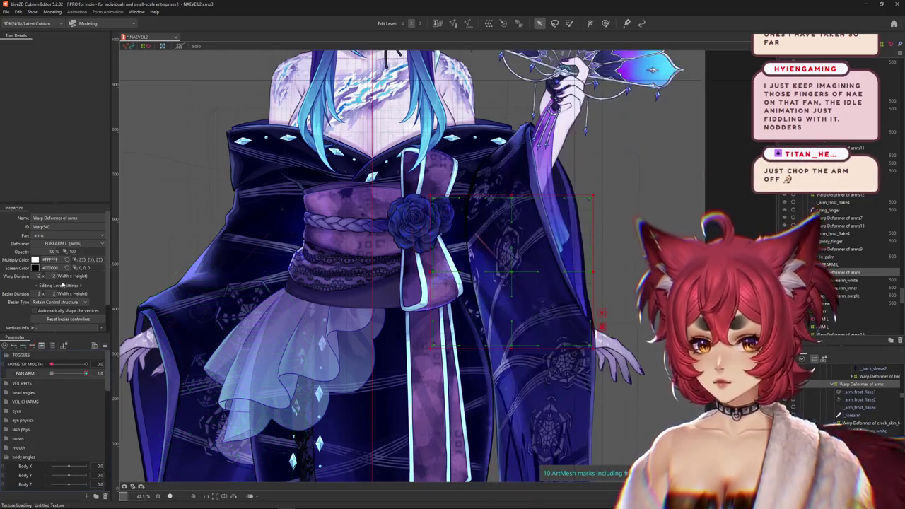
pyautogui.click(53, 347)
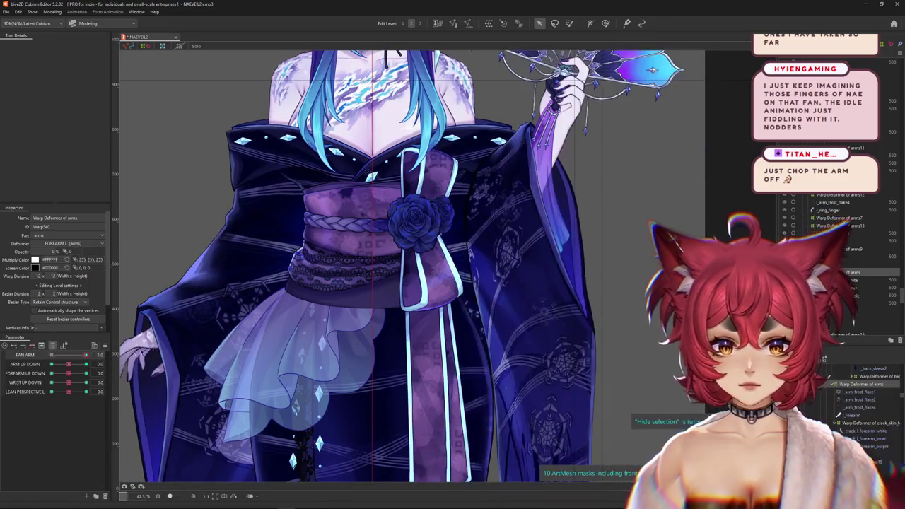
# Pick l_fan_sleeve1_forearm1 from the overlap list, then select the l_fan_sleeve Rotation deformer
pyautogui.scroll(-2, 460, 302)
pyautogui.moveTo(460, 301); pyautogui.dragTo(429, 291)
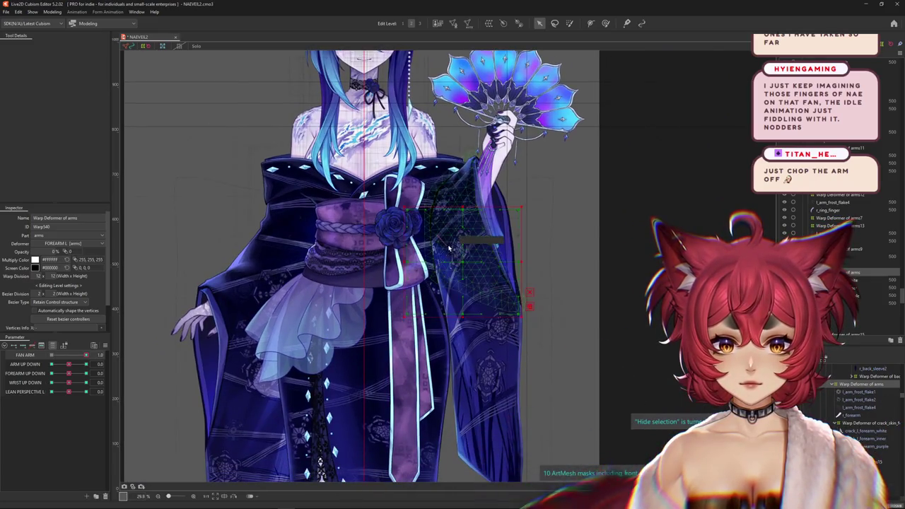
pyautogui.hotkey('ctrl', 'h')
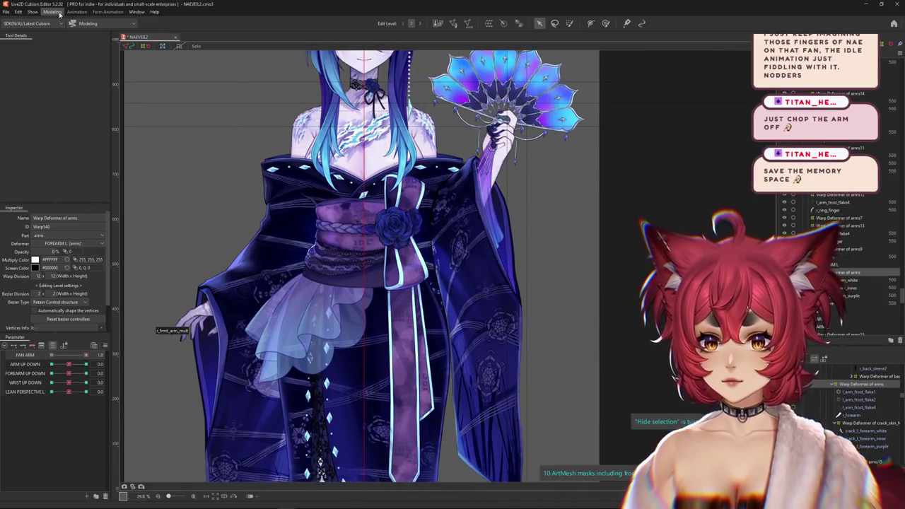
pyautogui.rightClick(472, 239)
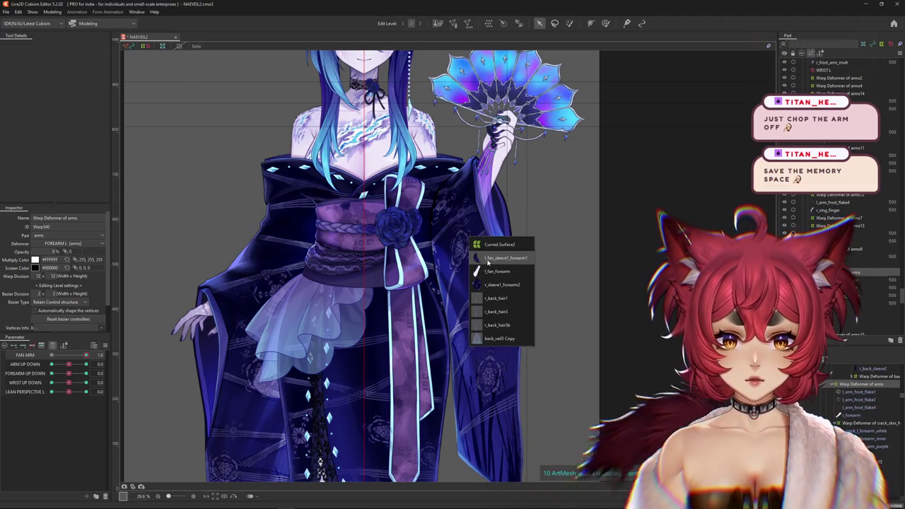
pyautogui.click(504, 258)
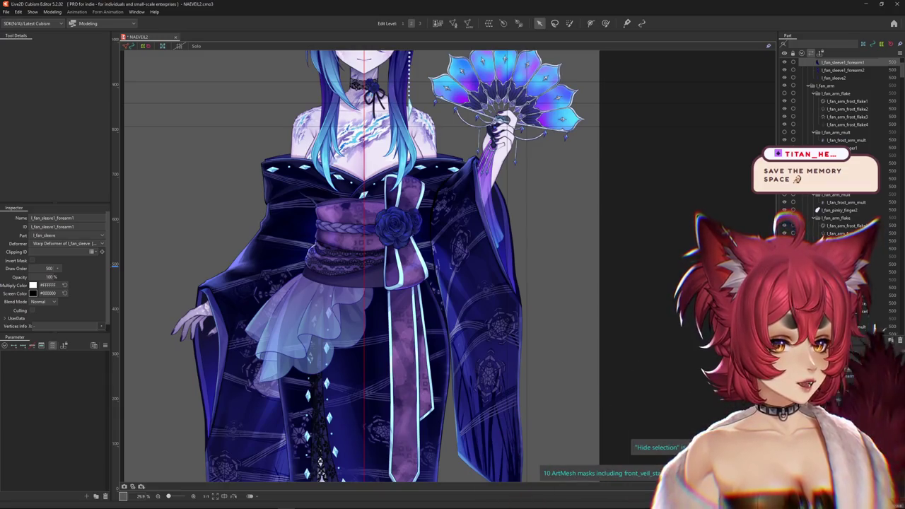
pyautogui.scroll(1, 831, 417)
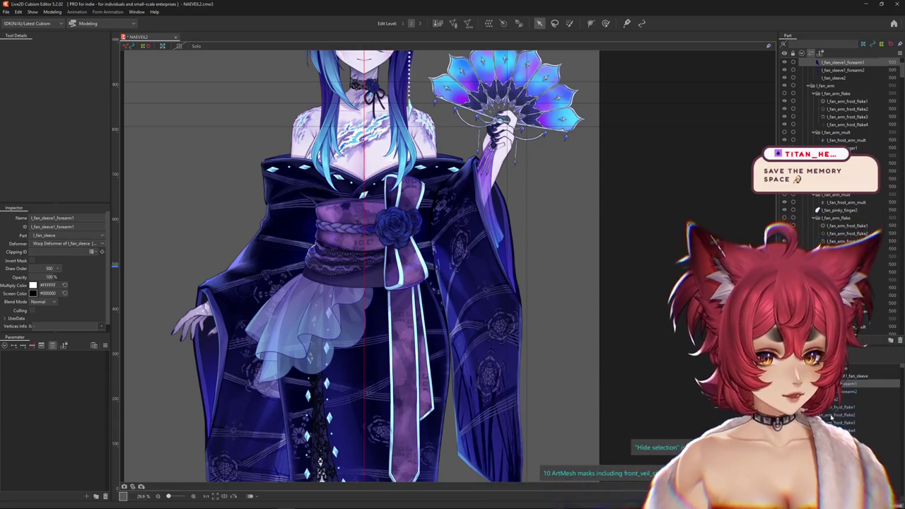
pyautogui.click(841, 368)
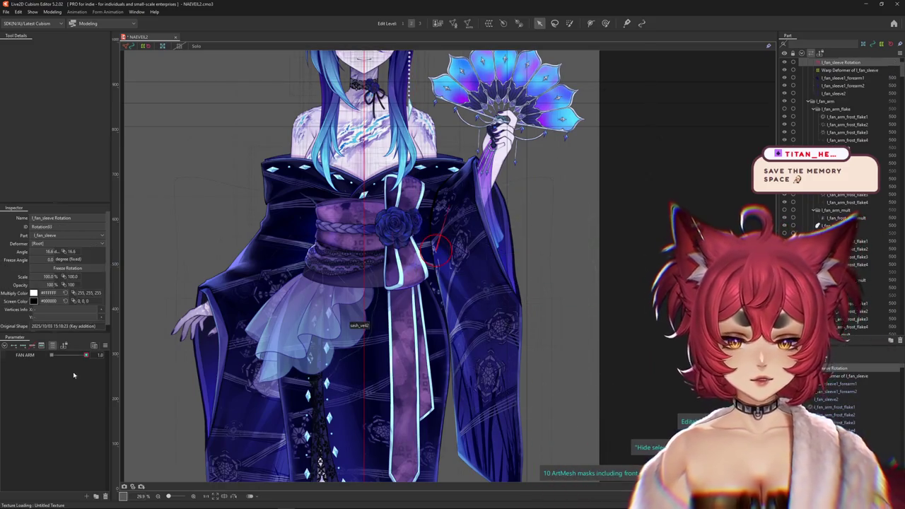
# Rotate the fan sleeve deformer so the raised fan sits more upright
pyautogui.moveTo(50, 355); pyautogui.dragTo(51, 355)
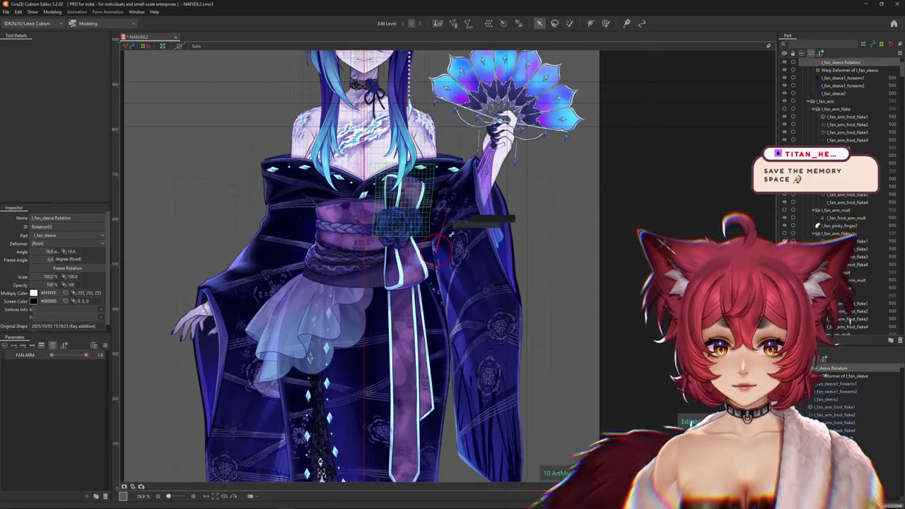
pyautogui.moveTo(452, 230); pyautogui.dragTo(439, 263)
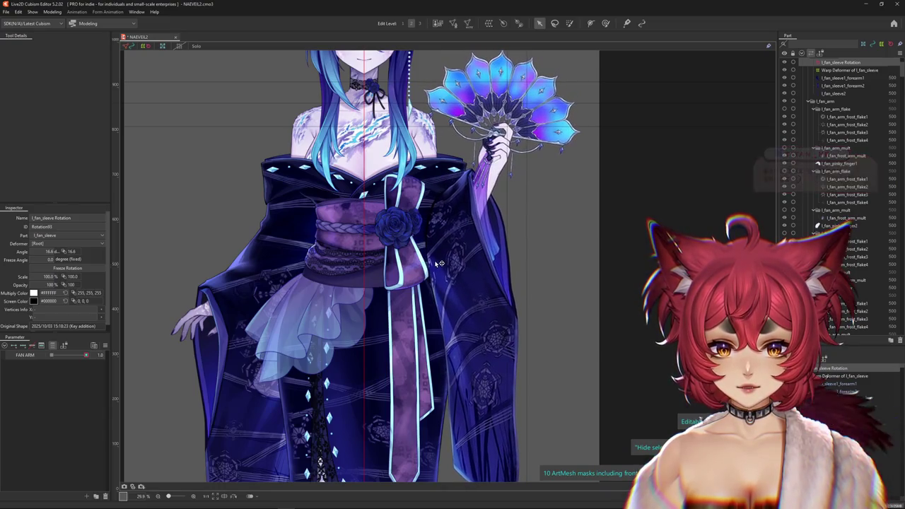
pyautogui.scroll(-3, 434, 260)
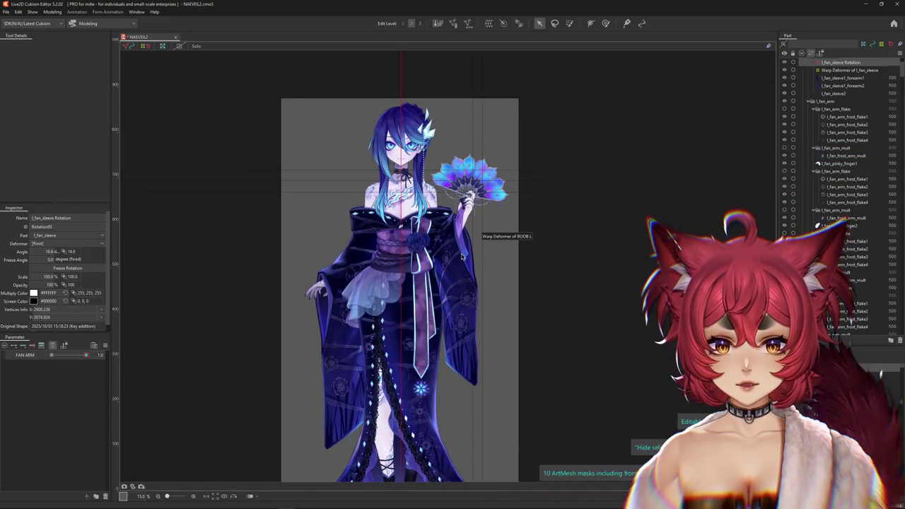
pyautogui.scroll(3, 461, 256)
pyautogui.moveTo(587, 305); pyautogui.dragTo(549, 289)
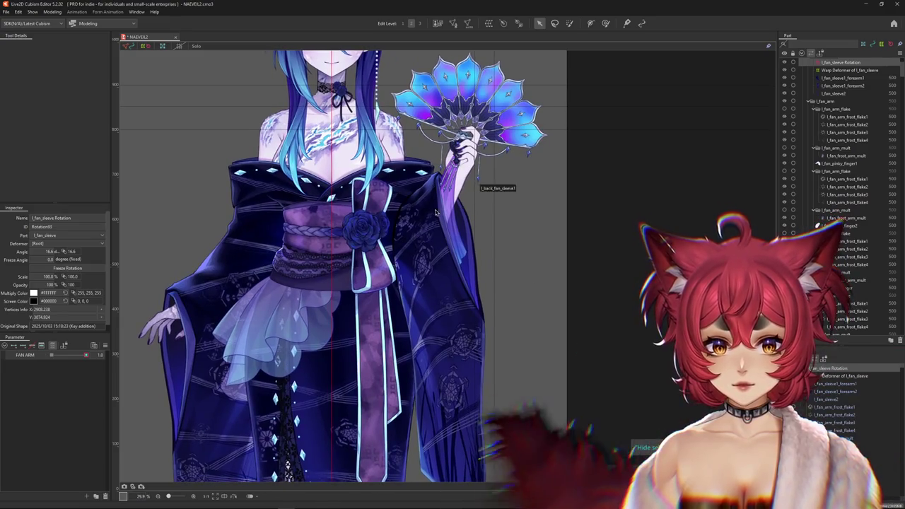
# Switch FAN ARM to 0 to check the lowered arm, then back to 1.0
pyautogui.moveTo(80, 356)
pyautogui.mouseDown()
pyautogui.moveTo(32, 361)
pyautogui.moveTo(91, 352)
pyautogui.moveTo(17, 359)
pyautogui.moveTo(104, 353)
pyautogui.mouseUp()
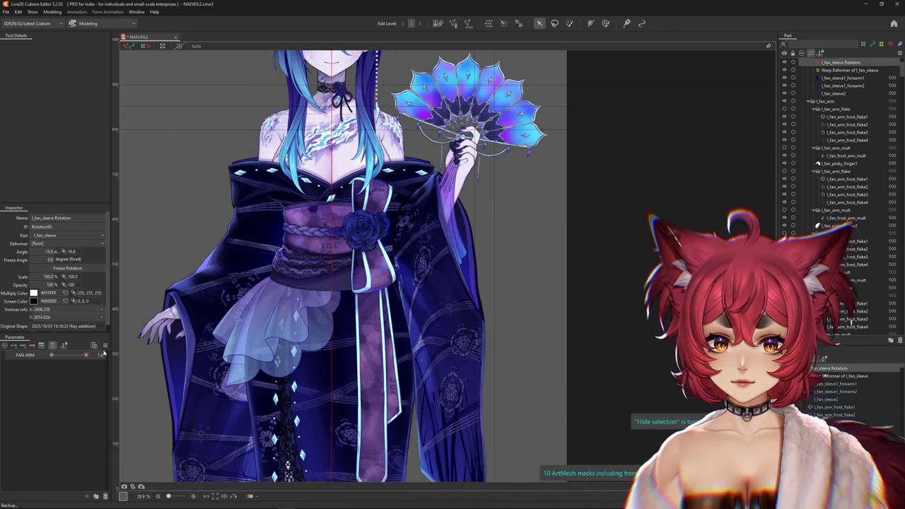
pyautogui.hotkey('ctrl', 'h')
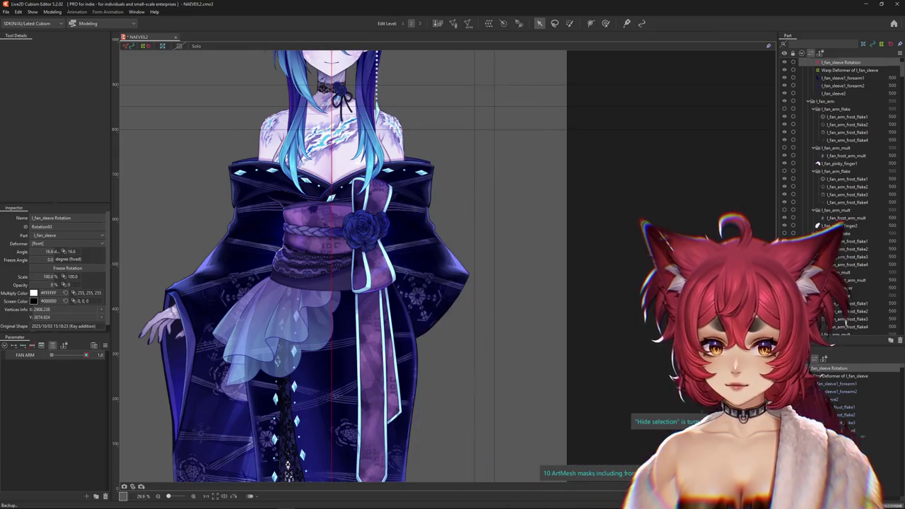
pyautogui.hotkey('ctrl', 'h')
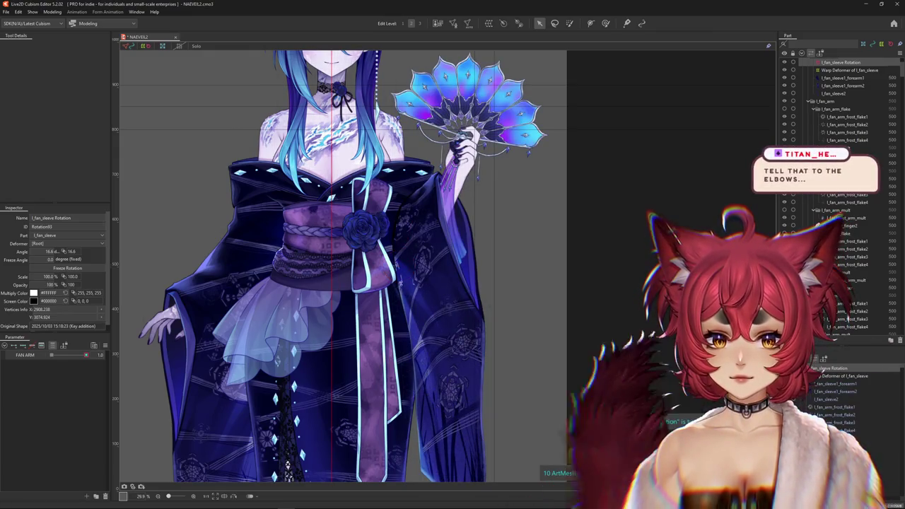
pyautogui.moveTo(85, 356)
pyautogui.mouseDown()
pyautogui.moveTo(34, 358)
pyautogui.moveTo(85, 356)
pyautogui.mouseUp()
# Pick a right-sleeve mesh and open its glue in weight painting, then exit
pyautogui.click(410, 272)
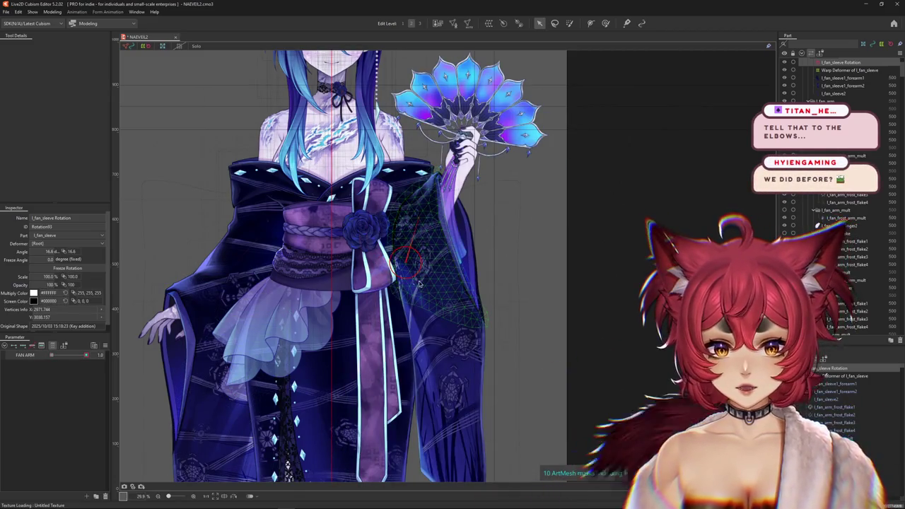
pyautogui.rightClick(424, 287)
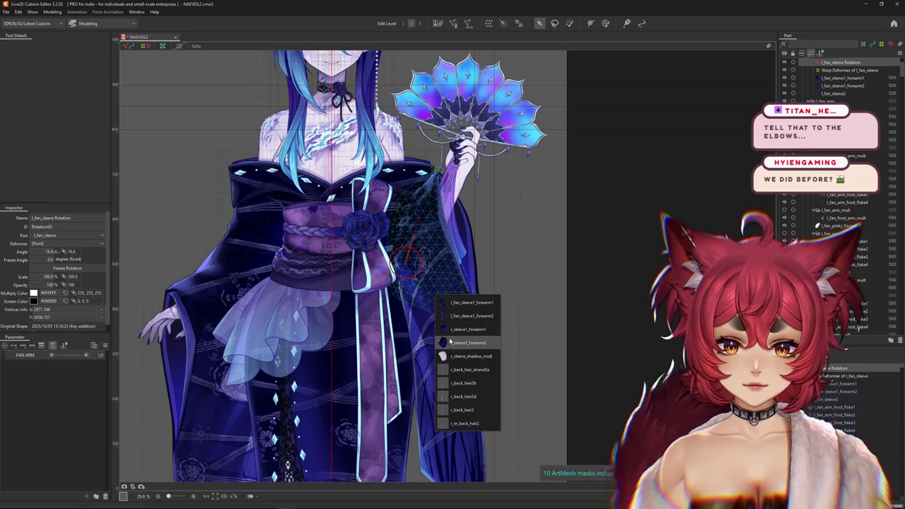
pyautogui.click(470, 342)
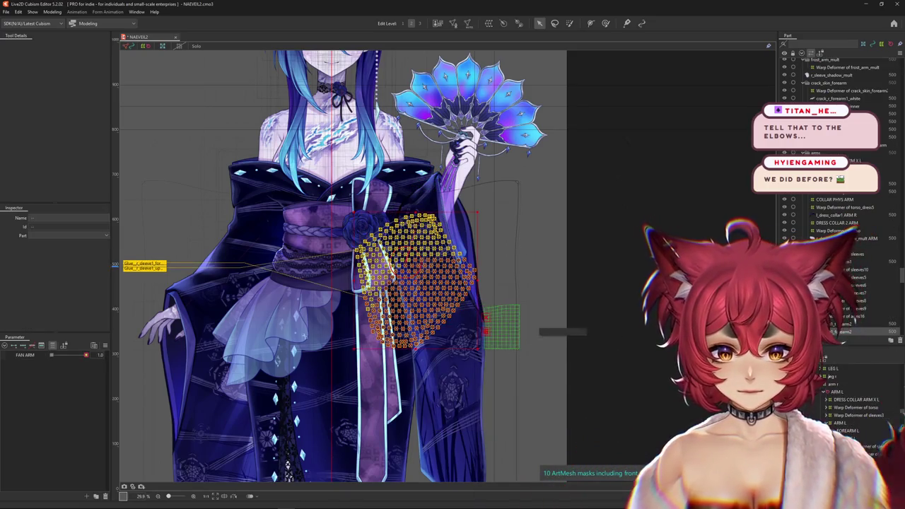
pyautogui.doubleClick(149, 272)
pyautogui.click(449, 276)
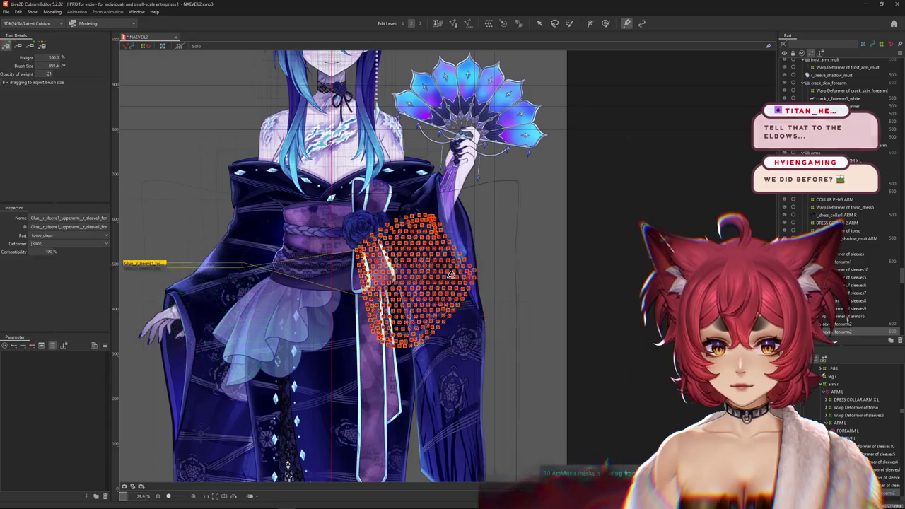
pyautogui.click(540, 24)
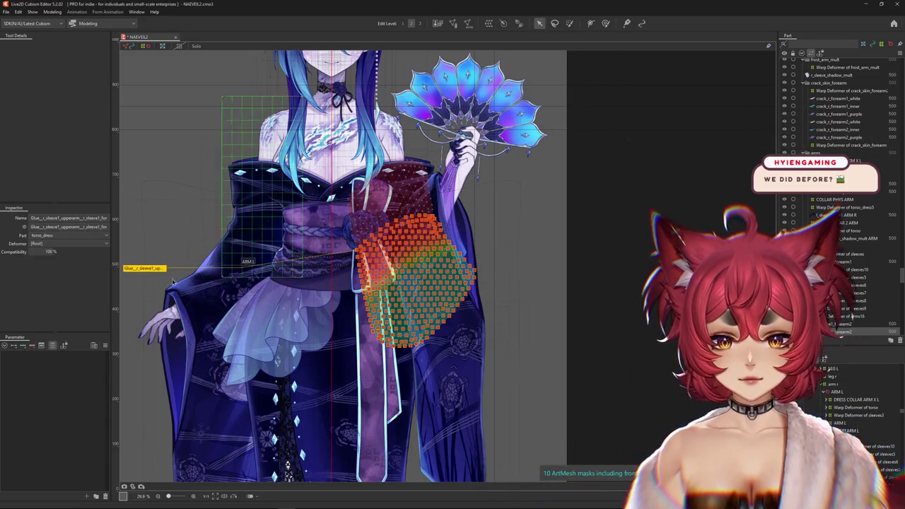
# Review r_sleeve1_forearm2's glue weights again, then select the FOREARM L deformer
pyautogui.click(601, 308)
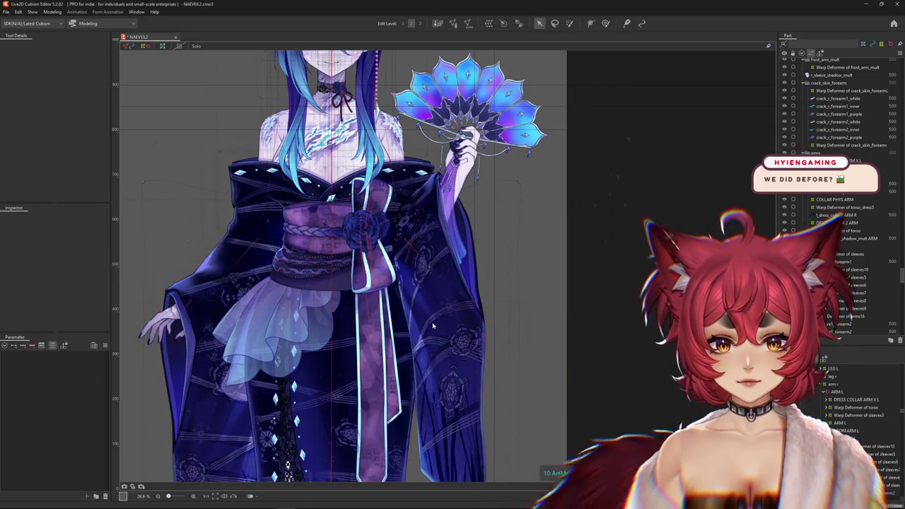
pyautogui.rightClick(443, 297)
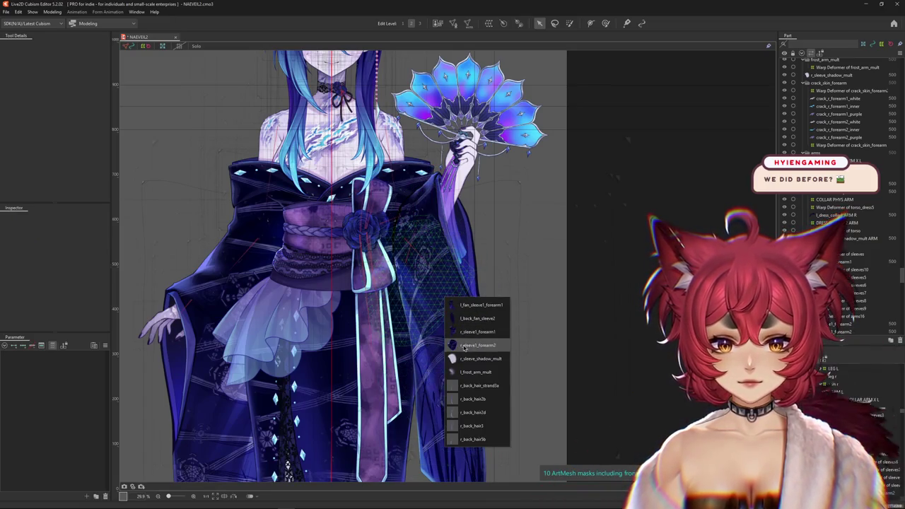
pyautogui.click(468, 345)
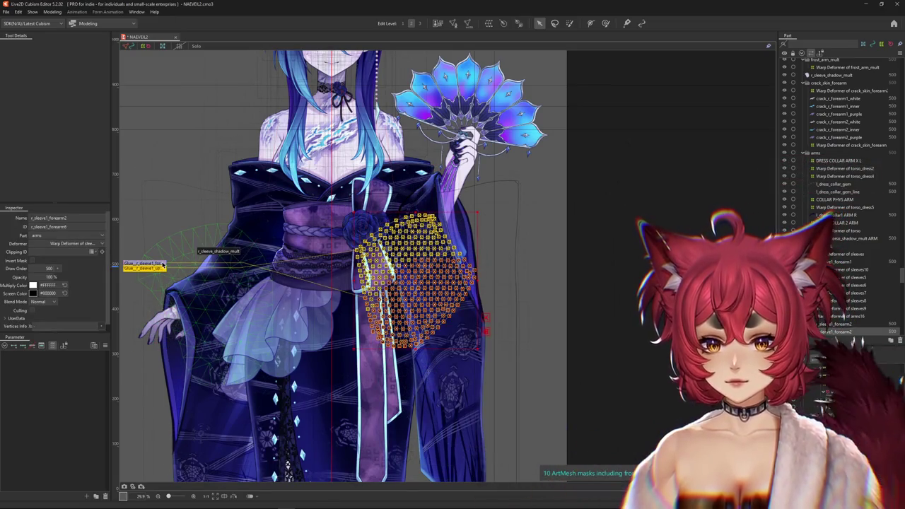
pyautogui.click(162, 264)
pyautogui.click(144, 263)
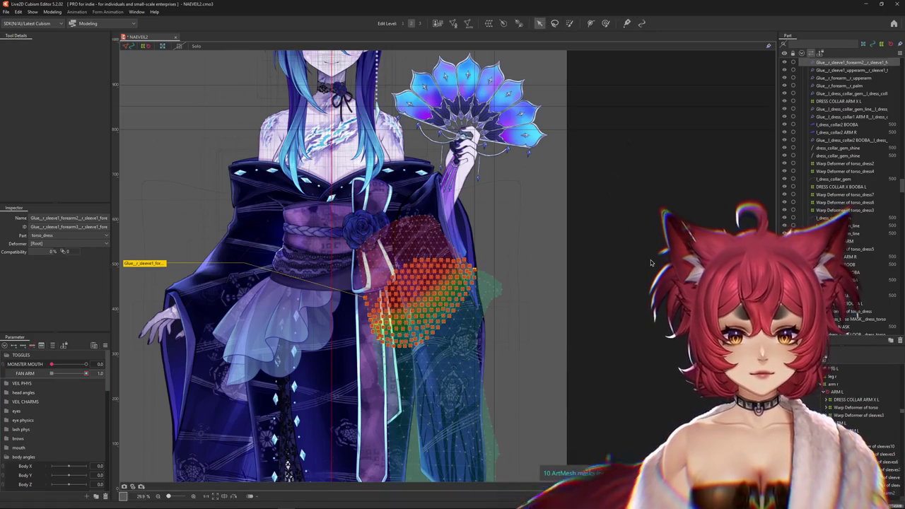
pyautogui.click(540, 24)
pyautogui.click(417, 283)
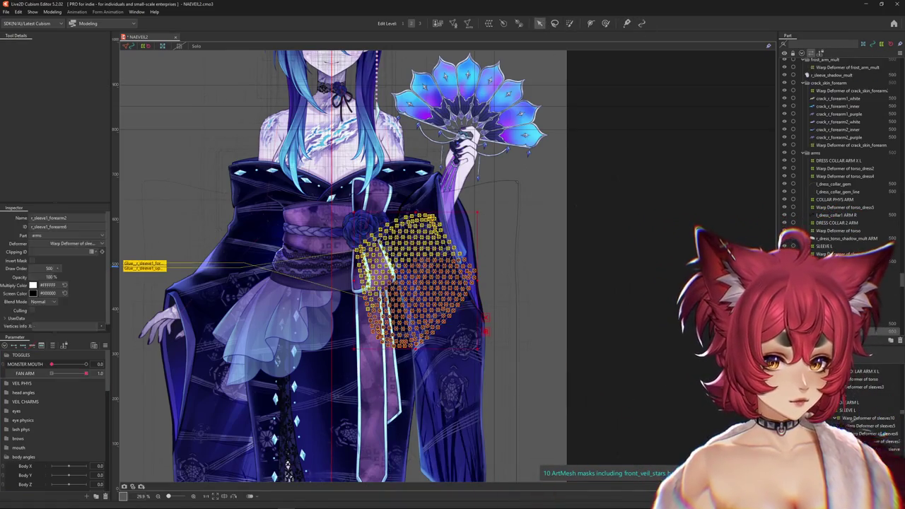
pyautogui.click(850, 402)
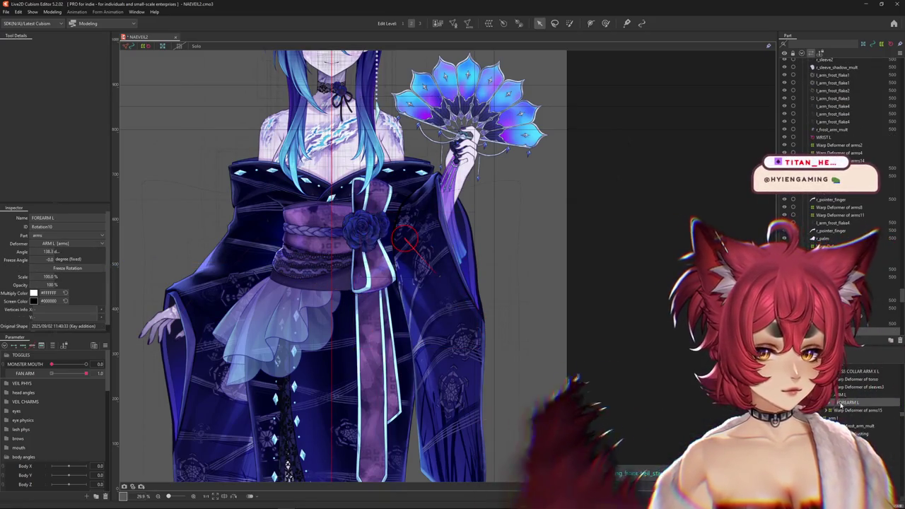
# Rename the fan sleeve's rotation deformer to 'SLEEVE ARM' and select the FOREARM L deformer
pyautogui.rightClick(421, 211)
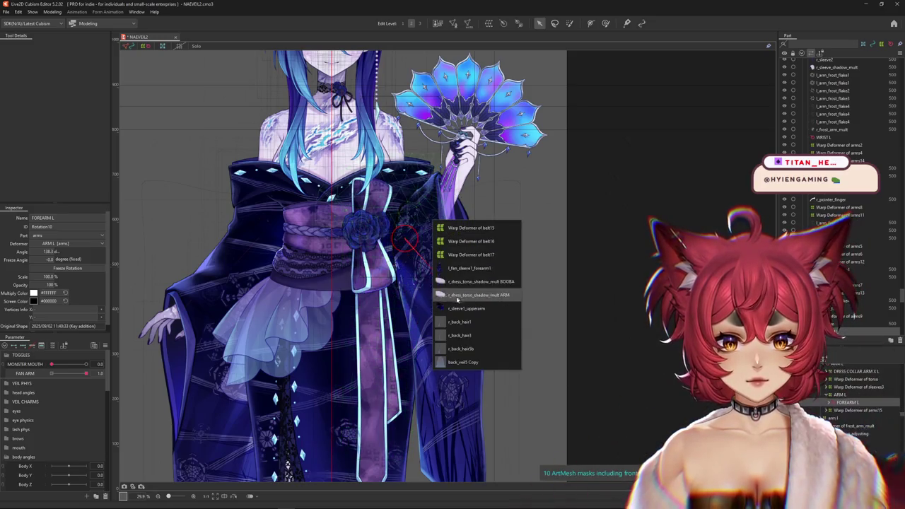
pyautogui.click(481, 267)
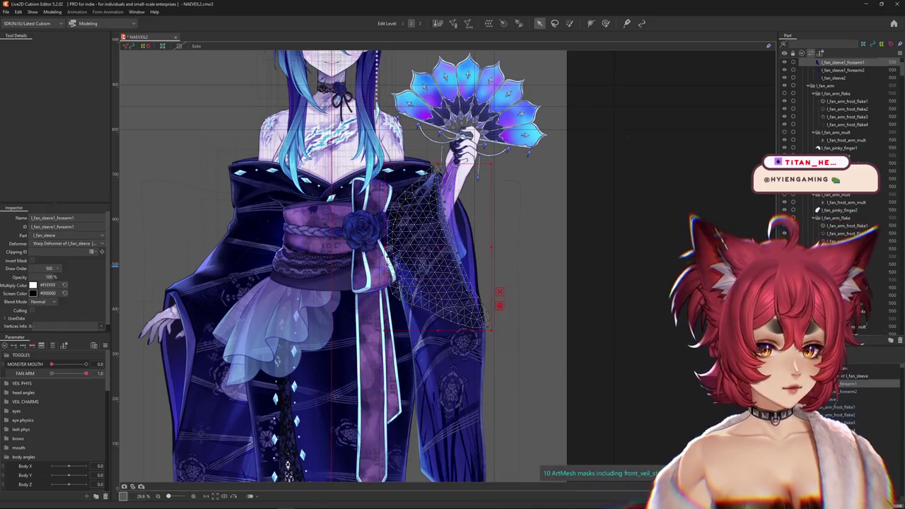
pyautogui.click(469, 340)
pyautogui.tripleClick(71, 217)
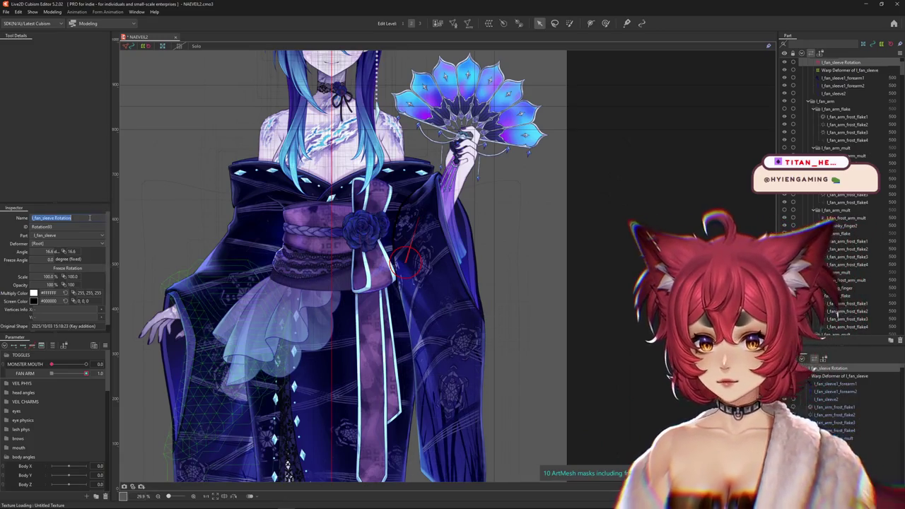
pyautogui.write('SLEEVE ARM')
pyautogui.press('Return')
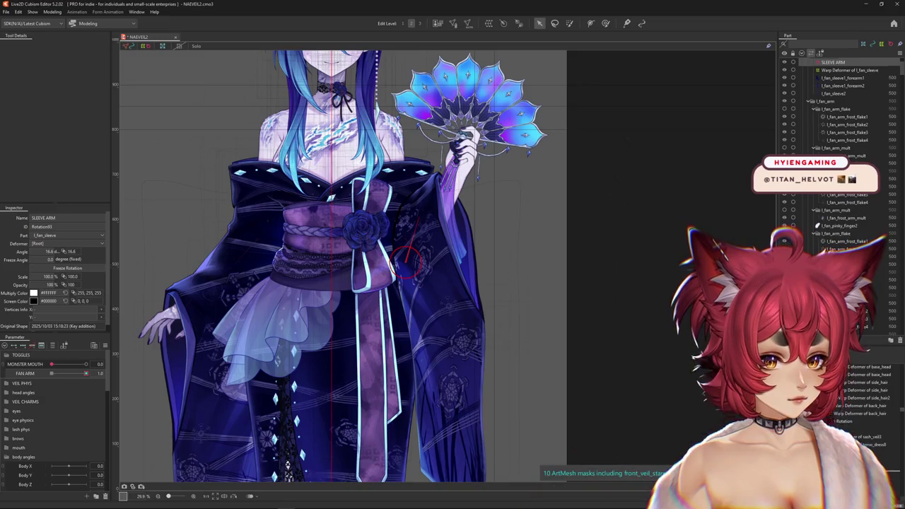
pyautogui.scroll(-3, 860, 439)
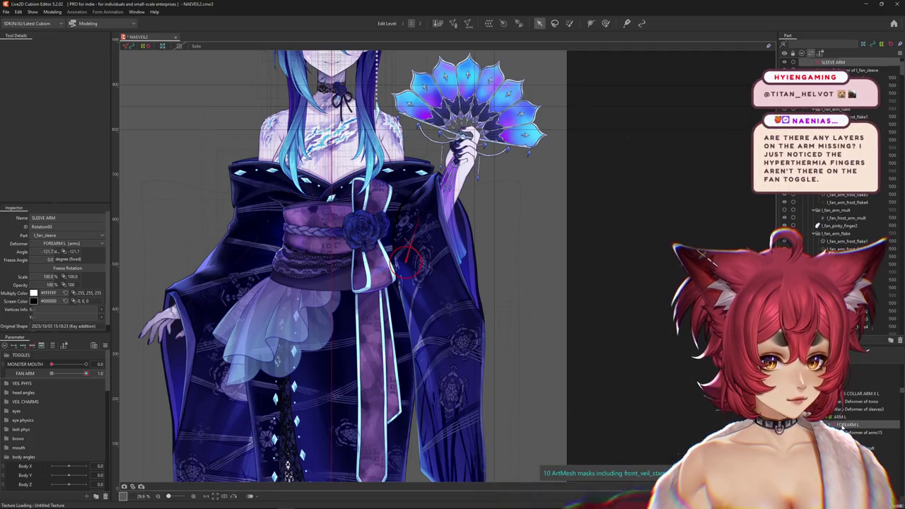
pyautogui.click(845, 425)
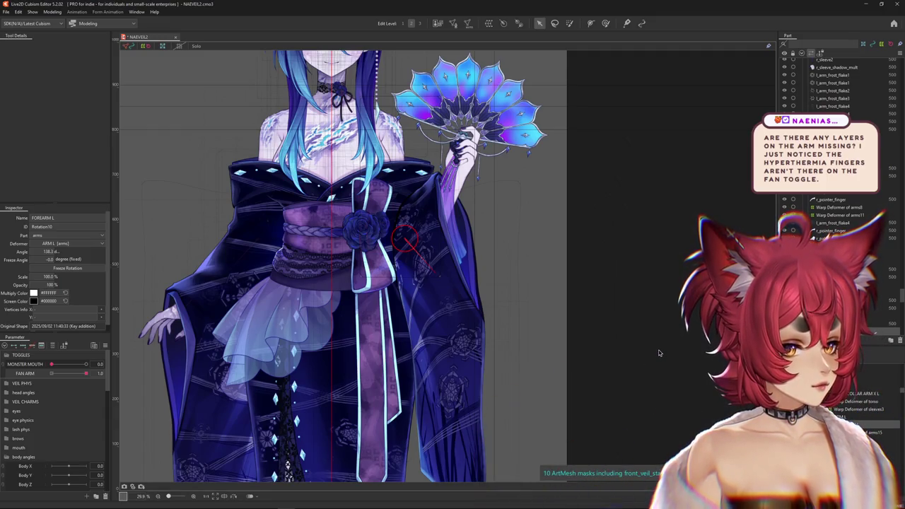
# Pick l_fan_frost_arm_mult from the fan hand's overlap list and set its blend to Multiply
pyautogui.scroll(3, 478, 257)
pyautogui.scroll(2, 478, 257)
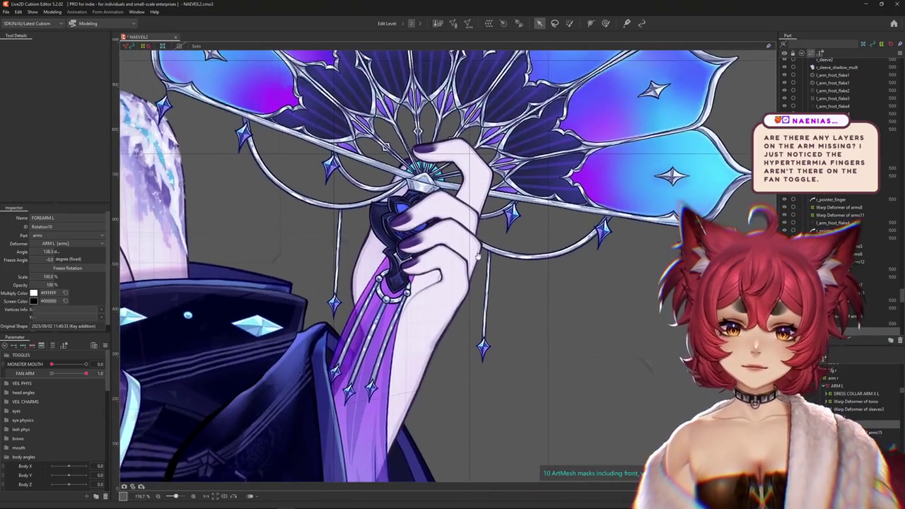
pyautogui.rightClick(456, 256)
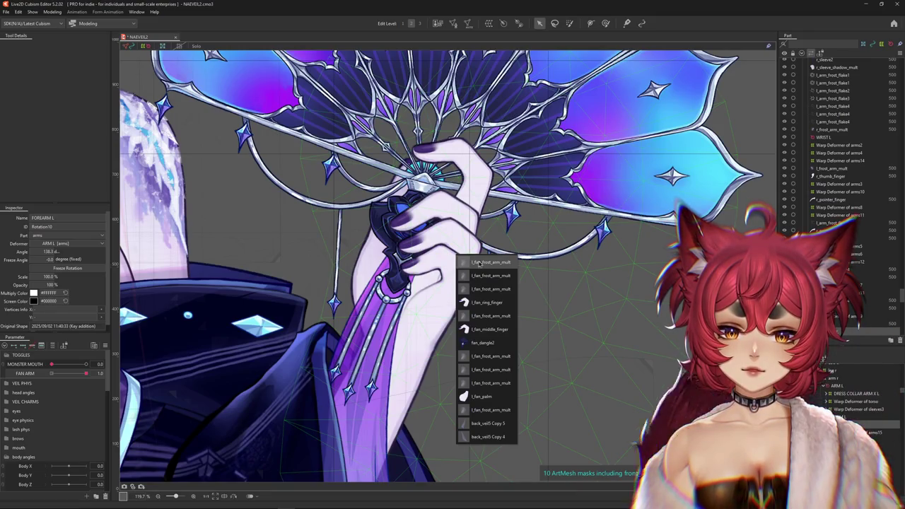
pyautogui.click(479, 263)
pyautogui.scroll(-4, 456, 279)
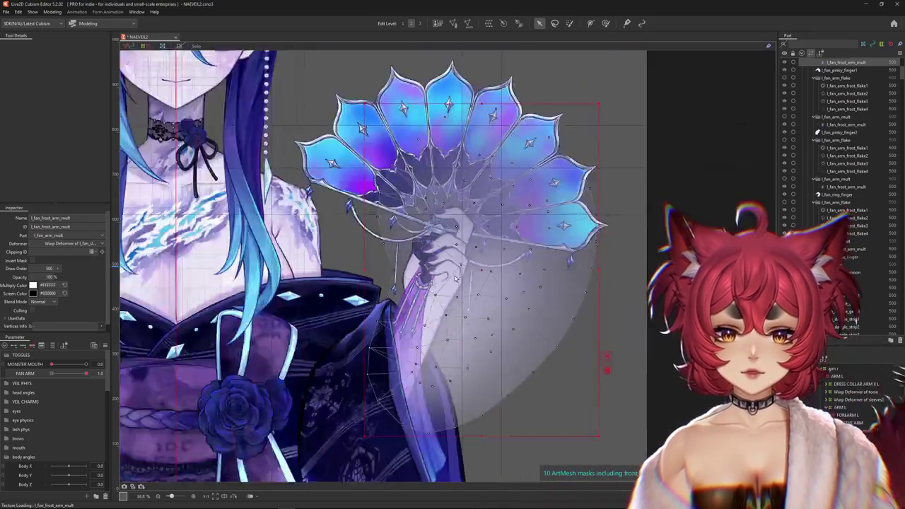
pyautogui.scroll(-1, 458, 279)
pyautogui.click(43, 301)
pyautogui.click(40, 323)
# Hide and re-show the fan arm part to check the layers
pyautogui.scroll(3, 484, 272)
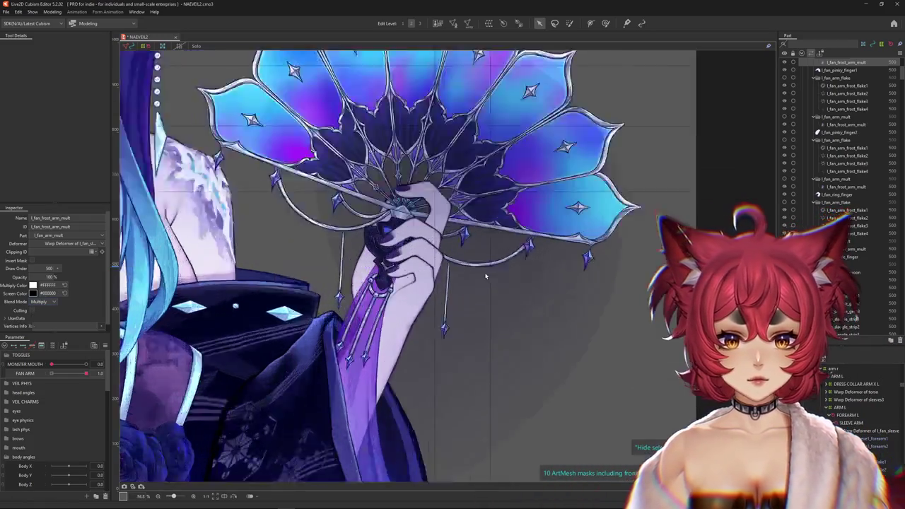
pyautogui.scroll(2, 484, 273)
pyautogui.scroll(2, 833, 203)
pyautogui.scroll(2, 832, 203)
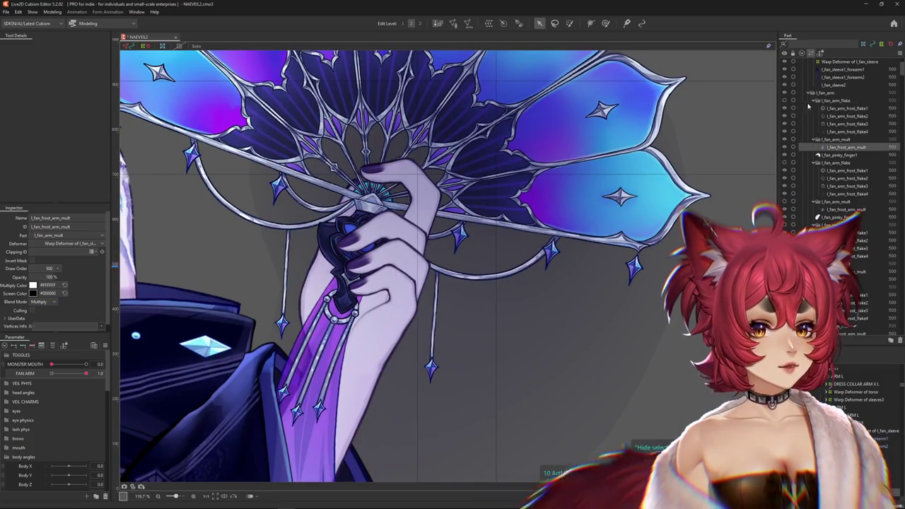
pyautogui.click(784, 92)
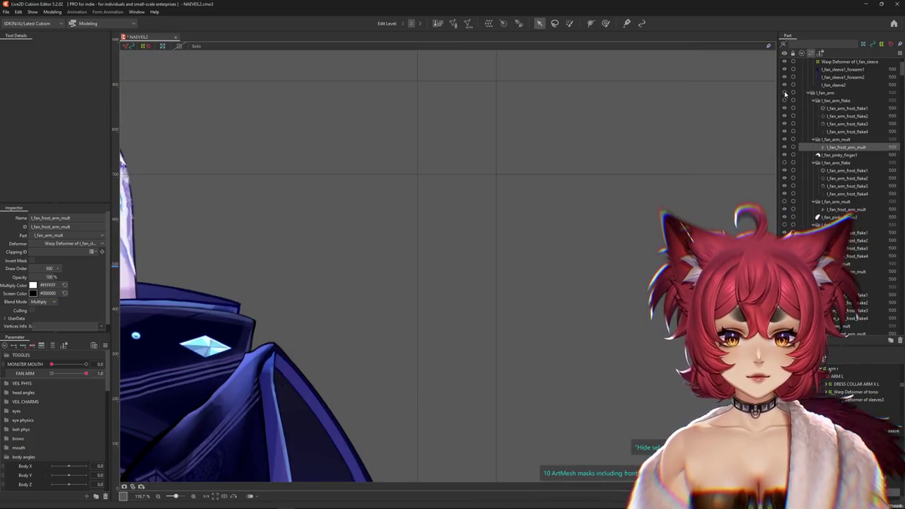
pyautogui.click(784, 93)
pyautogui.scroll(-5, 545, 367)
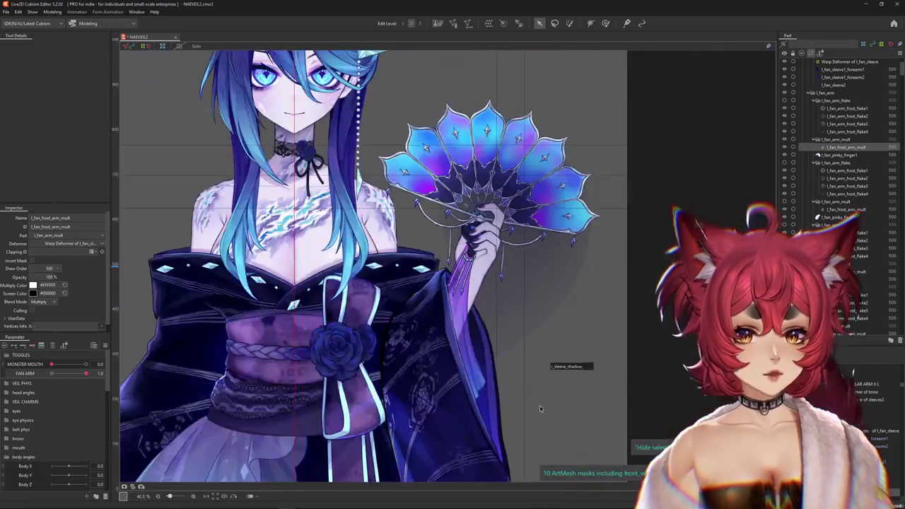
pyautogui.scroll(1, 516, 243)
pyautogui.scroll(2, 597, 210)
pyautogui.scroll(1, 598, 210)
pyautogui.scroll(1, 341, 241)
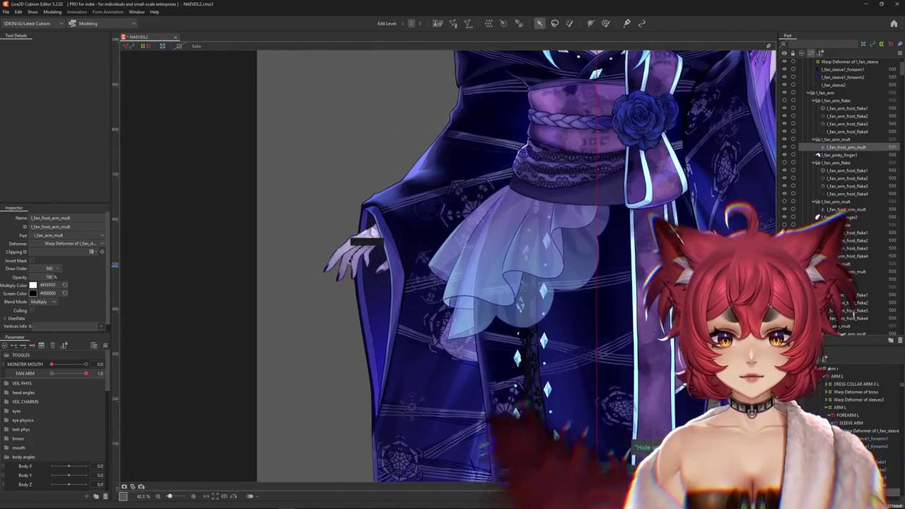
pyautogui.scroll(2, 341, 242)
# Pan up to the chest and fan, then select and deselect the fan arm frost mesh
pyautogui.moveTo(346, 203)
pyautogui.mouseDown()
pyautogui.moveTo(479, 290)
pyautogui.moveTo(309, 311)
pyautogui.mouseUp()
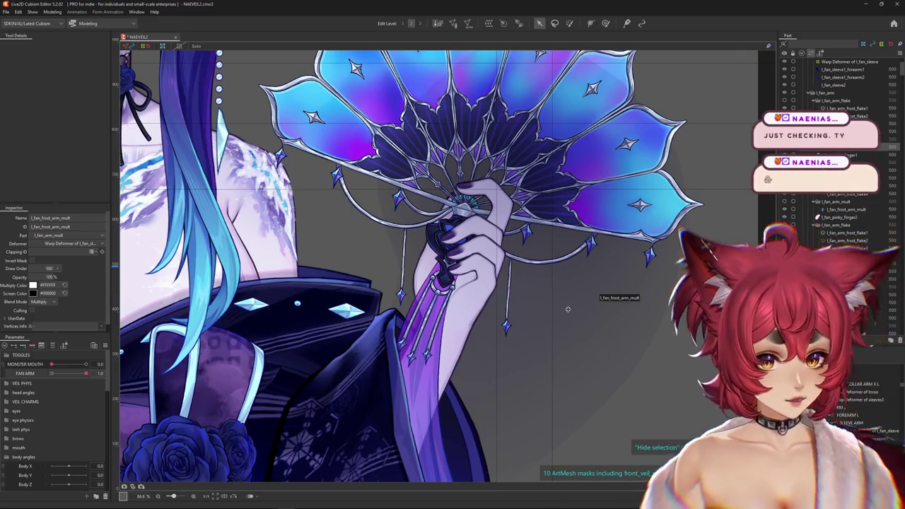
pyautogui.click(573, 315)
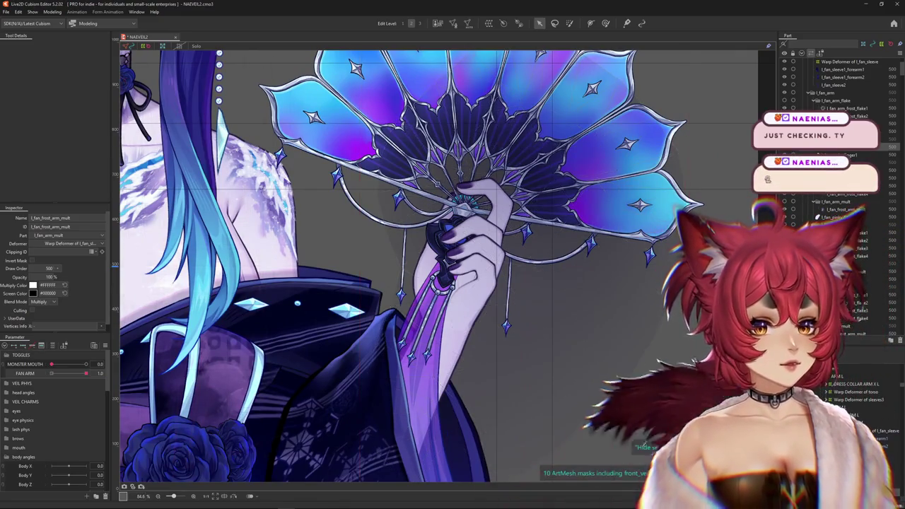
pyautogui.press('Escape')
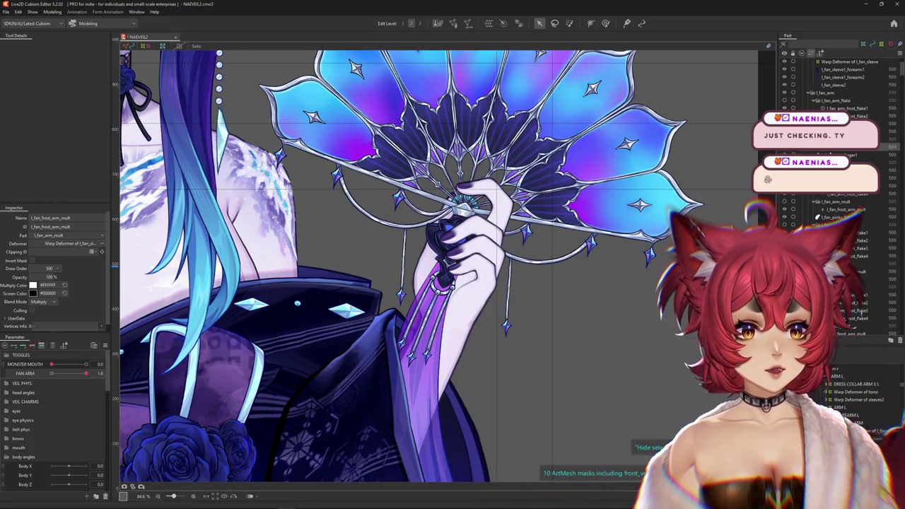
pyautogui.scroll(-3, 636, 300)
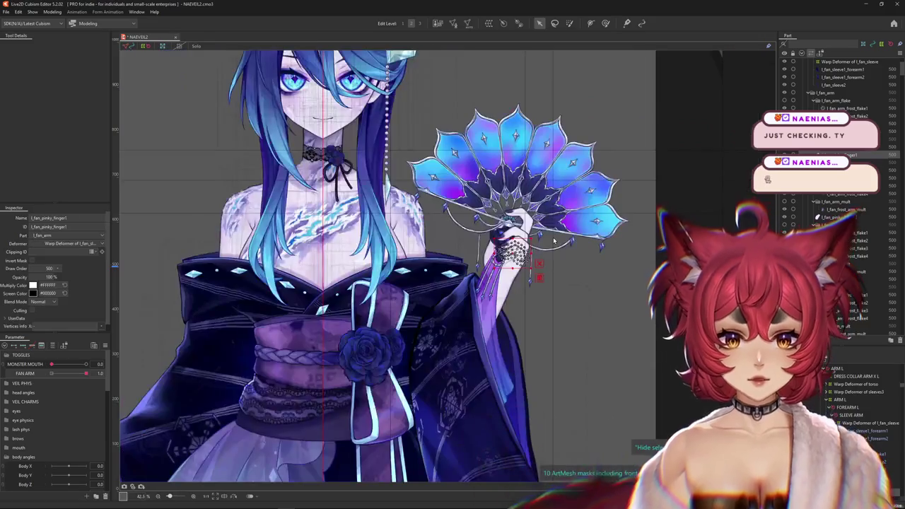
pyautogui.scroll(-3, 636, 300)
pyautogui.click(635, 299)
pyautogui.scroll(2, 565, 254)
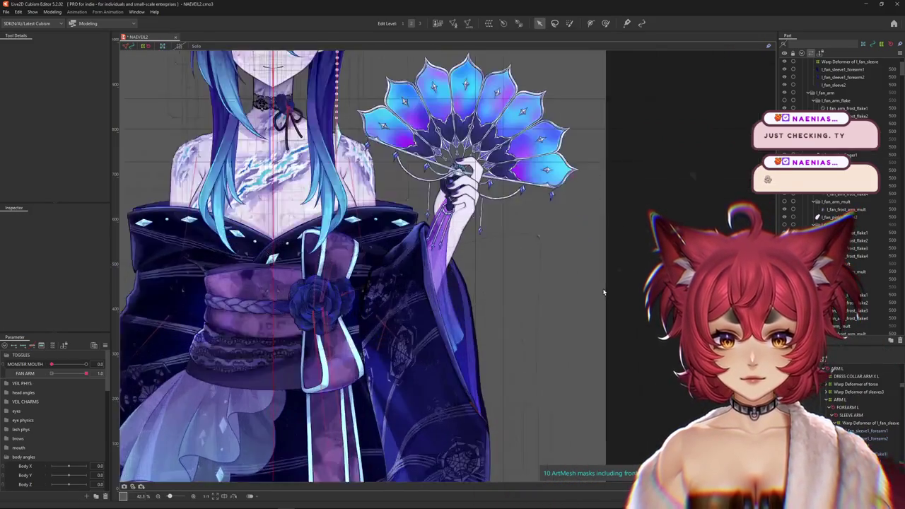
pyautogui.scroll(3, 484, 229)
# Pan down to inspect the skirt and sleeve area
pyautogui.moveTo(484, 230)
pyautogui.mouseDown()
pyautogui.moveTo(571, 143)
pyautogui.moveTo(608, 301)
pyautogui.mouseUp()
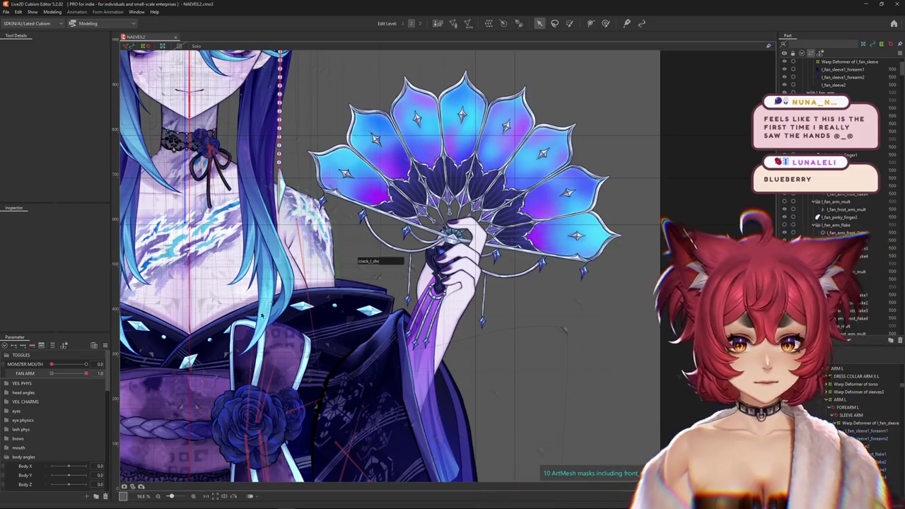
pyautogui.scroll(-5, 261, 316)
pyautogui.scroll(2, 261, 316)
pyautogui.scroll(3, 261, 316)
pyautogui.click(52, 12)
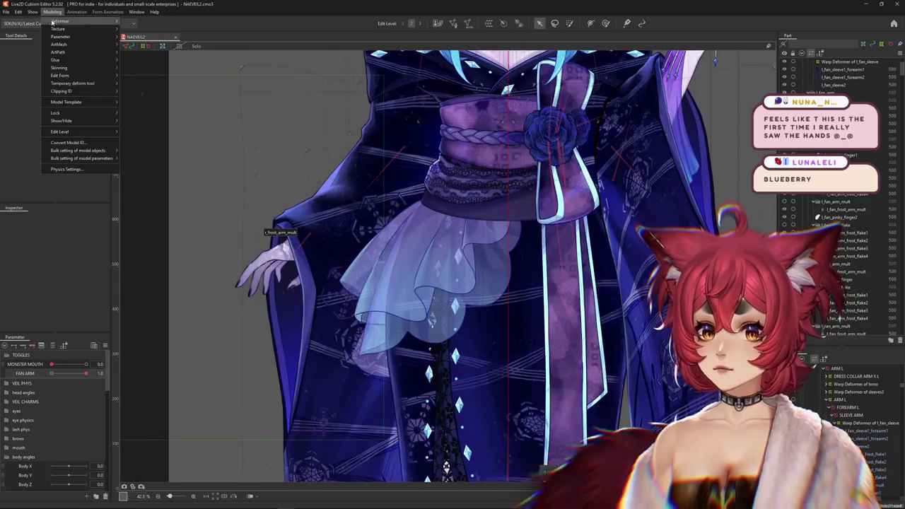
# Open Physics Settings and expand TOGGLES to show the FAN ARM parameter
pyautogui.click(66, 169)
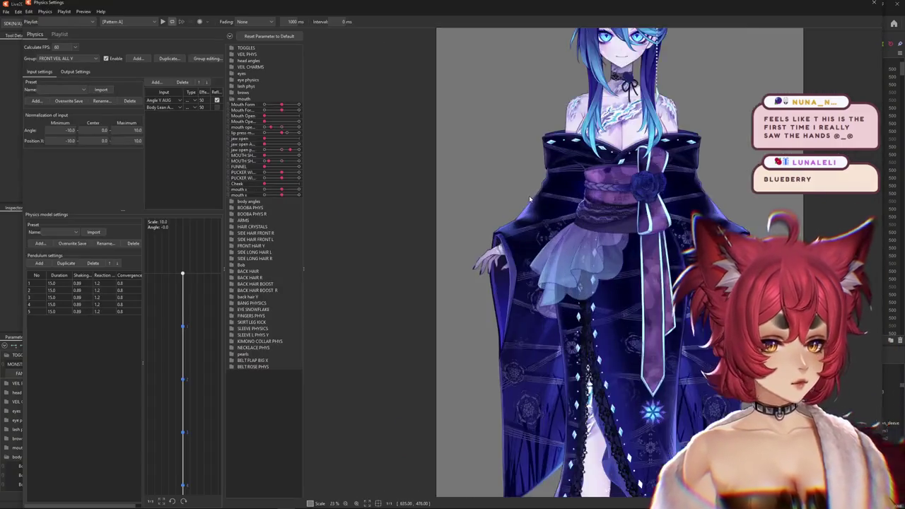
pyautogui.scroll(5, 529, 200)
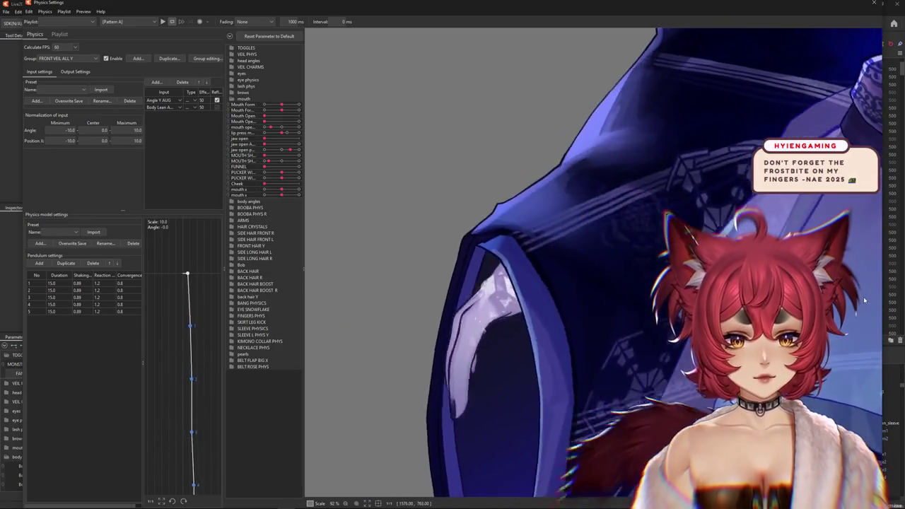
pyautogui.scroll(-3, 858, 259)
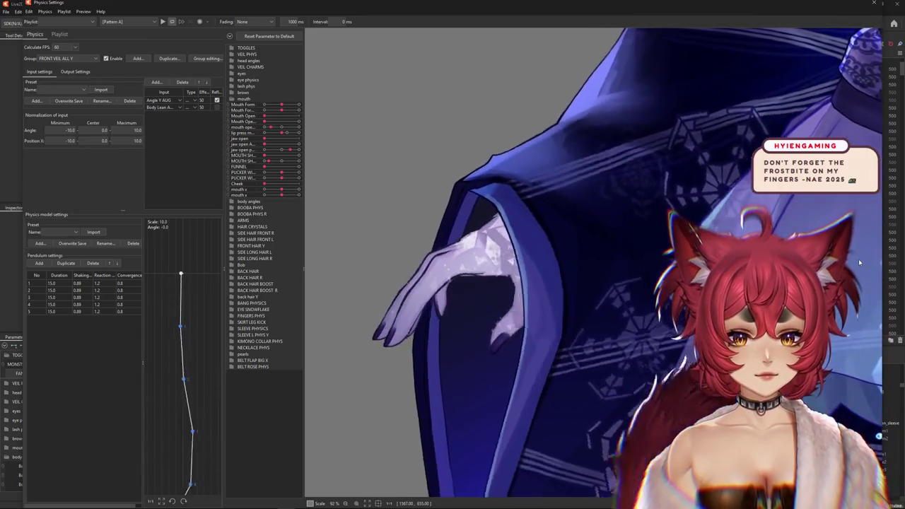
pyautogui.scroll(-3, 858, 259)
pyautogui.scroll(2, 567, 296)
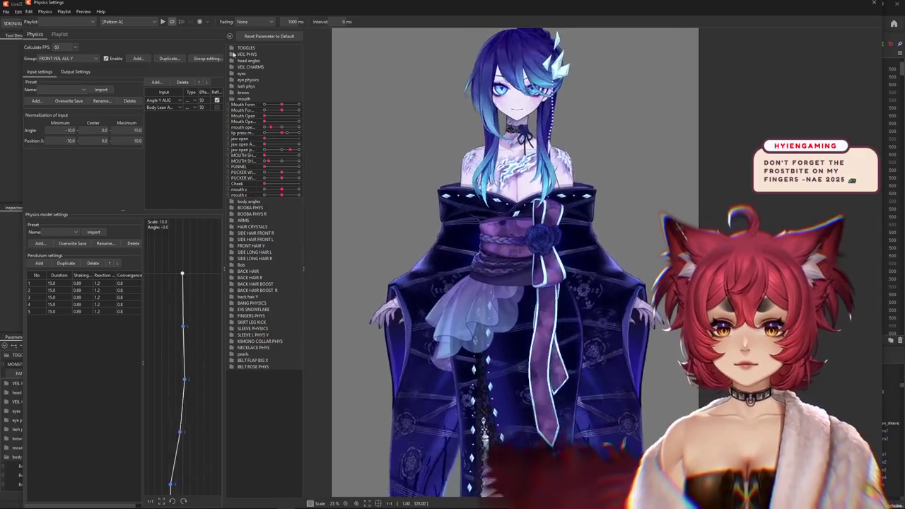
pyautogui.click(231, 48)
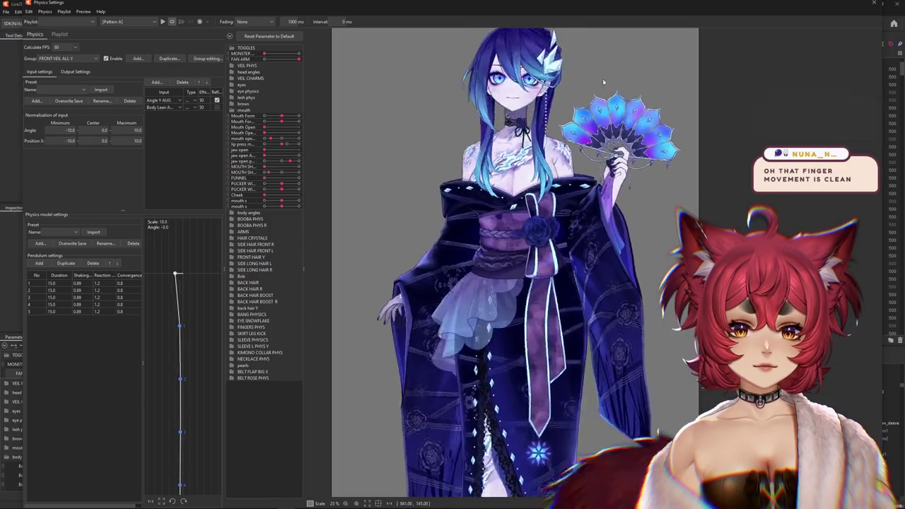
# Drag the preview model in several directions to test the fan's physics sway
pyautogui.moveTo(596, 380); pyautogui.dragTo(611, 173)
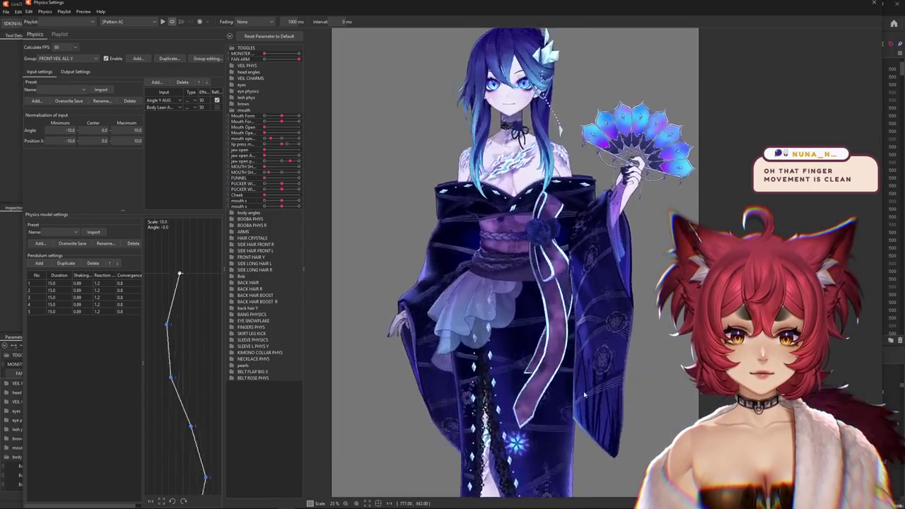
pyautogui.moveTo(584, 394); pyautogui.dragTo(791, 144)
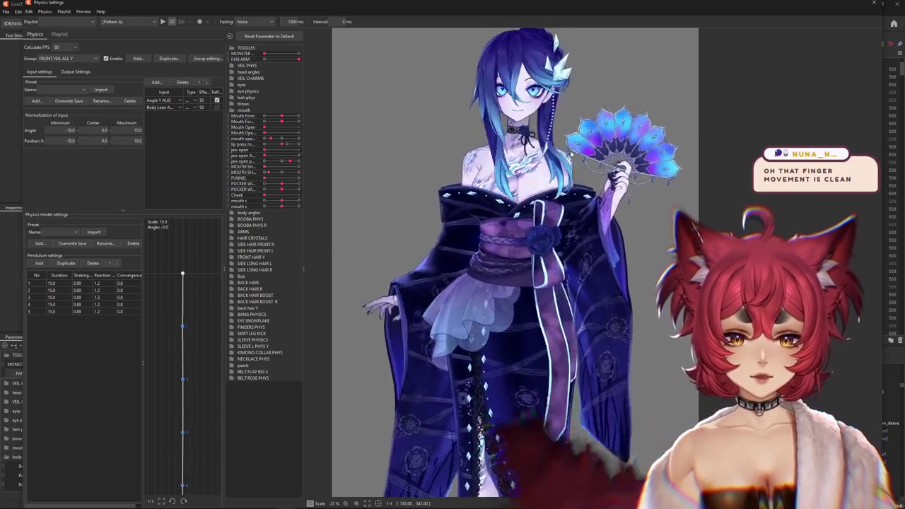
pyautogui.scroll(3, 458, 289)
pyautogui.moveTo(458, 288); pyautogui.dragTo(640, 257)
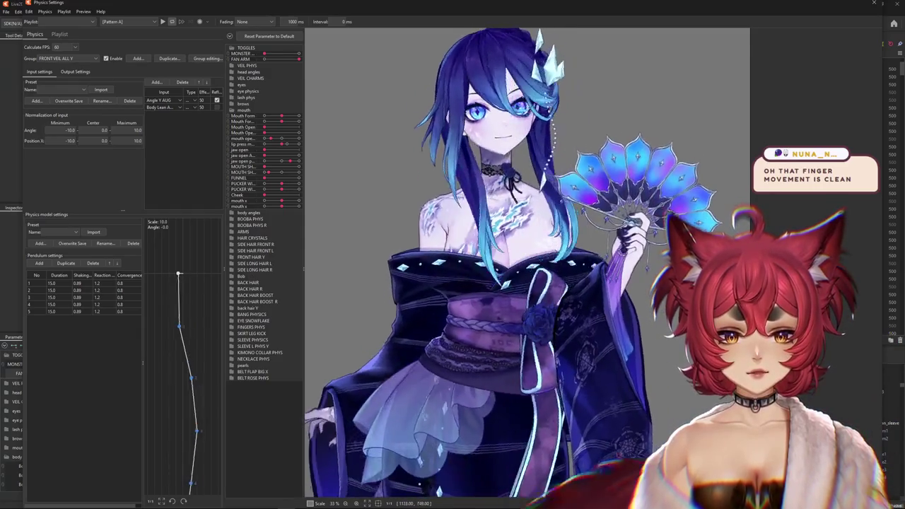
pyautogui.scroll(-3, 487, 269)
pyautogui.moveTo(640, 168); pyautogui.dragTo(656, 63)
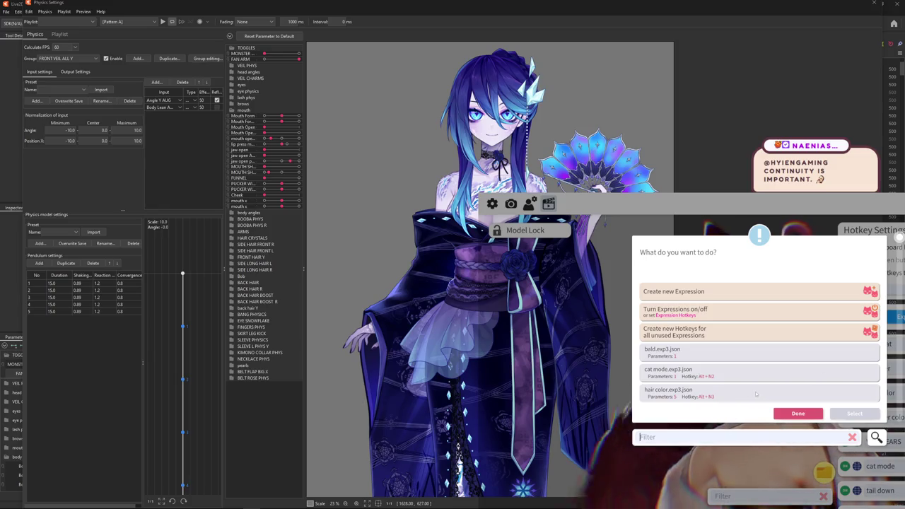
# Open hair color.exp3.json for editing and raise HUE HAIR from 1.19 to 1.32
pyautogui.click(755, 394)
pyautogui.click(854, 413)
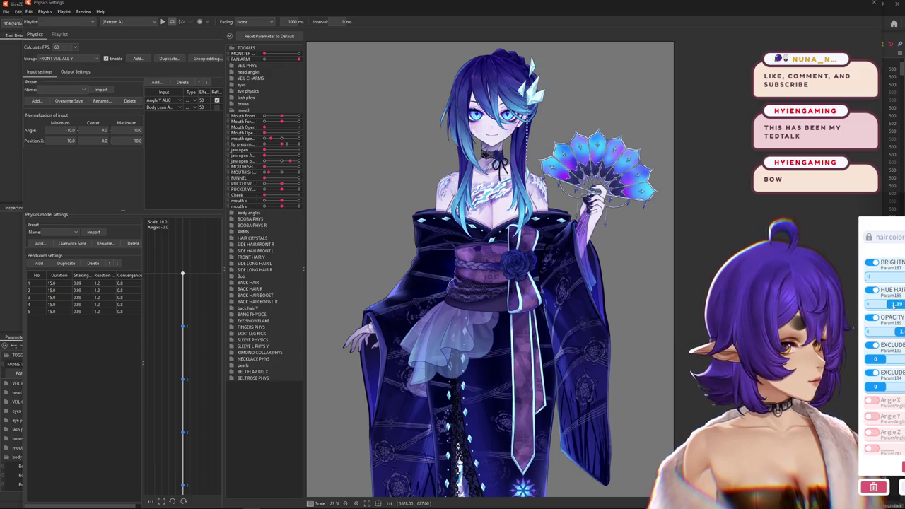
pyautogui.moveTo(894, 305); pyautogui.dragTo(895, 305)
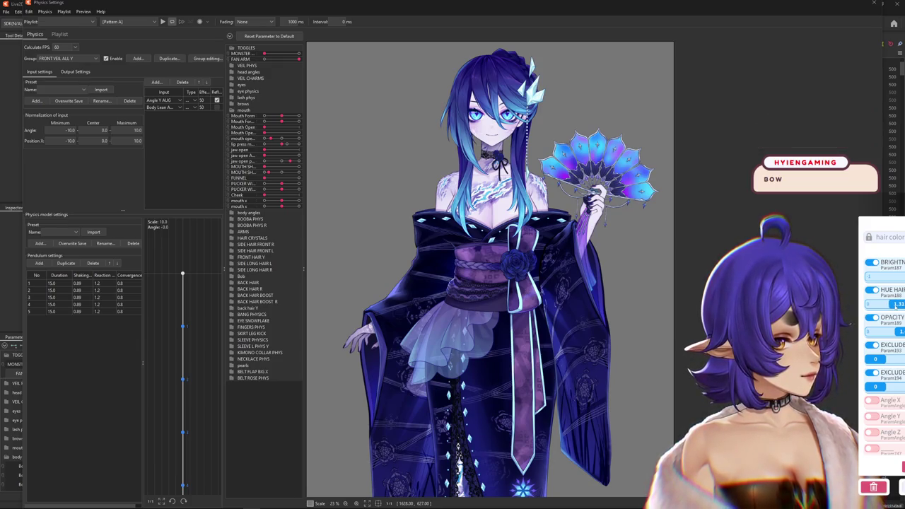
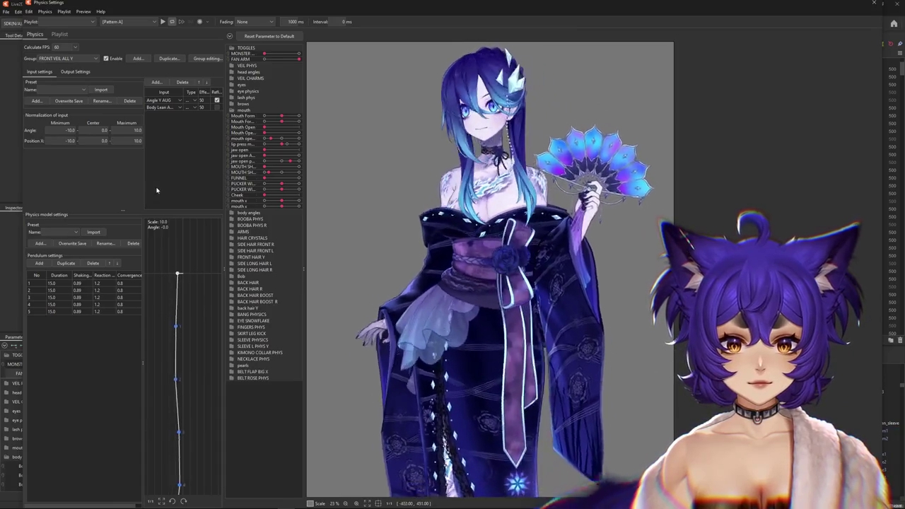
# Preview the FAN ARM toggle at 0, 1 and halfway, then close Physics Settings
pyautogui.click(230, 59)
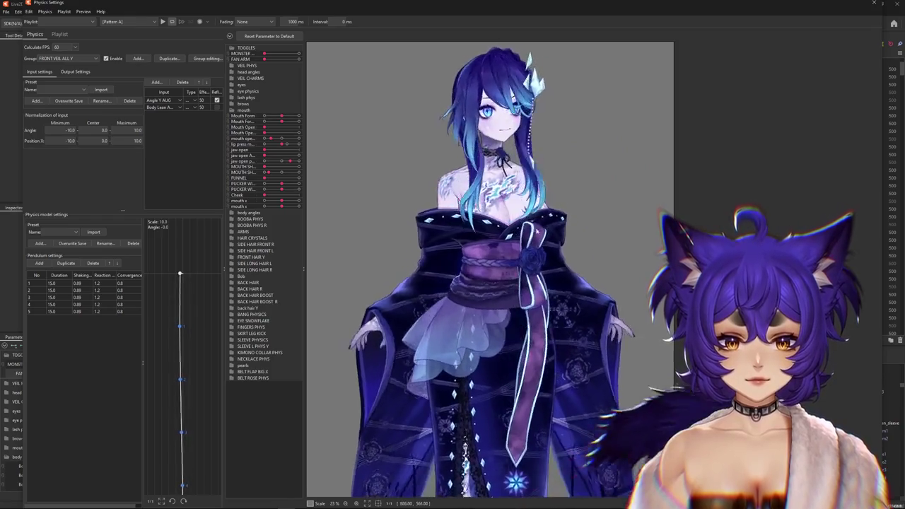
pyautogui.click(299, 60)
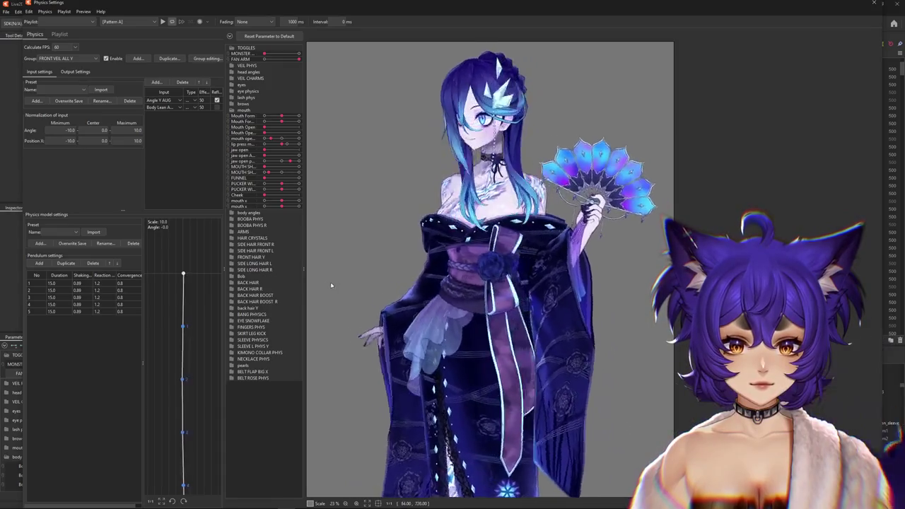
pyautogui.scroll(-2, 641, 239)
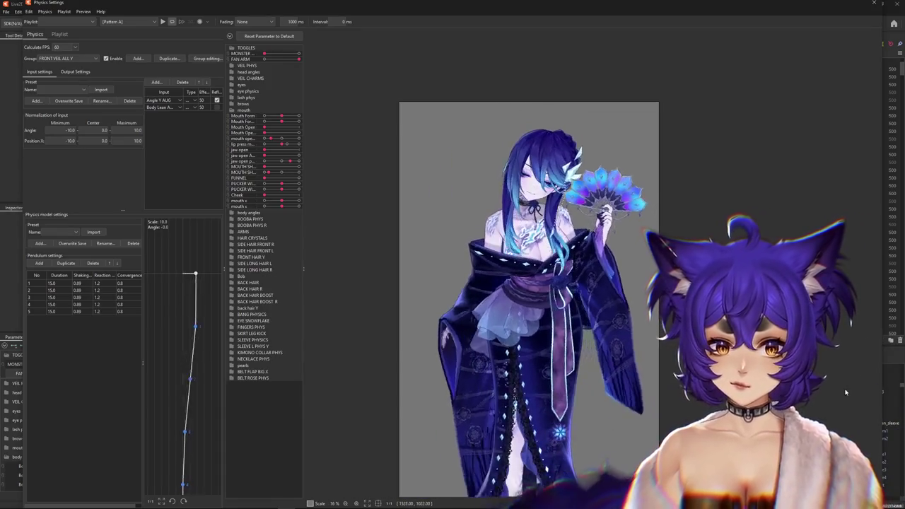
pyautogui.moveTo(299, 59)
pyautogui.mouseDown()
pyautogui.moveTo(237, 66)
pyautogui.moveTo(420, 53)
pyautogui.mouseUp()
pyautogui.click(873, 3)
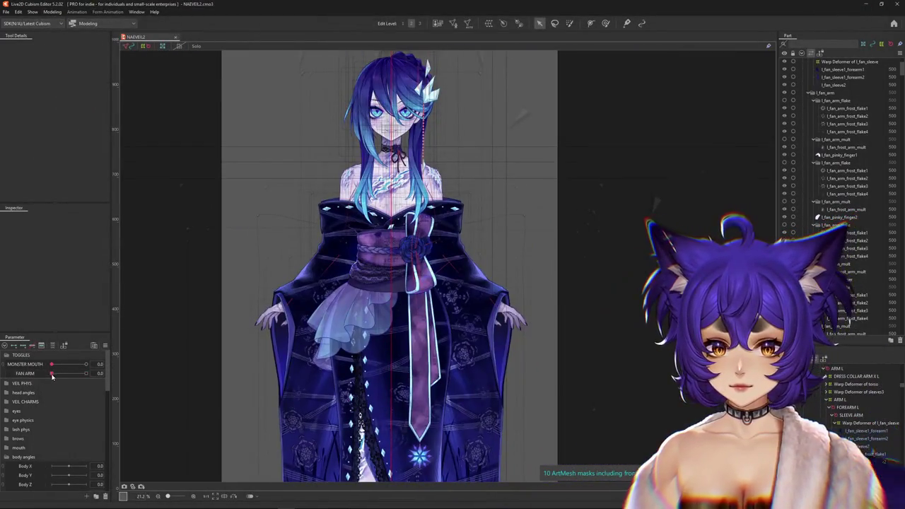
# At FAN ARM 1.0, enlarge the SLEEVE ARM rotation deformer slightly and rotate it more upright
pyautogui.moveTo(51, 373); pyautogui.dragTo(85, 373)
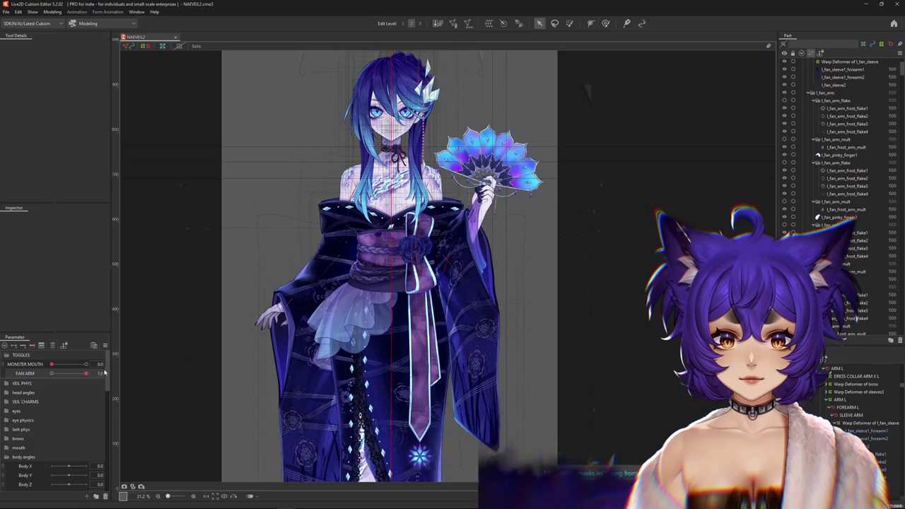
pyautogui.scroll(-2, 368, 330)
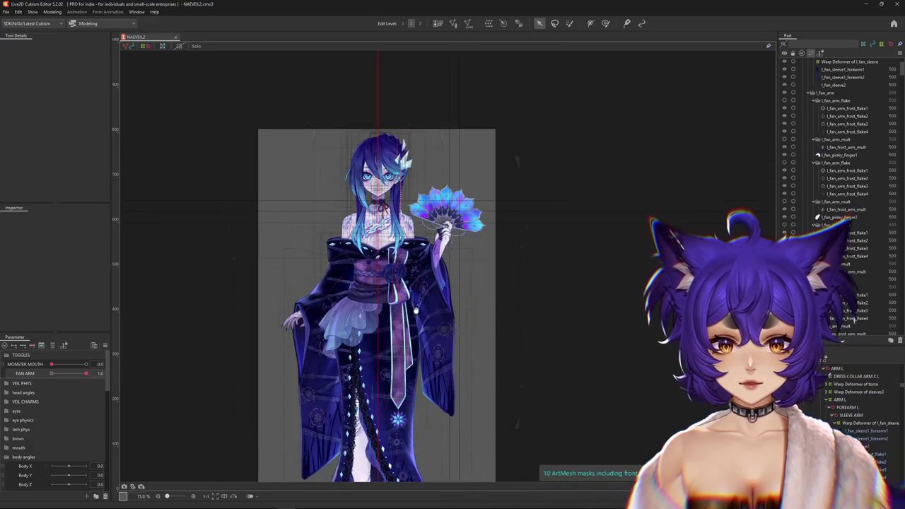
pyautogui.moveTo(416, 311); pyautogui.dragTo(437, 267)
pyautogui.click(451, 244)
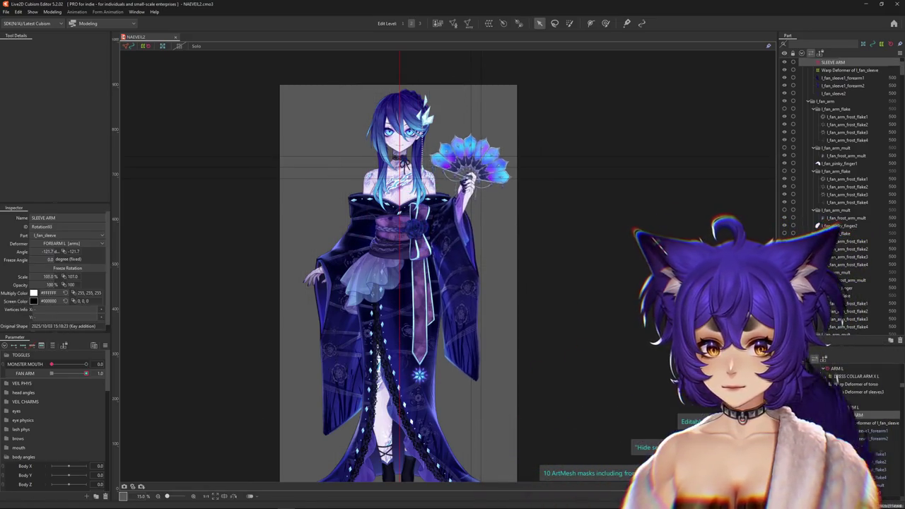
pyautogui.moveTo(47, 277); pyautogui.dragTo(57, 277)
pyautogui.moveTo(452, 237); pyautogui.dragTo(443, 225)
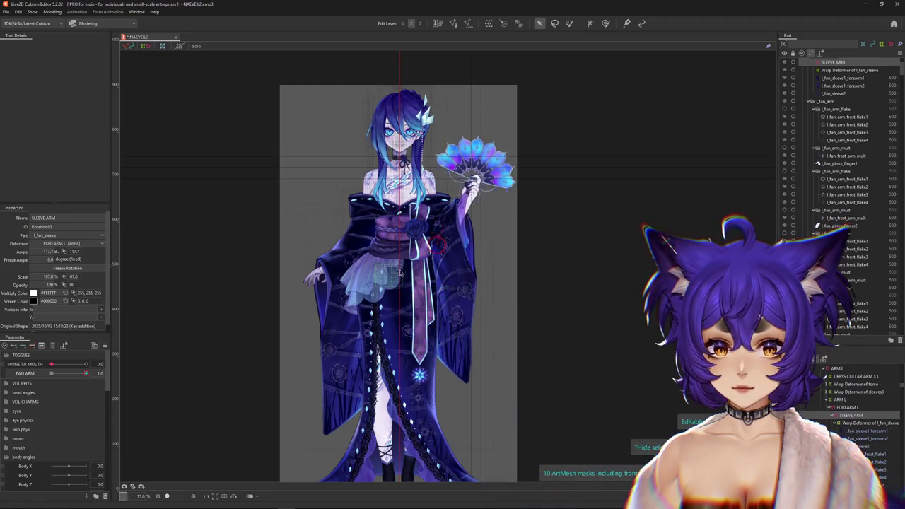
pyautogui.moveTo(76, 373); pyautogui.dragTo(88, 374)
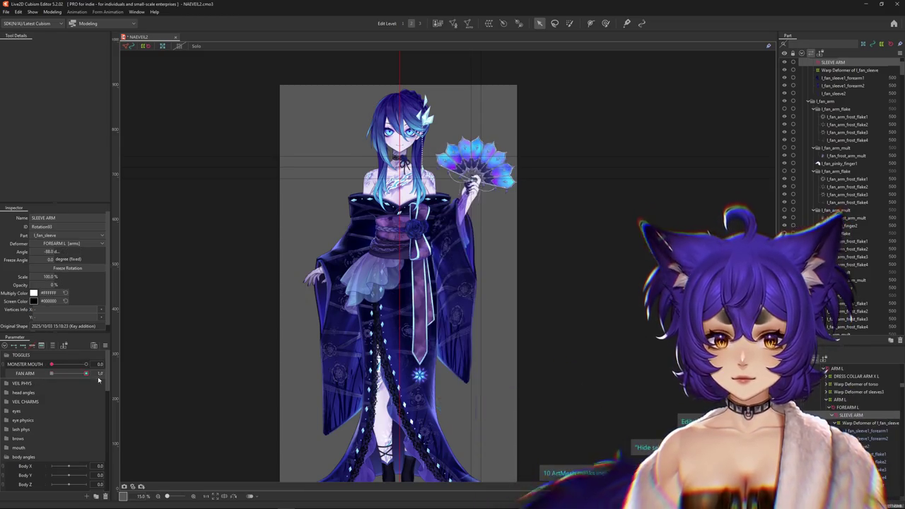
# On another keyform, make the fan arm fully opaque, rotated to about -115.5° at 102% scale
pyautogui.click(23, 346)
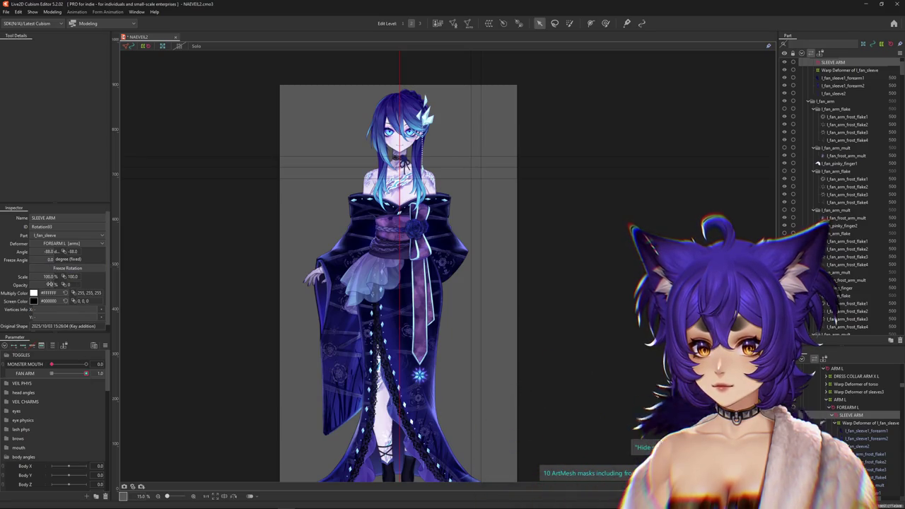
pyautogui.moveTo(50, 284); pyautogui.dragTo(71, 284)
pyautogui.moveTo(445, 232); pyautogui.dragTo(458, 184)
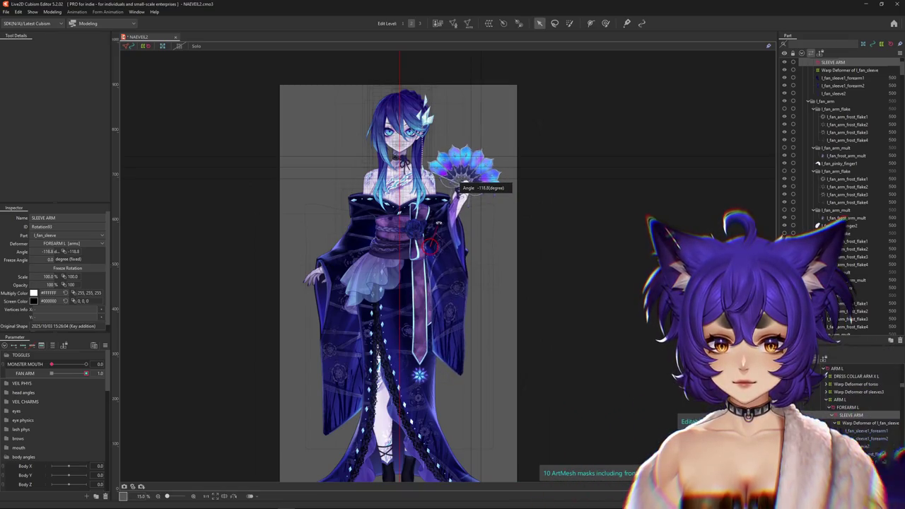
pyautogui.moveTo(48, 277); pyautogui.dragTo(52, 276)
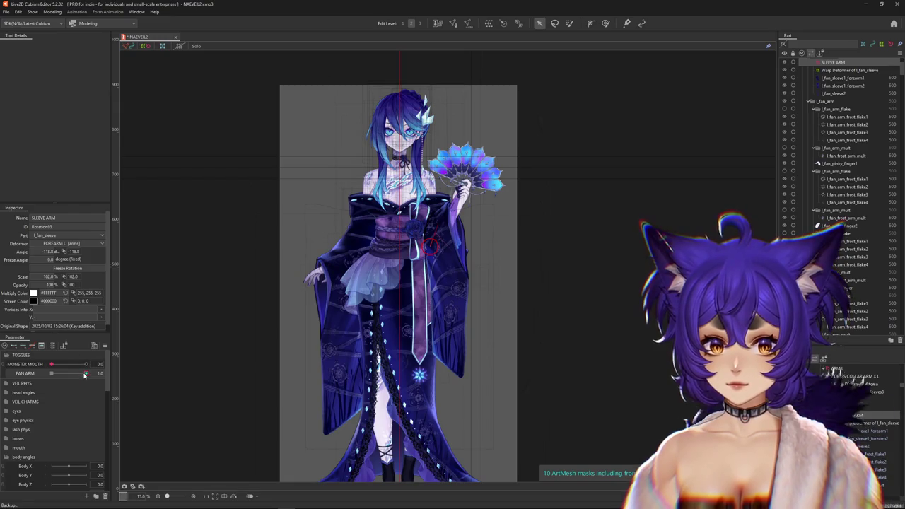
# Compare FAN ARM off and on, then rotate the fully-on keyform to about -105°
pyautogui.moveTo(85, 376); pyautogui.dragTo(51, 373)
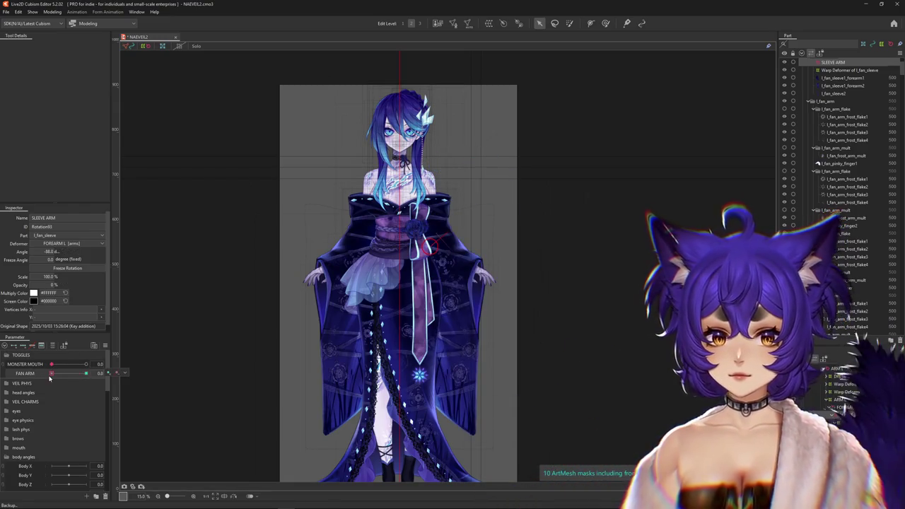
pyautogui.click(51, 373)
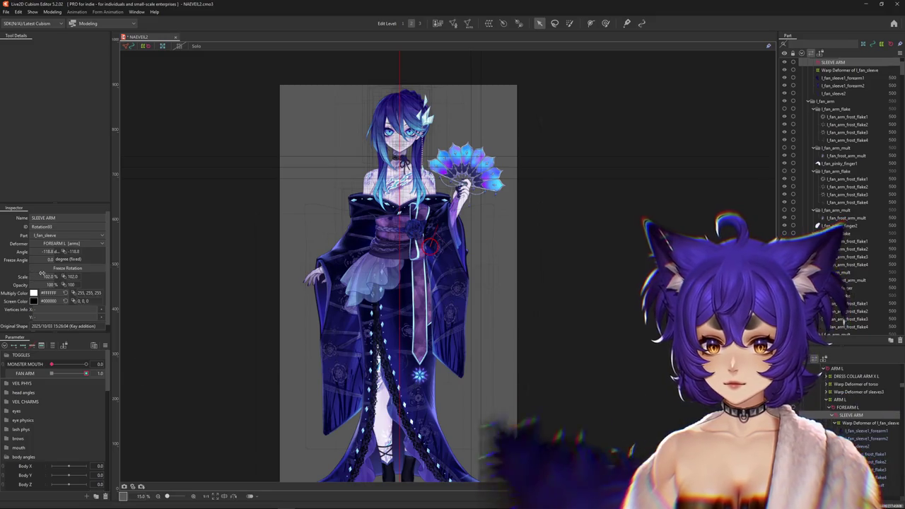
pyautogui.click(85, 373)
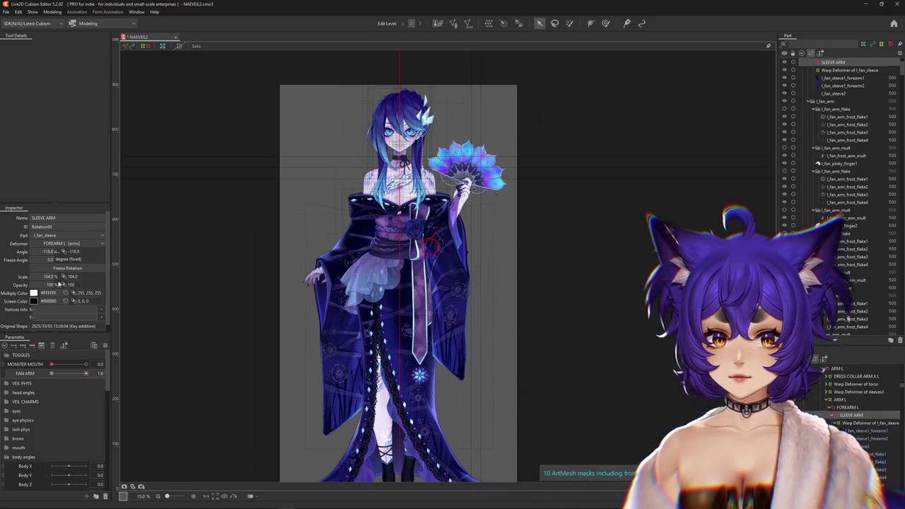
pyautogui.click(86, 373)
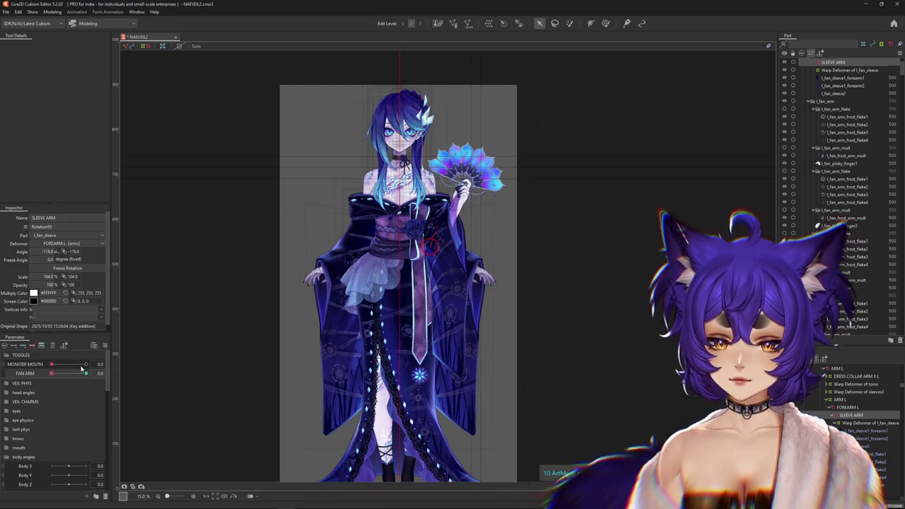
pyautogui.scroll(5, 432, 240)
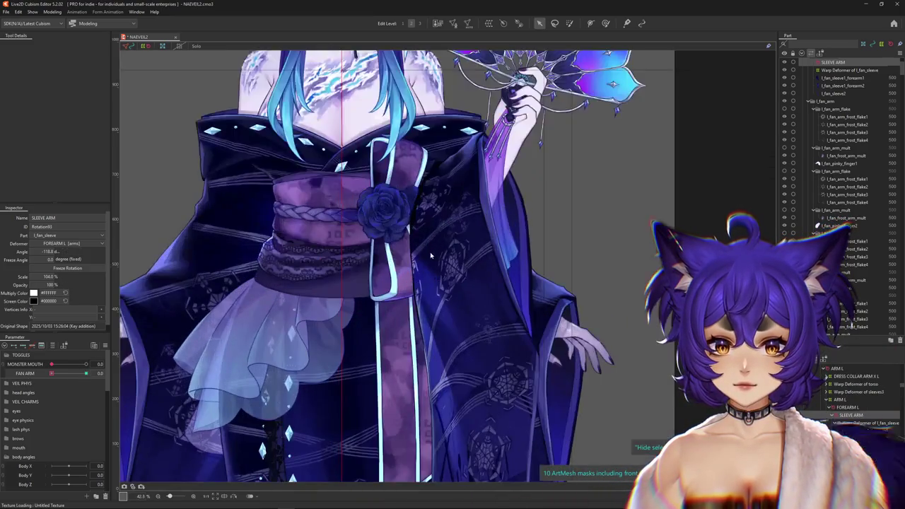
pyautogui.scroll(-2, 283, 283)
pyautogui.scroll(-2, 374, 283)
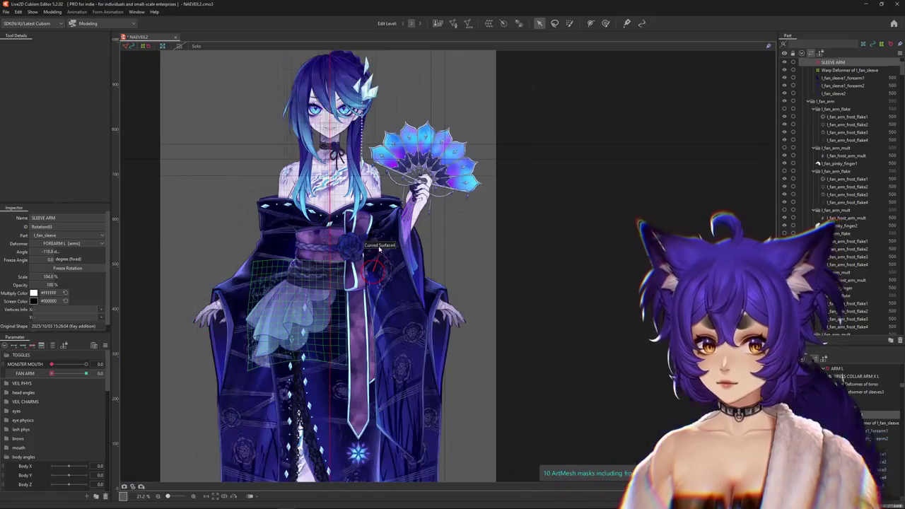
pyautogui.moveTo(438, 184); pyautogui.dragTo(417, 208)
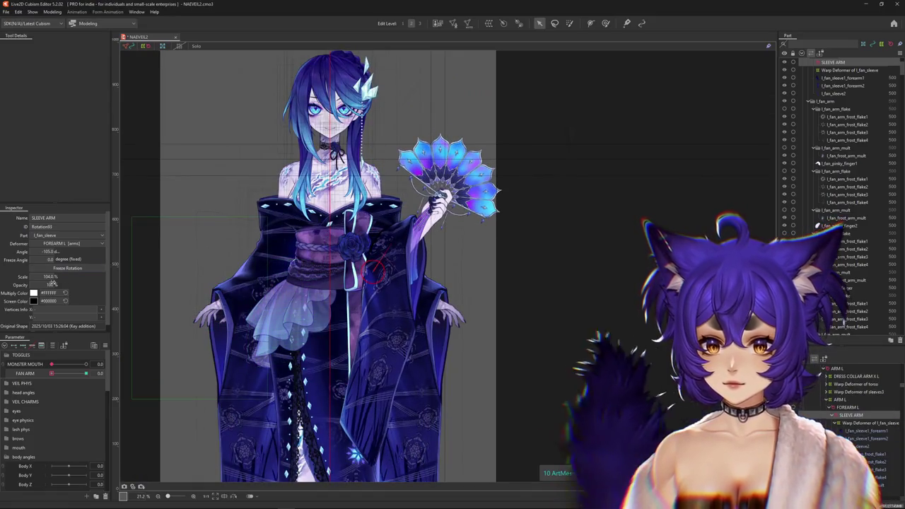
# Refine the fan arm's rotation toward -118.8° after rechecking FAN ARM off and on
pyautogui.click(53, 373)
pyautogui.moveTo(59, 376); pyautogui.dragTo(119, 379)
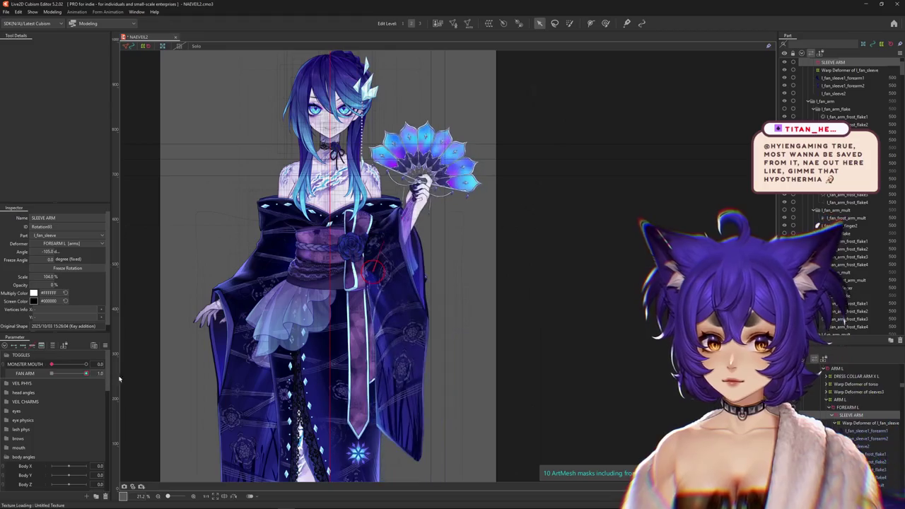
pyautogui.scroll(4, 371, 240)
pyautogui.moveTo(396, 289)
pyautogui.mouseDown()
pyautogui.moveTo(387, 302)
pyautogui.moveTo(368, 304)
pyautogui.mouseUp()
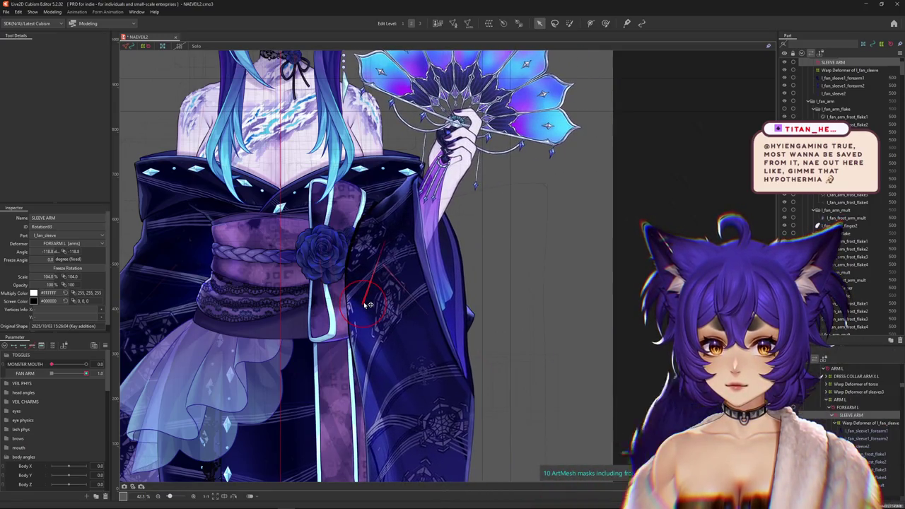
pyautogui.scroll(-2, 367, 304)
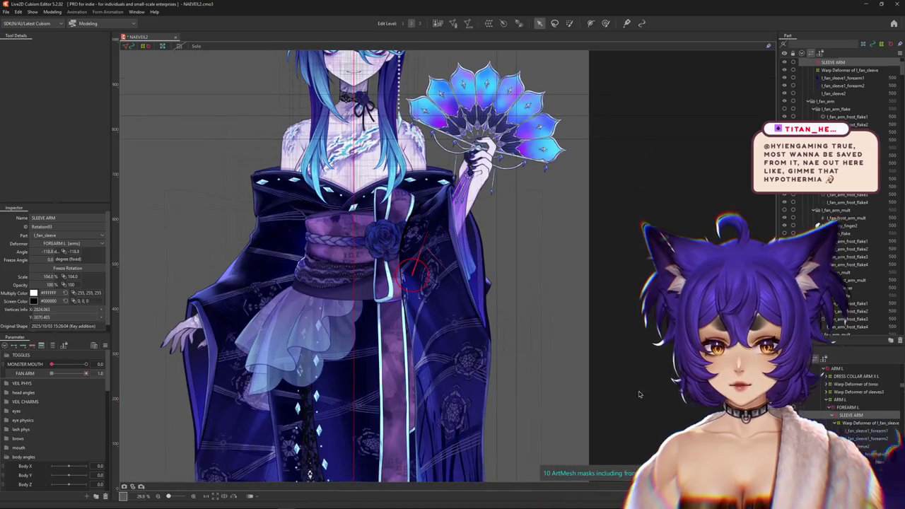
pyautogui.click(854, 409)
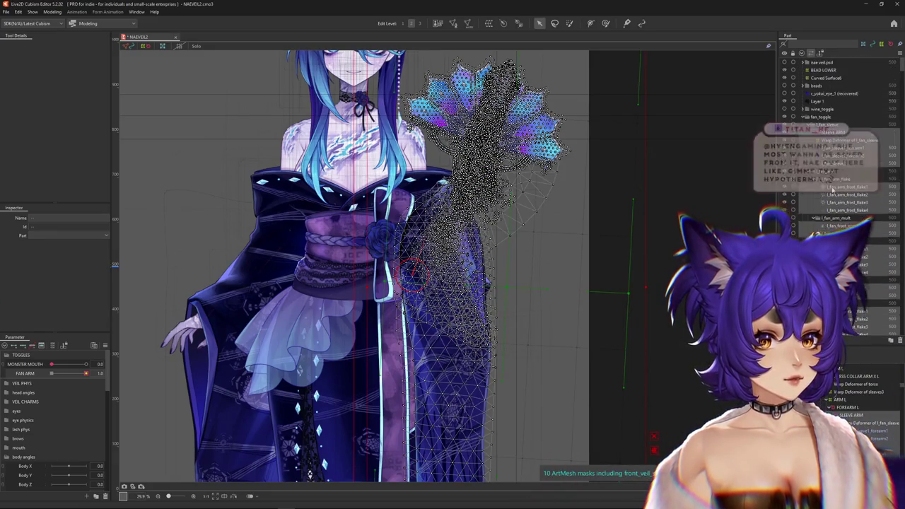
# Pick the r_sleeve1_forearm2 mesh from the objects stacked under the sleeve
pyautogui.scroll(5, 834, 176)
pyautogui.click(824, 124)
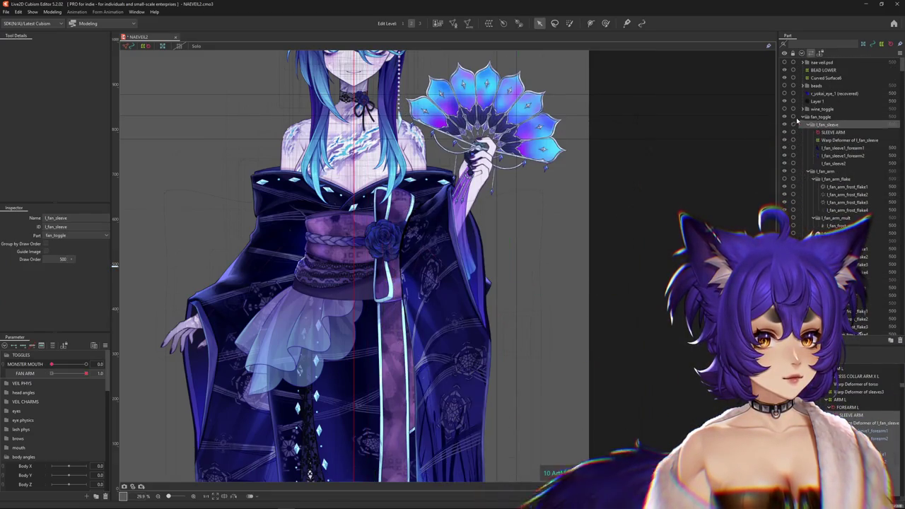
pyautogui.click(804, 117)
pyautogui.click(805, 118)
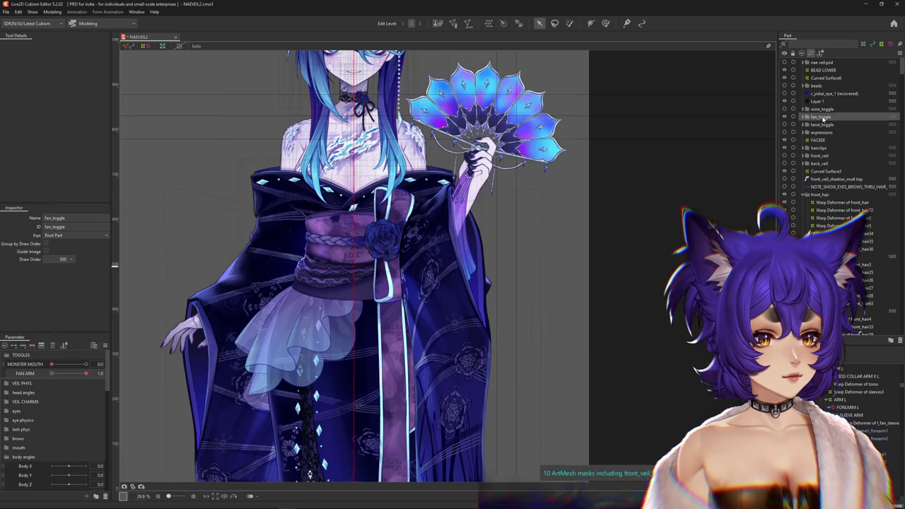
pyautogui.rightClick(450, 318)
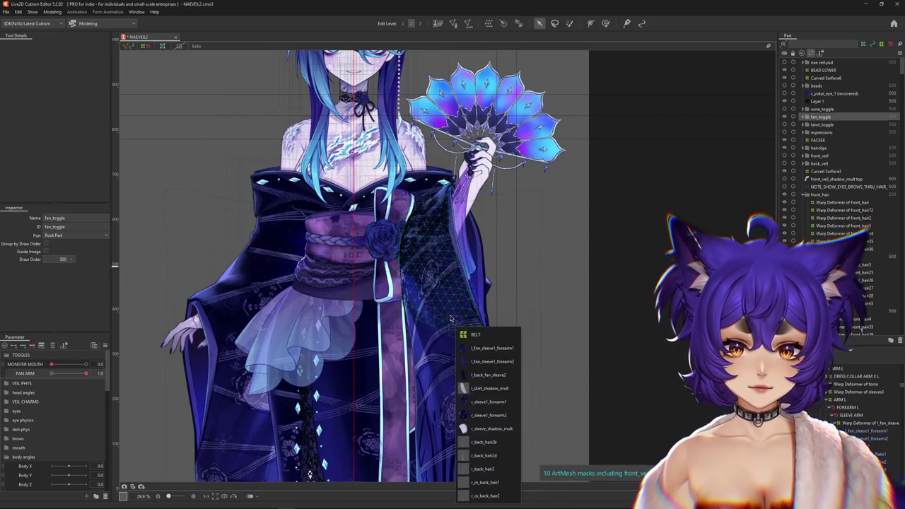
pyautogui.click(482, 415)
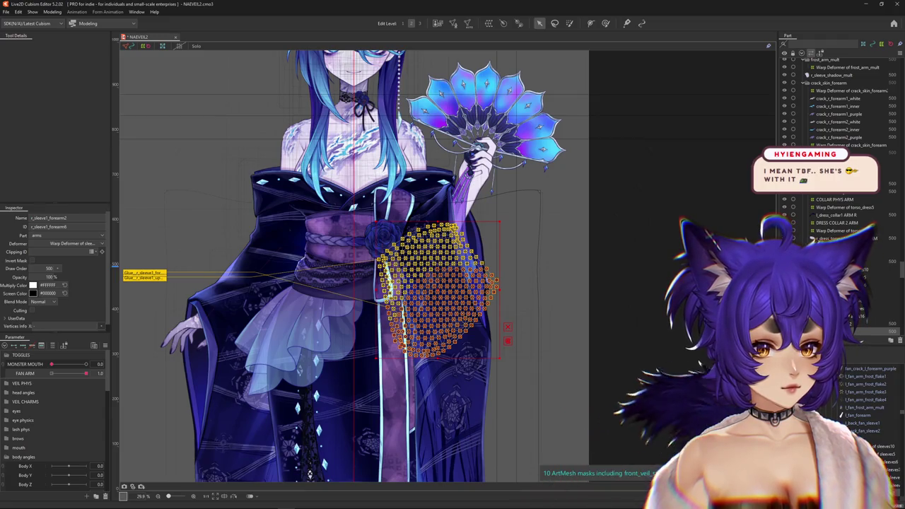
# Move r_sleeve1_forearm2 into the fan_toggle group in the Part palette
pyautogui.scroll(-3, 838, 106)
pyautogui.scroll(-3, 838, 106)
pyautogui.moveTo(901, 67); pyautogui.dragTo(901, 272)
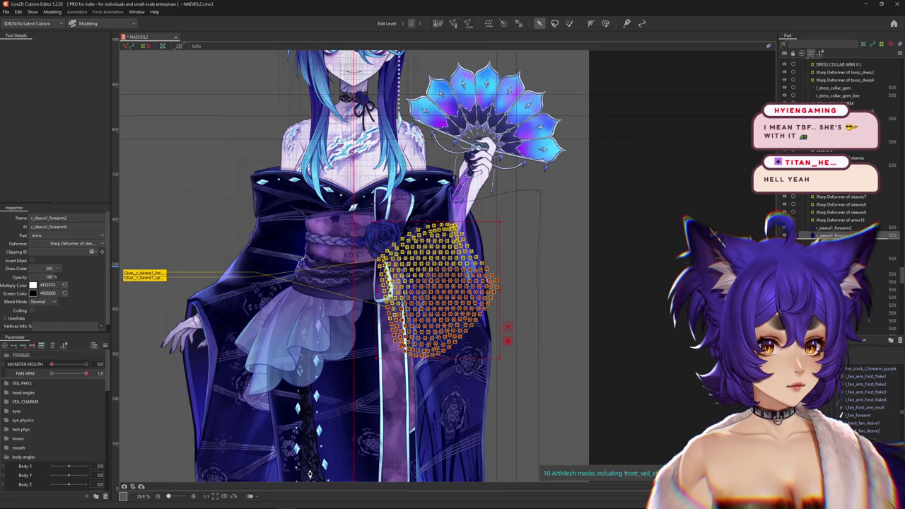
pyautogui.click(819, 220)
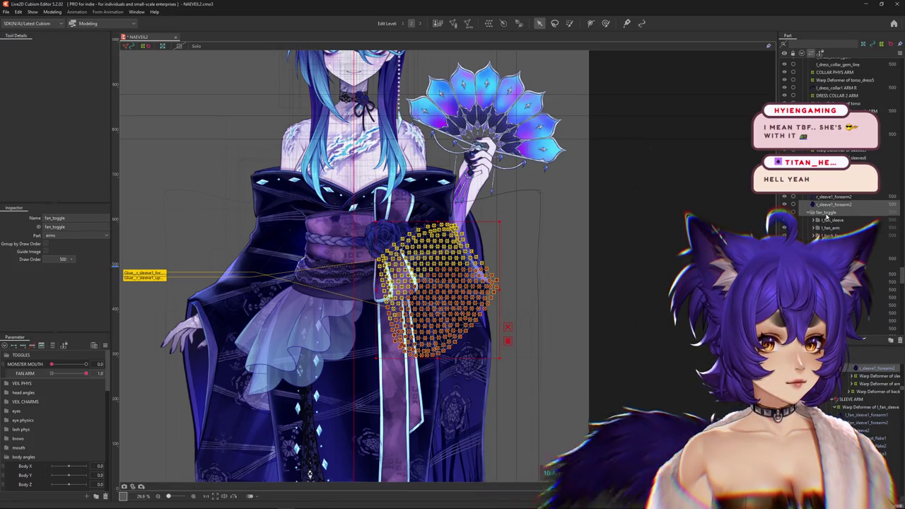
pyautogui.click(826, 204)
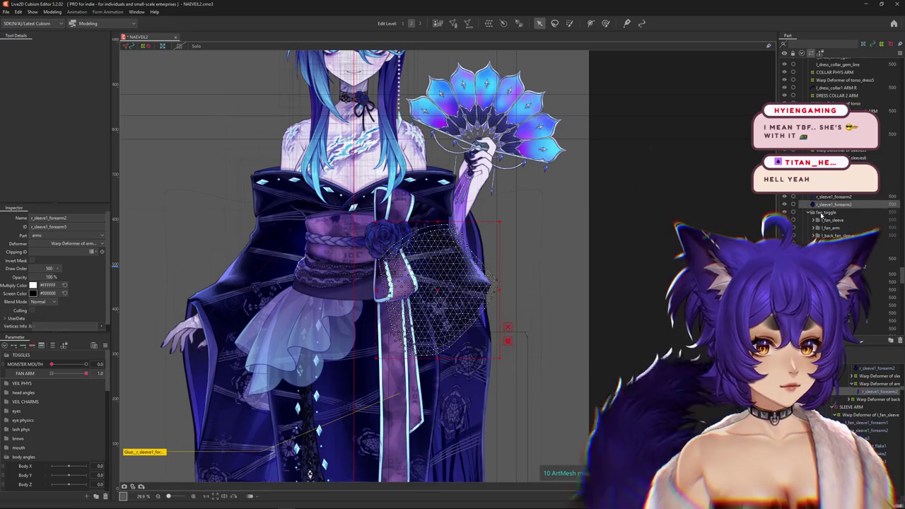
pyautogui.click(824, 211)
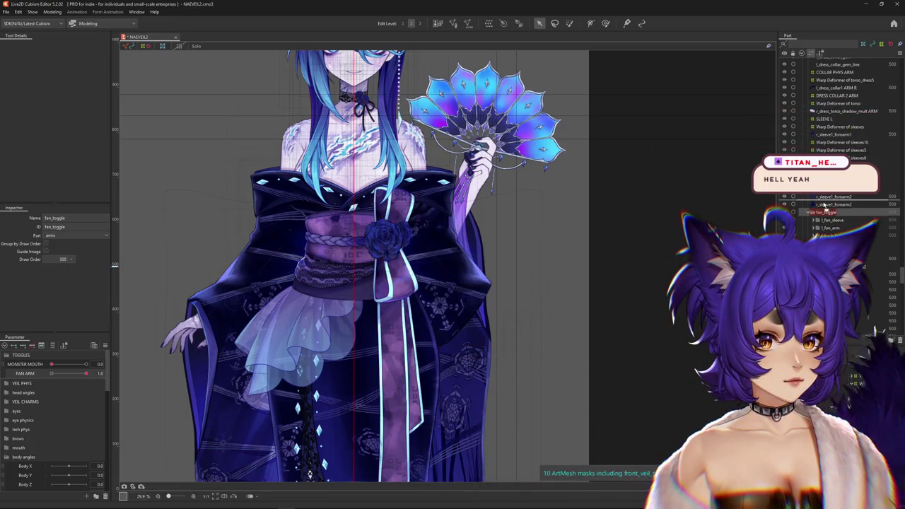
pyautogui.moveTo(824, 204); pyautogui.dragTo(825, 212)
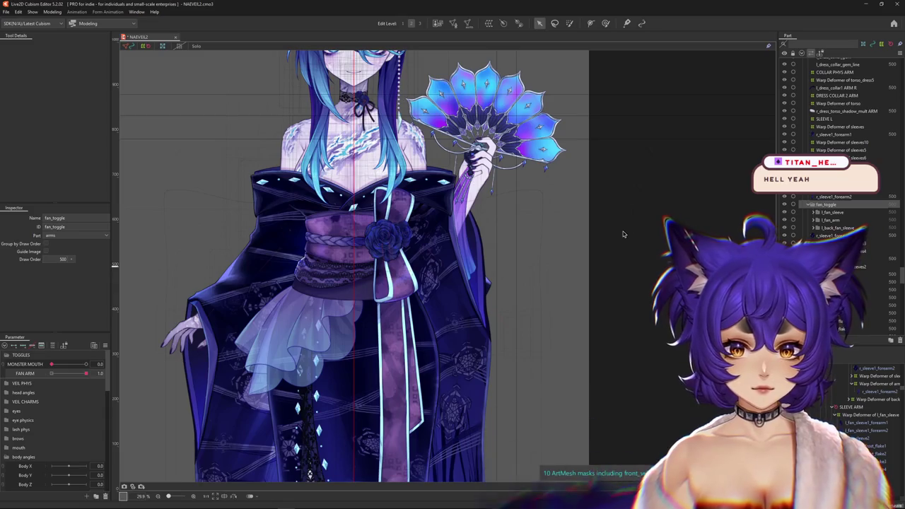
# Place the fan_toggle group directly above torso_dress
pyautogui.scroll(5, 834, 141)
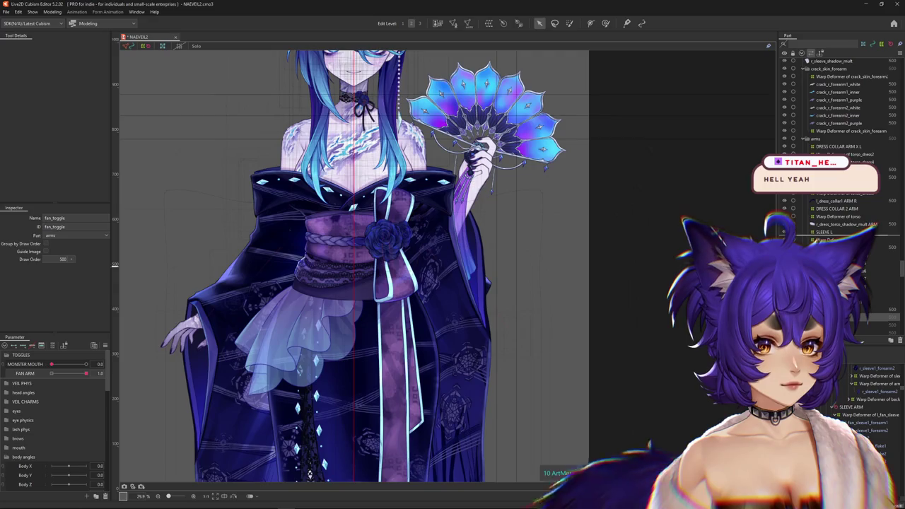
pyautogui.scroll(3, 841, 142)
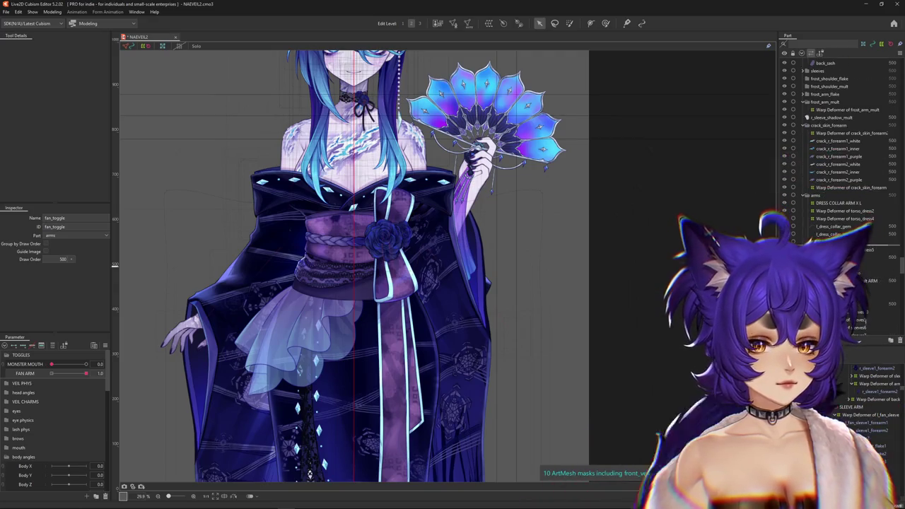
pyautogui.scroll(3, 841, 141)
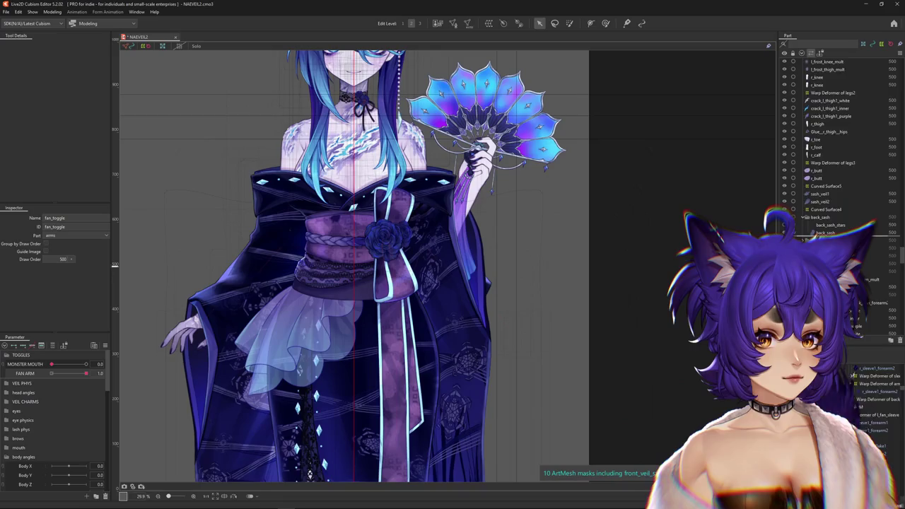
pyautogui.scroll(5, 841, 141)
pyautogui.scroll(3, 841, 142)
pyautogui.scroll(3, 841, 141)
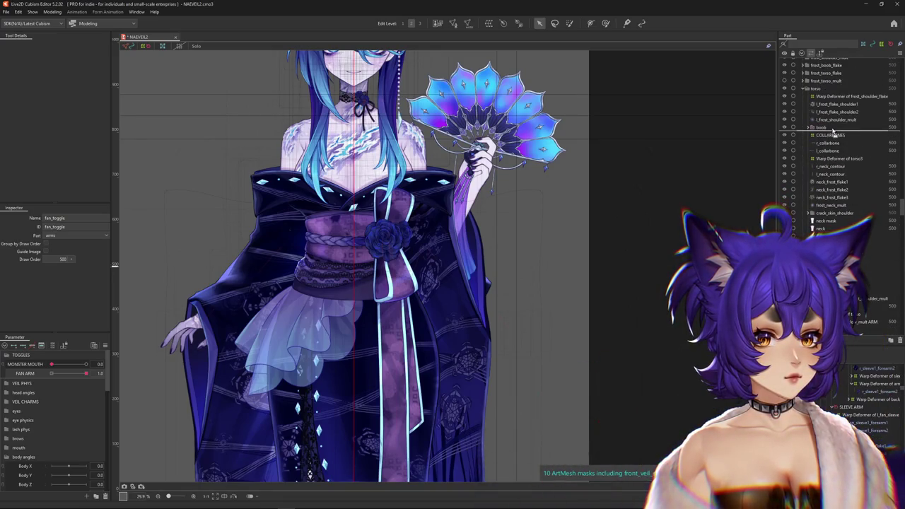
pyautogui.moveTo(833, 126); pyautogui.dragTo(832, 124)
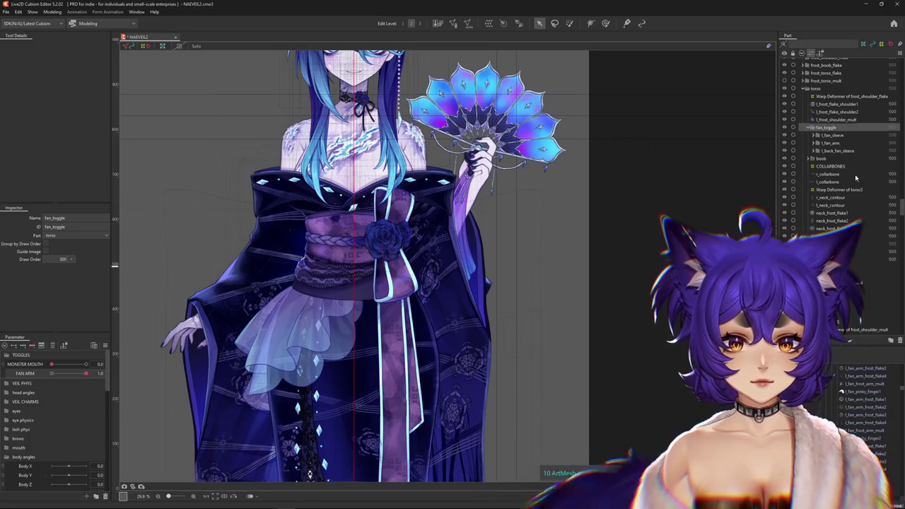
pyautogui.scroll(4, 820, 174)
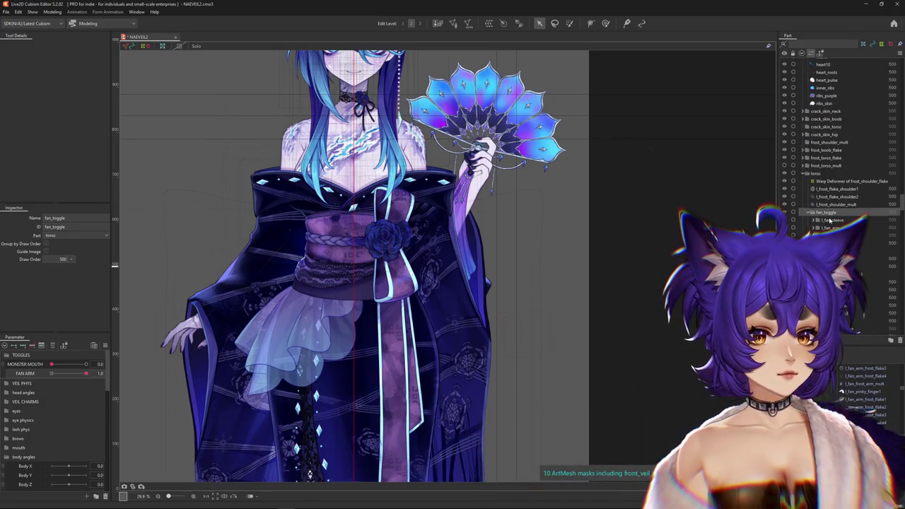
pyautogui.scroll(1, 831, 221)
pyautogui.scroll(-5, 835, 178)
pyautogui.scroll(-5, 834, 178)
pyautogui.scroll(-3, 834, 178)
pyautogui.scroll(6, 836, 129)
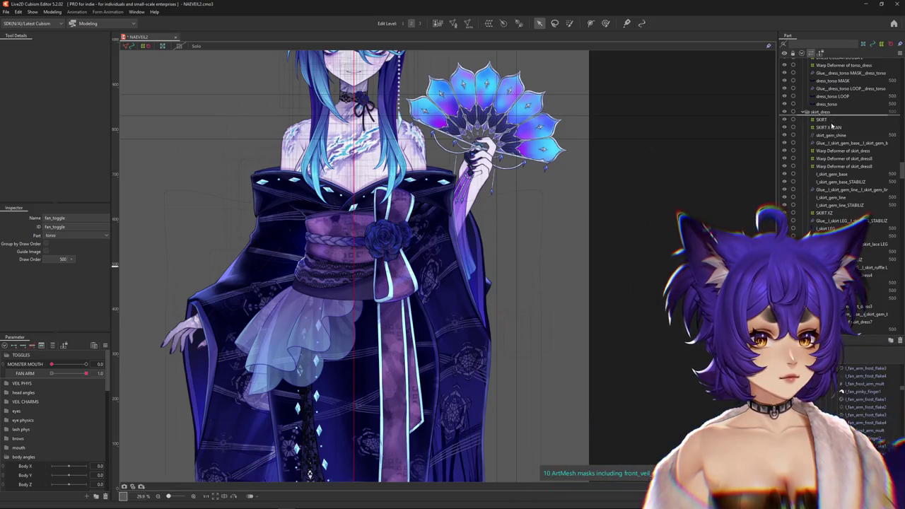
pyautogui.scroll(-6, 832, 127)
pyautogui.scroll(-3, 836, 170)
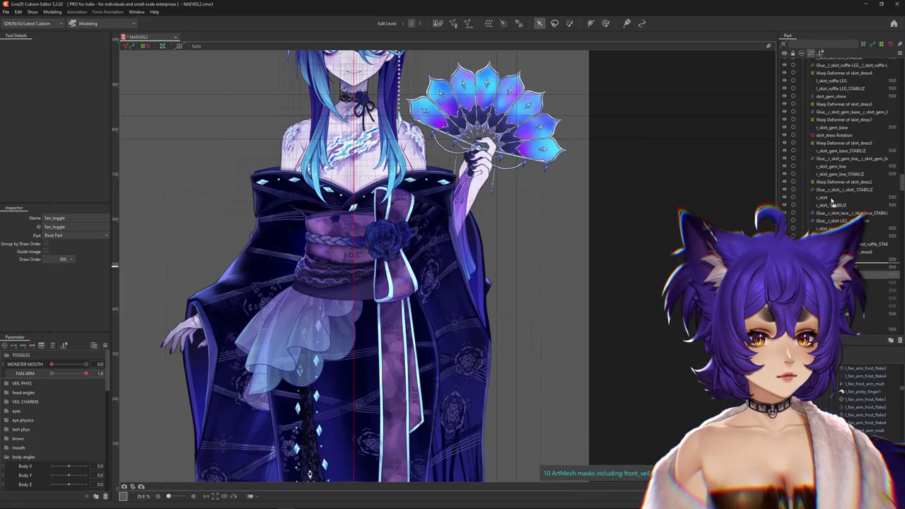
pyautogui.scroll(4, 831, 201)
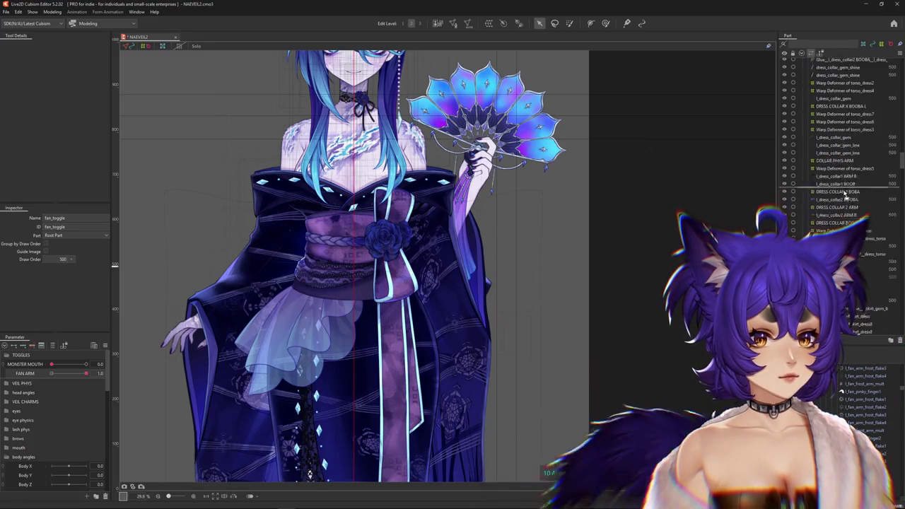
pyautogui.scroll(5, 836, 183)
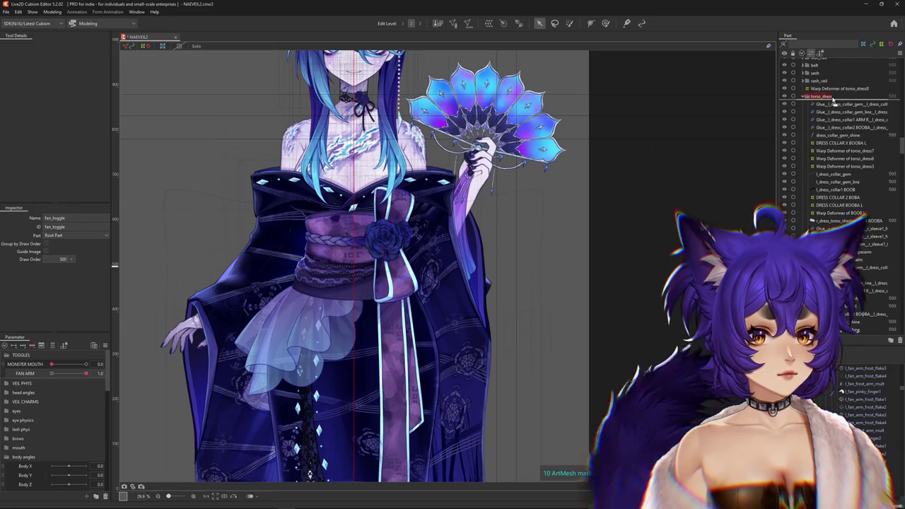
pyautogui.moveTo(831, 96); pyautogui.dragTo(832, 96)
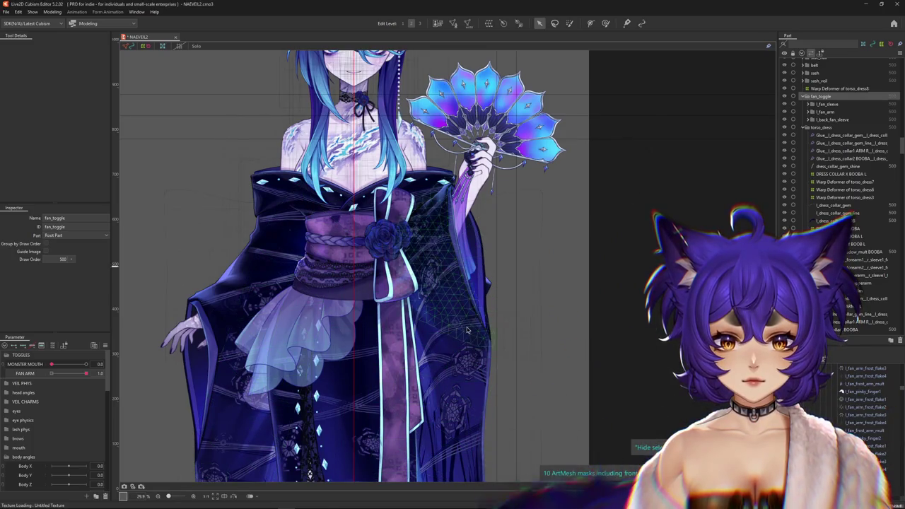
# Pick l_fan_sleeve2, l_fan_sleeve1_forearm1, FOREARM L and finally the SLEEVE ARM deformer
pyautogui.scroll(-2, 459, 191)
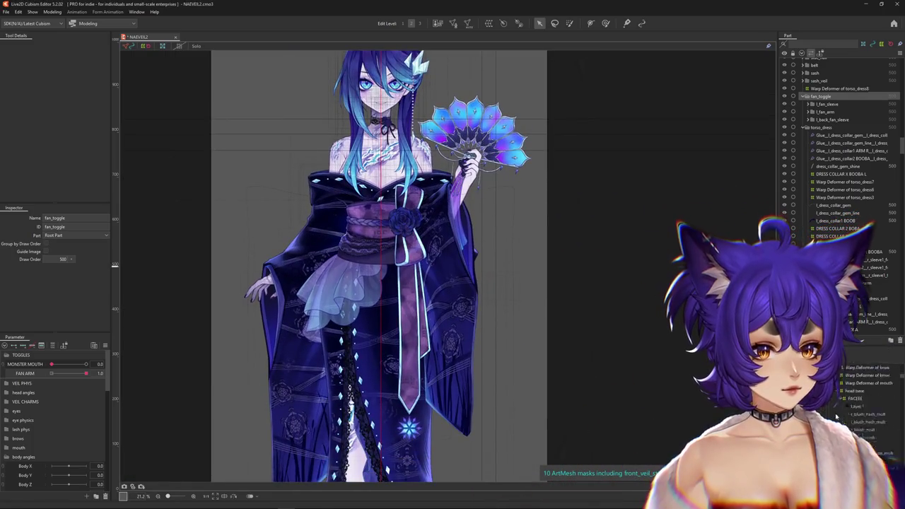
pyautogui.rightClick(461, 259)
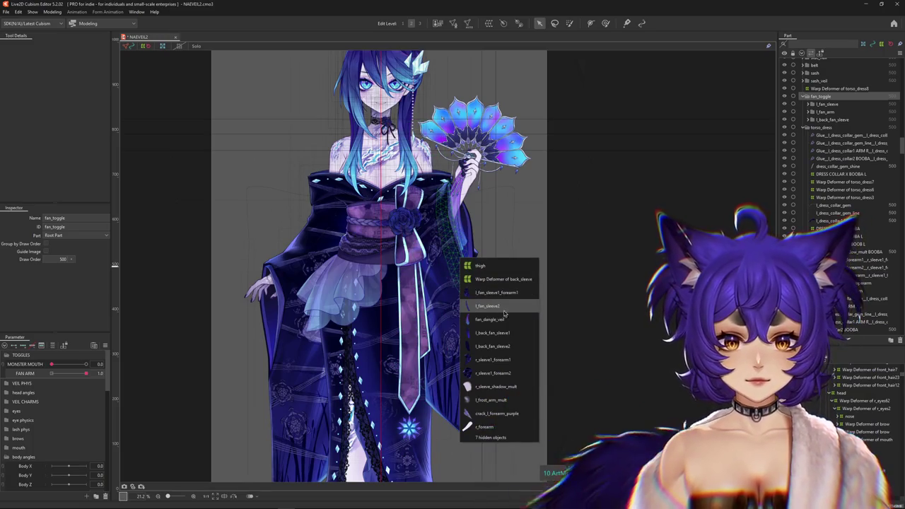
pyautogui.click(504, 311)
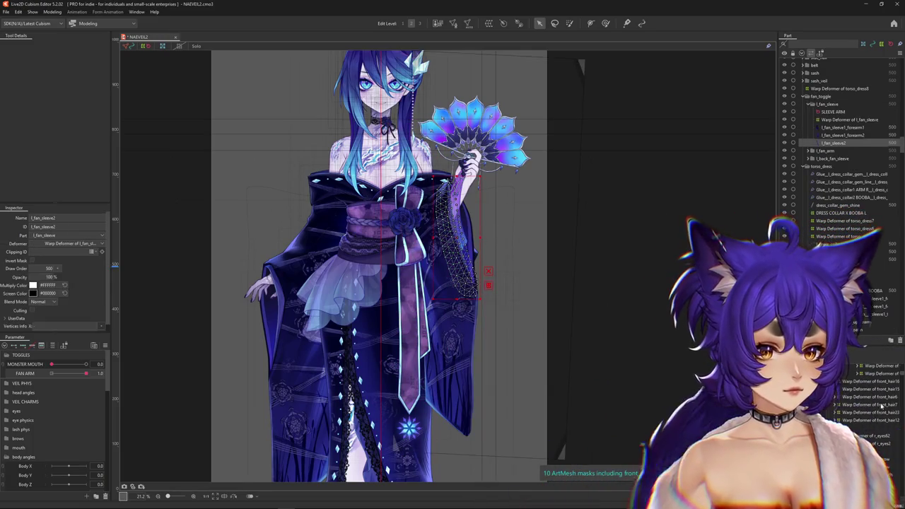
pyautogui.click(832, 407)
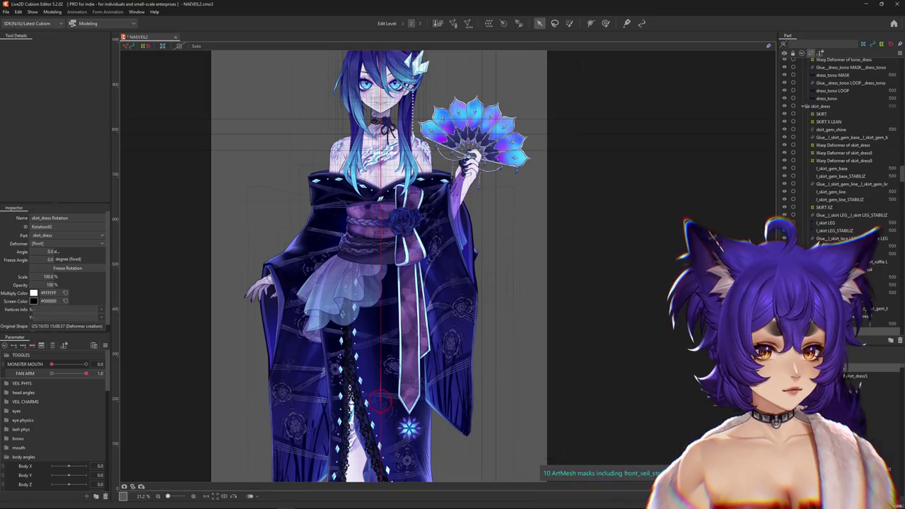
pyautogui.rightClick(438, 249)
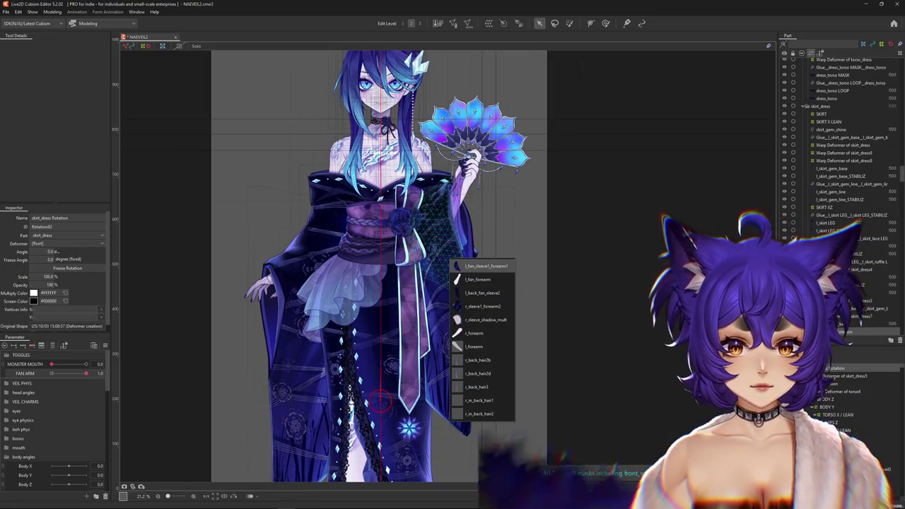
pyautogui.click(486, 264)
pyautogui.click(486, 266)
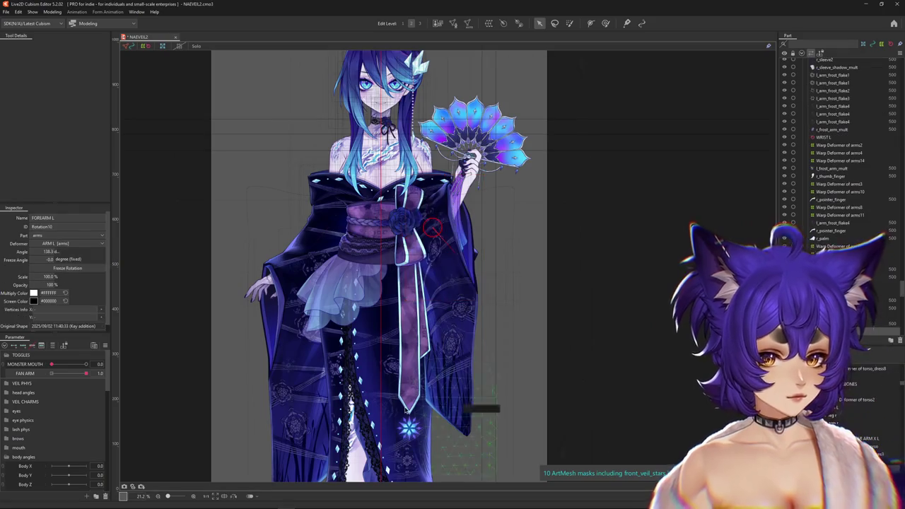
pyautogui.moveTo(86, 373)
pyautogui.mouseDown()
pyautogui.moveTo(42, 374)
pyautogui.moveTo(111, 372)
pyautogui.mouseUp()
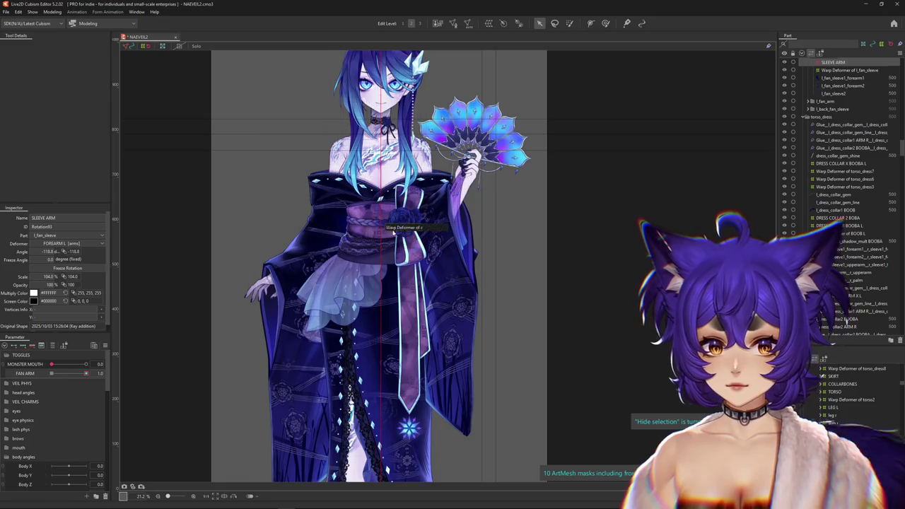
pyautogui.scroll(5, 393, 232)
pyautogui.scroll(-3, 424, 255)
pyautogui.moveTo(483, 272)
pyautogui.mouseDown()
pyautogui.moveTo(495, 177)
pyautogui.moveTo(543, 240)
pyautogui.moveTo(624, 263)
pyautogui.moveTo(526, 255)
pyautogui.mouseUp()
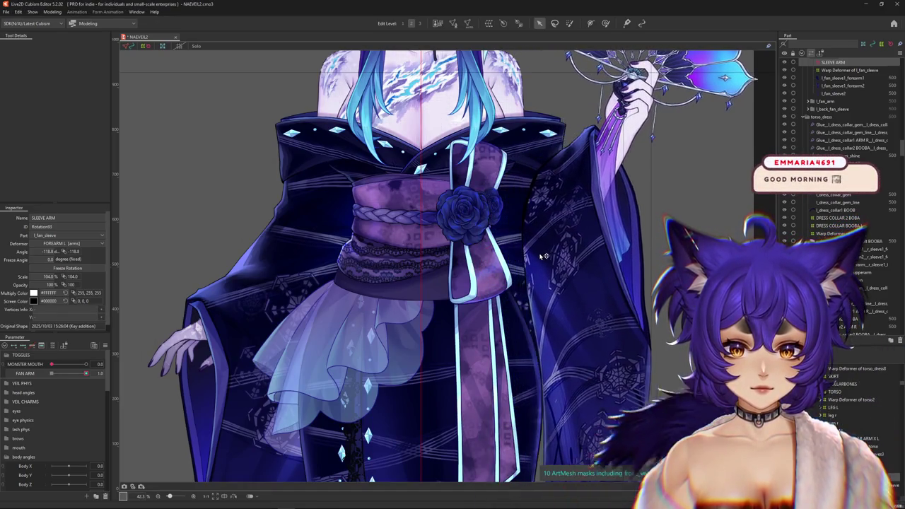
pyautogui.moveTo(526, 255); pyautogui.dragTo(526, 258)
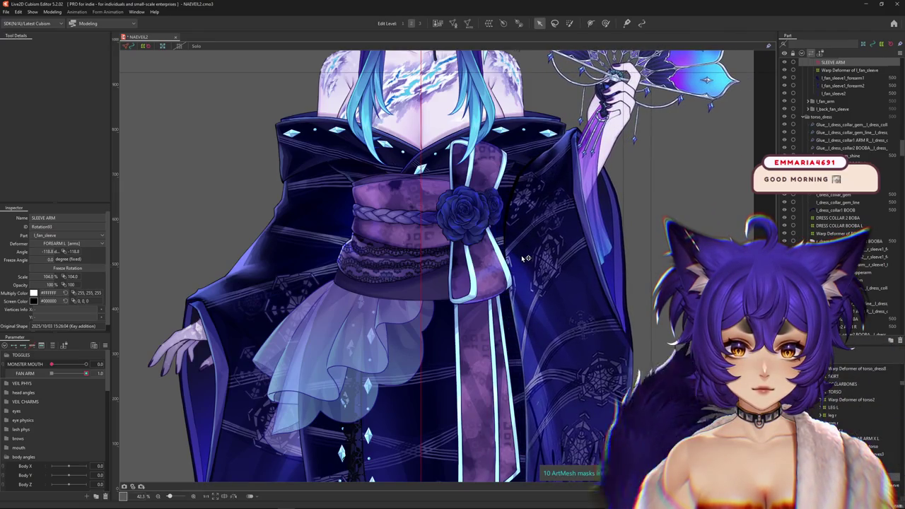
pyautogui.hotkey('ctrl', 'h')
pyautogui.scroll(-5, 524, 257)
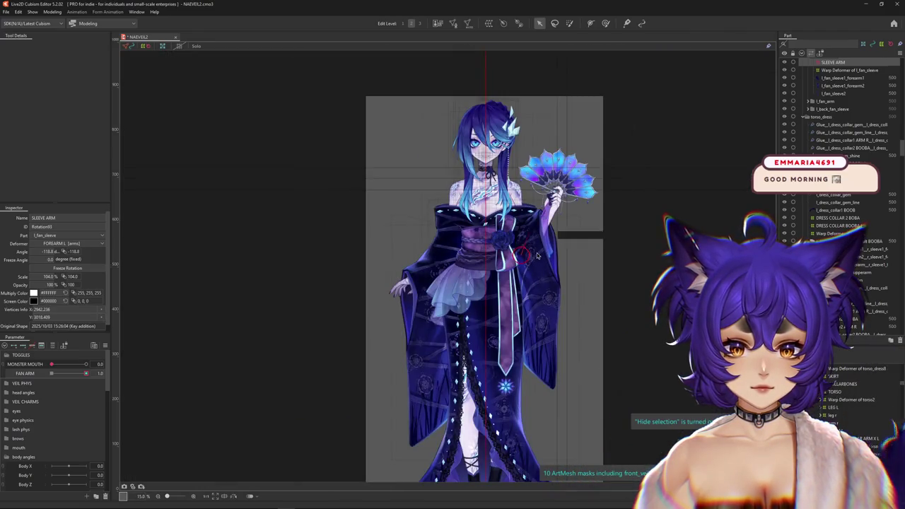
pyautogui.scroll(3, 536, 256)
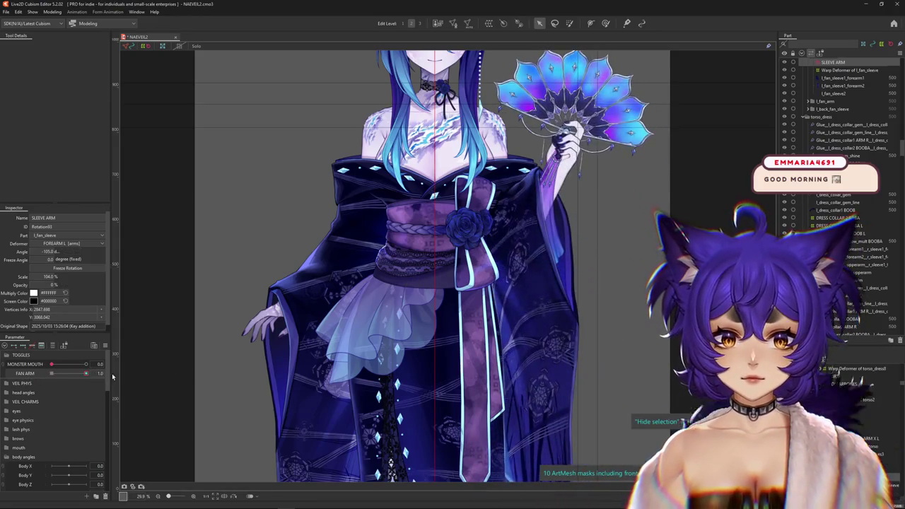
pyautogui.hotkey('ctrl', 'h')
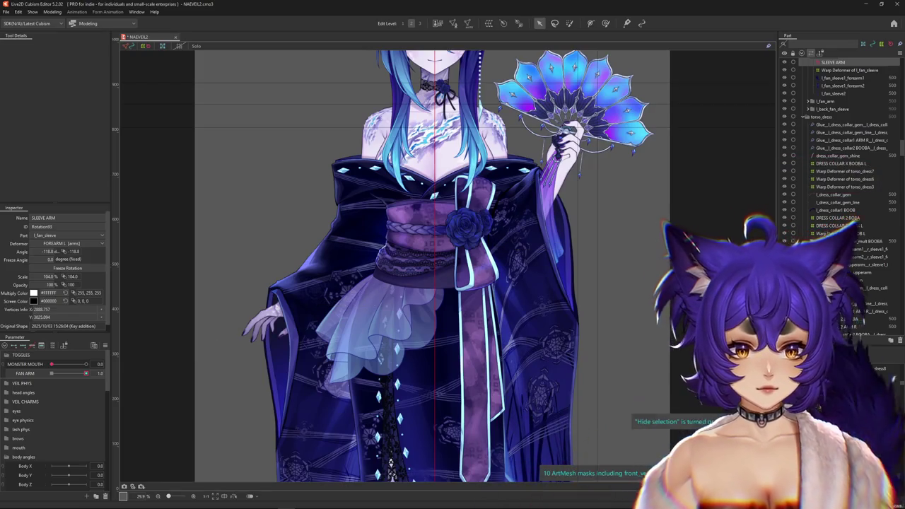
pyautogui.rightClick(523, 252)
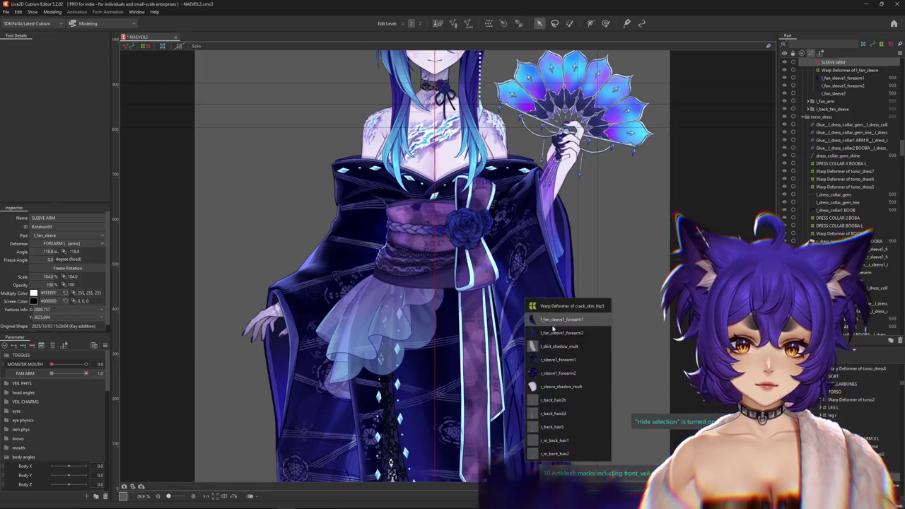
pyautogui.press('Return')
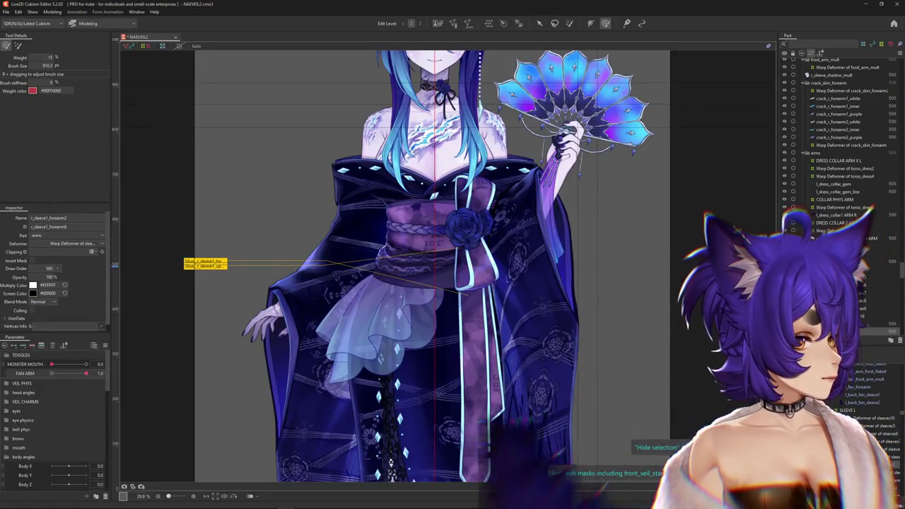
# Create a warp deformer over the right sleeve forearm with a division value of 15
pyautogui.click(562, 286)
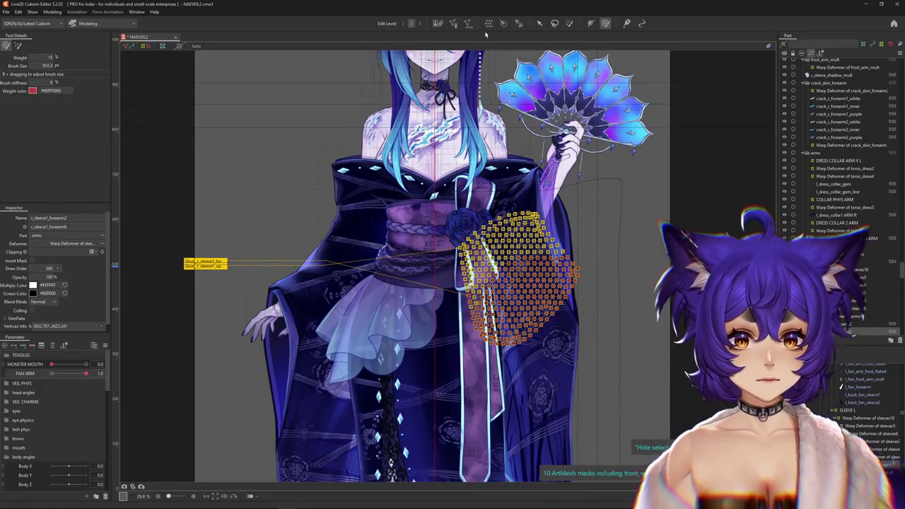
pyautogui.click(488, 23)
pyautogui.doubleClick(471, 282)
pyautogui.write('15')
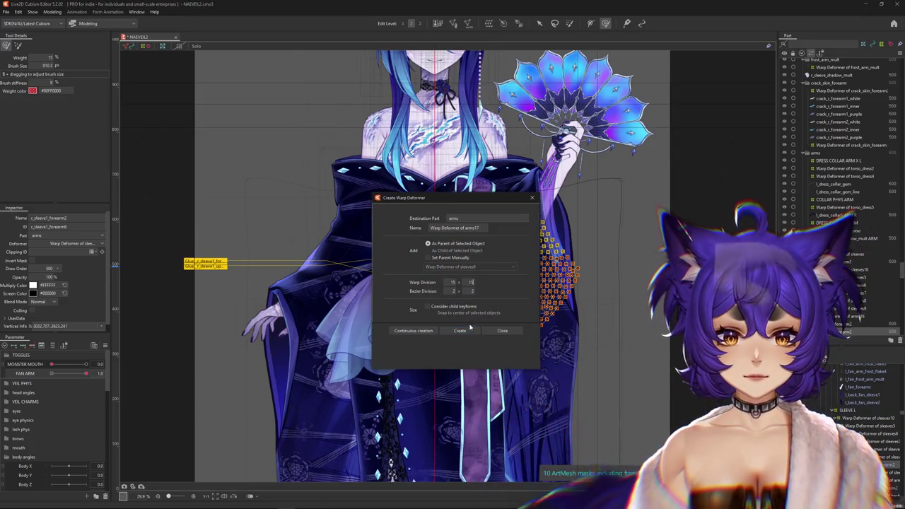
pyautogui.click(470, 329)
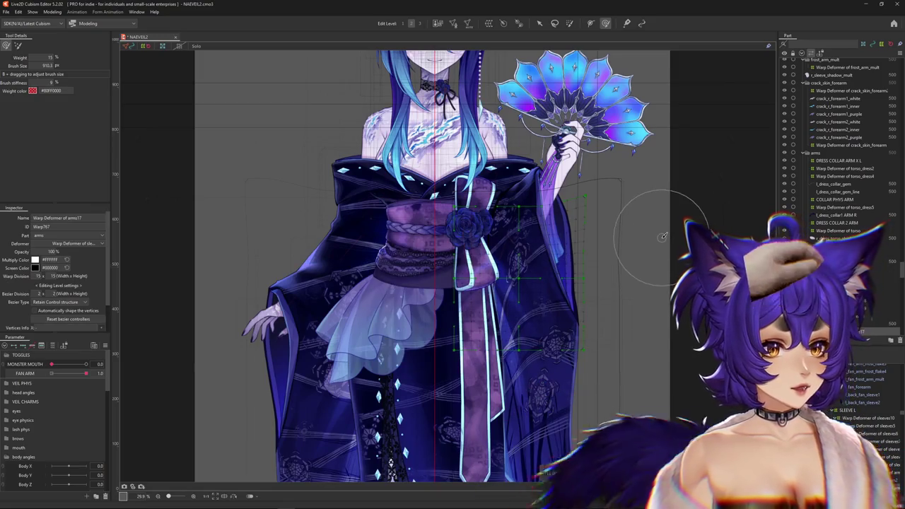
# With FAN ARM off, hide the arms warp box and make l_fan_sleeve1_forearm1 visible again
pyautogui.moveTo(85, 373)
pyautogui.mouseDown()
pyautogui.moveTo(51, 373)
pyautogui.moveTo(86, 373)
pyautogui.mouseUp()
pyautogui.press('v')
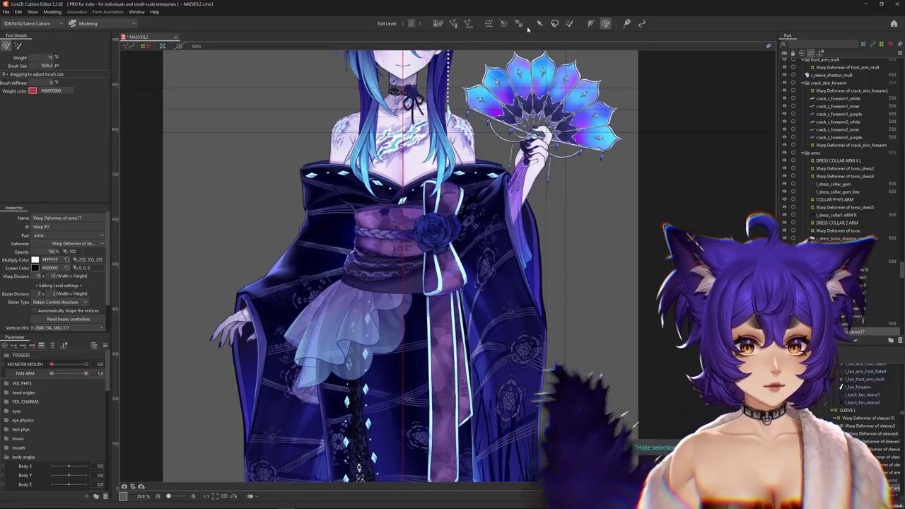
pyautogui.scroll(-3, 869, 402)
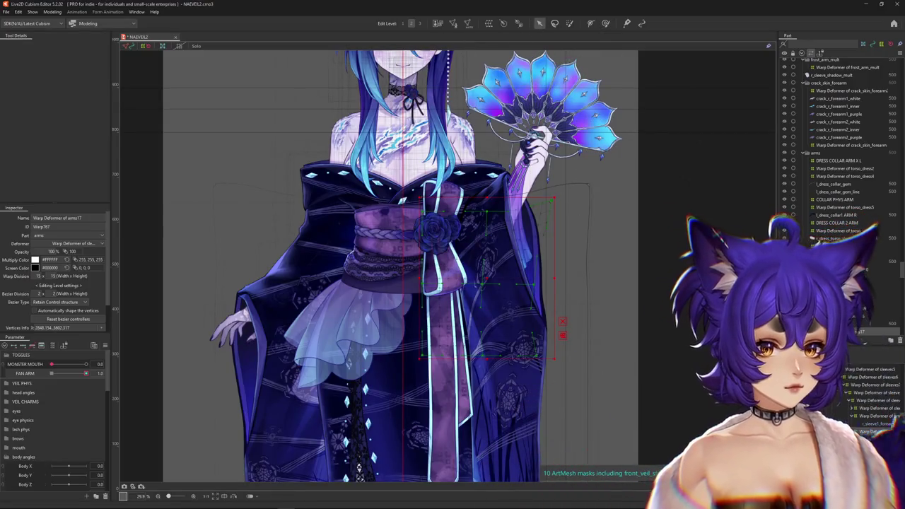
pyautogui.click(499, 263)
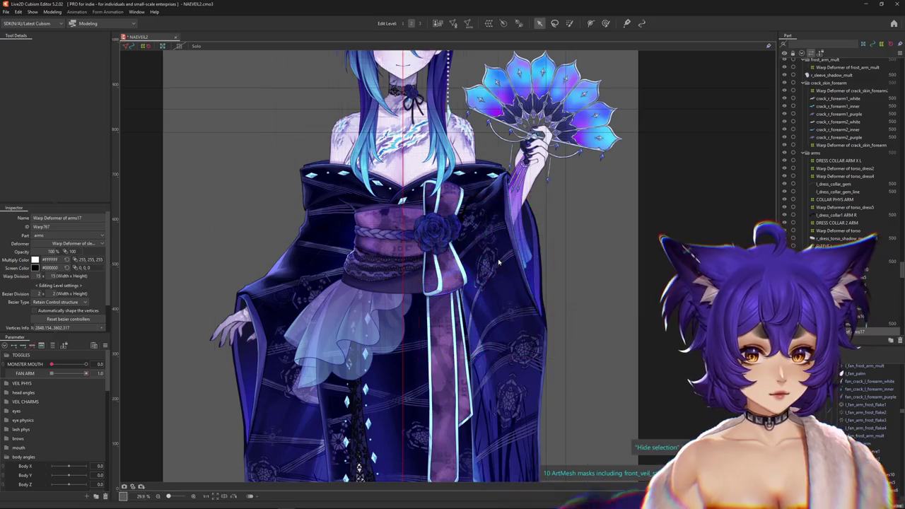
pyautogui.click(504, 261)
pyautogui.rightClick(520, 286)
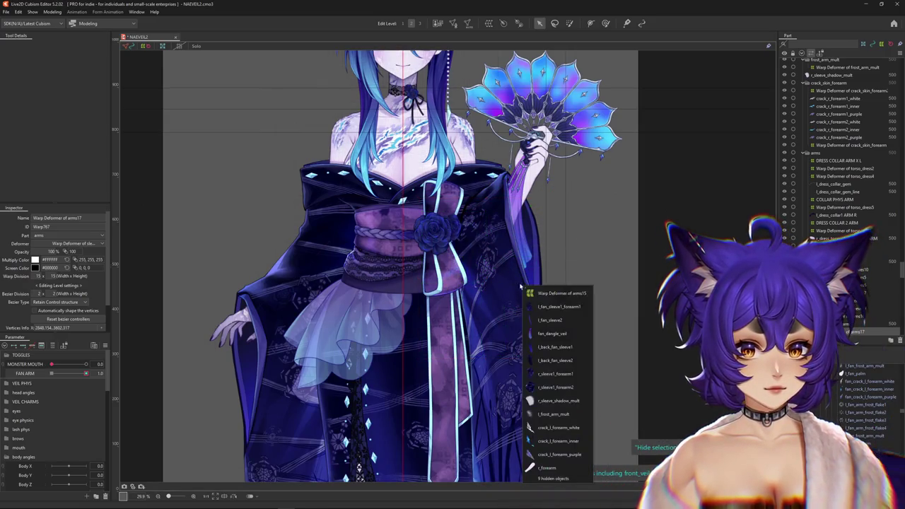
pyautogui.click(547, 307)
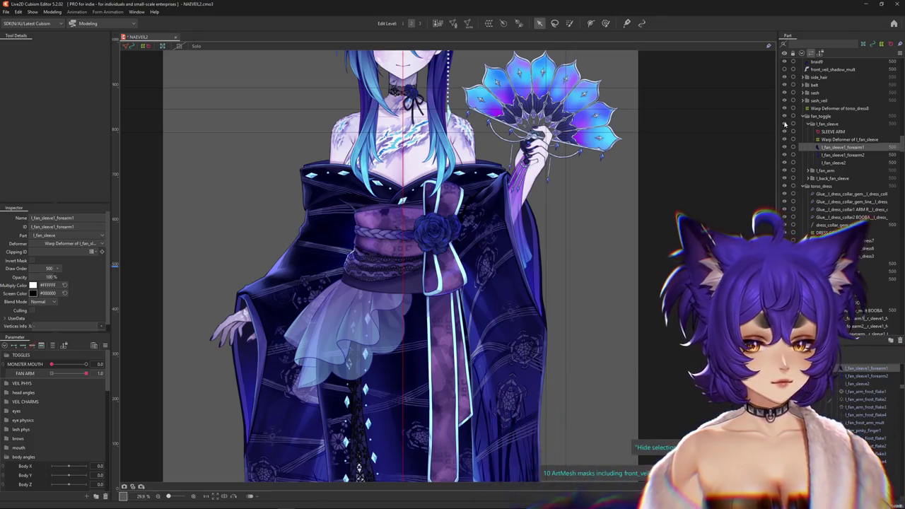
pyautogui.click(783, 130)
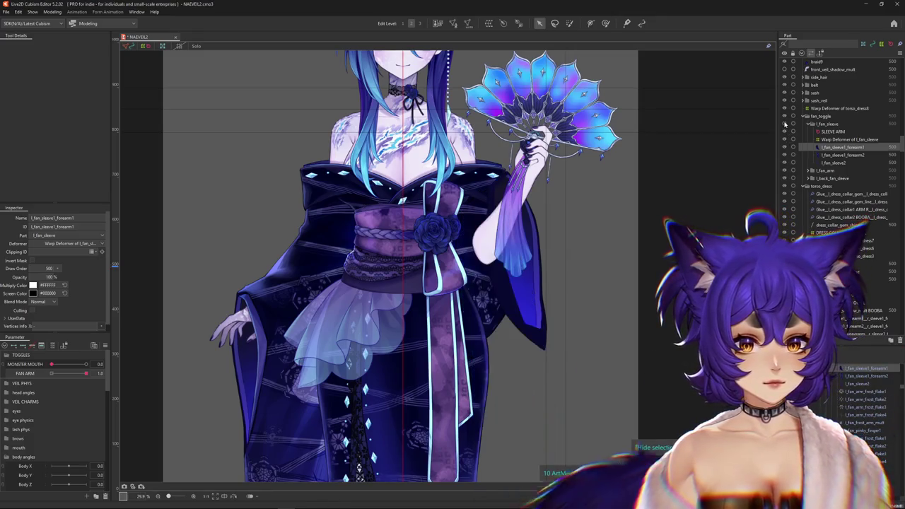
# Hide the r_sleeve1_forearm1 and r_sleeve1_upperarm meshes, then select the fan-holding sleeve
pyautogui.rightClick(487, 296)
pyautogui.click(524, 370)
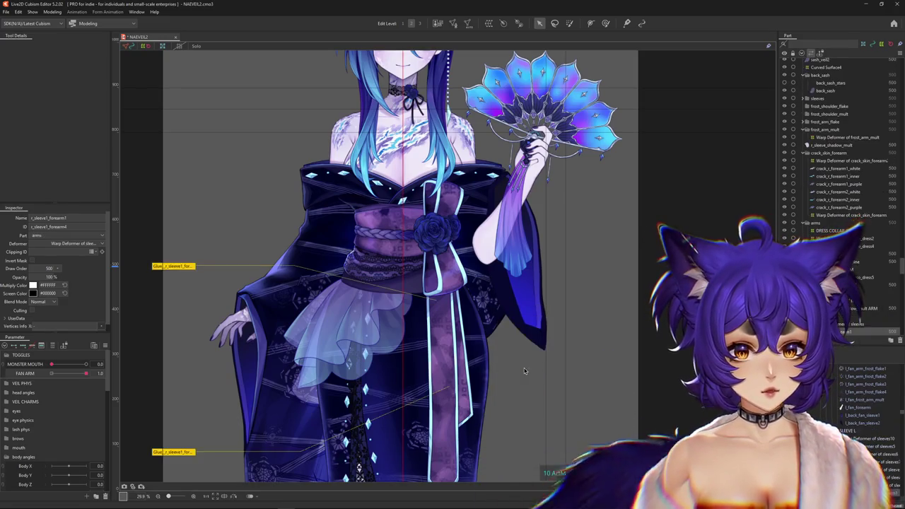
pyautogui.hotkey('ctrl', 'h')
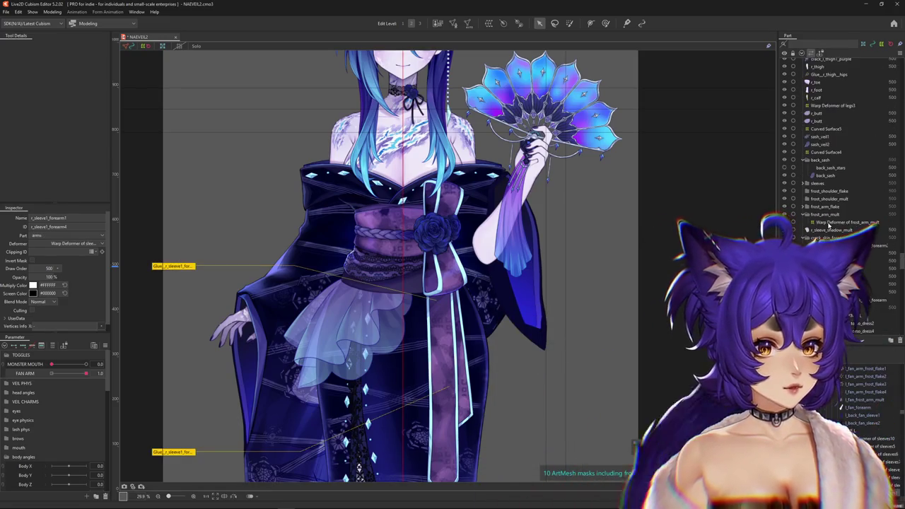
pyautogui.scroll(3, 838, 141)
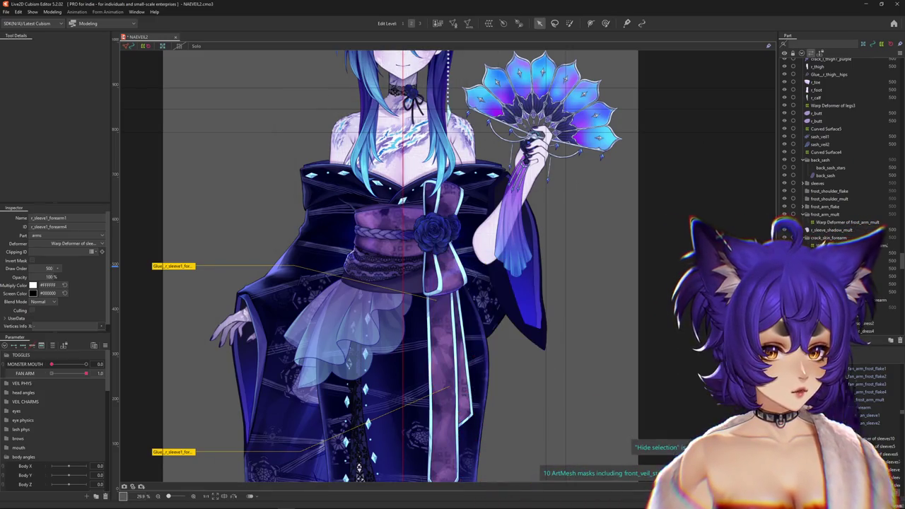
pyautogui.rightClick(502, 370)
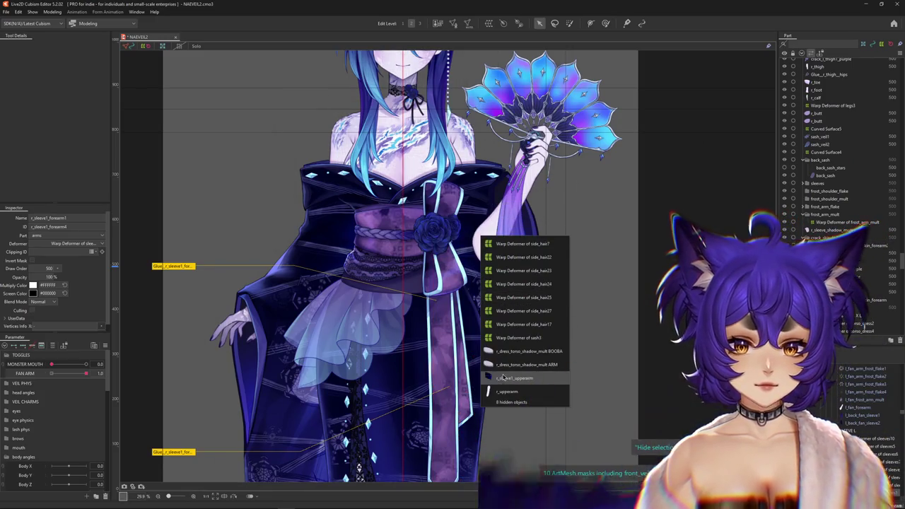
pyautogui.click(514, 377)
pyautogui.hotkey('ctrl', 'h')
pyautogui.scroll(-1, 837, 142)
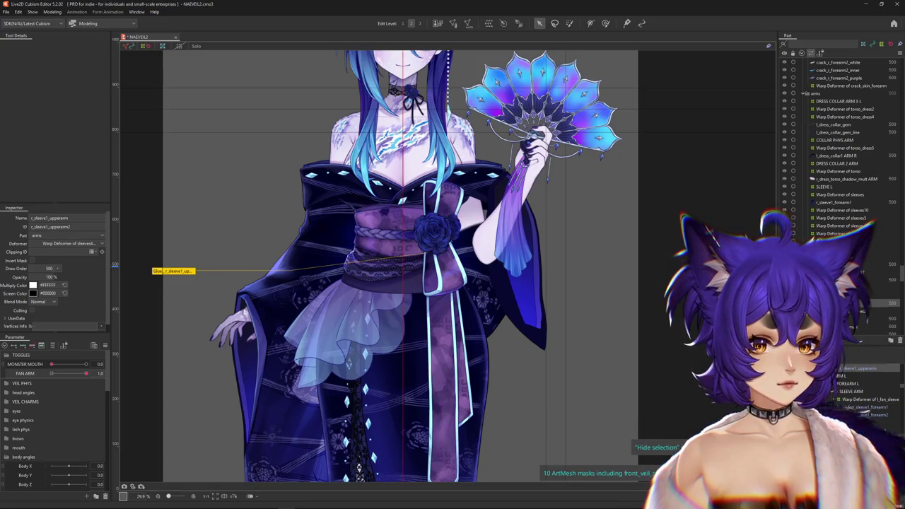
pyautogui.click(481, 283)
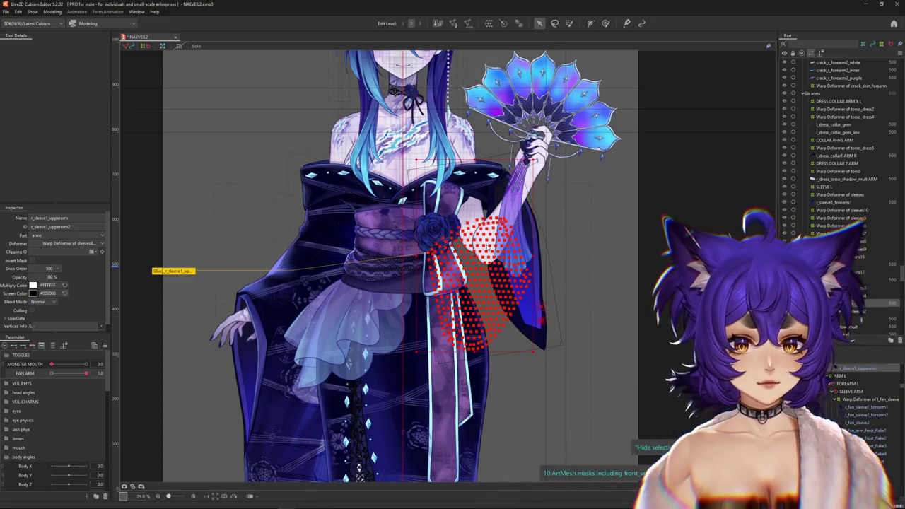
pyautogui.rightClick(510, 264)
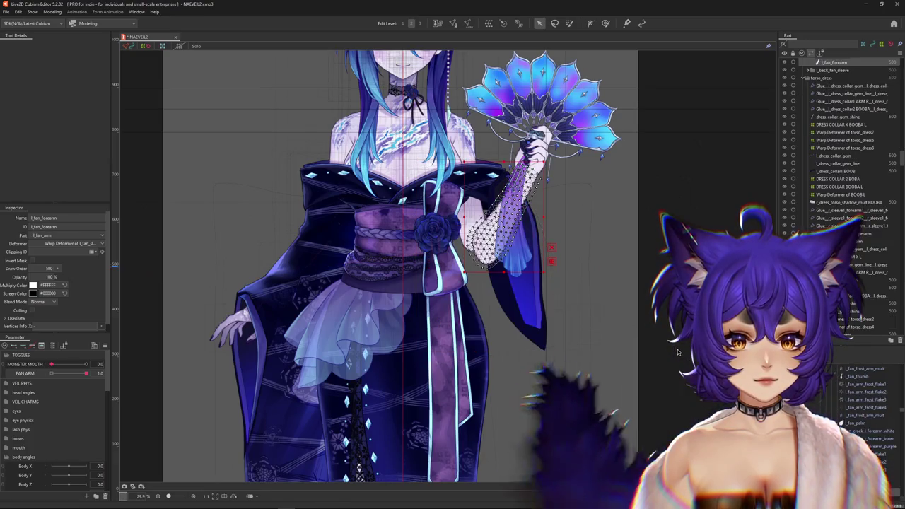
# Move the SLEEVE ARM rotation deformer under the fan_toggle part
pyautogui.scroll(-2, 473, 269)
pyautogui.moveTo(86, 373); pyautogui.dragTo(51, 373)
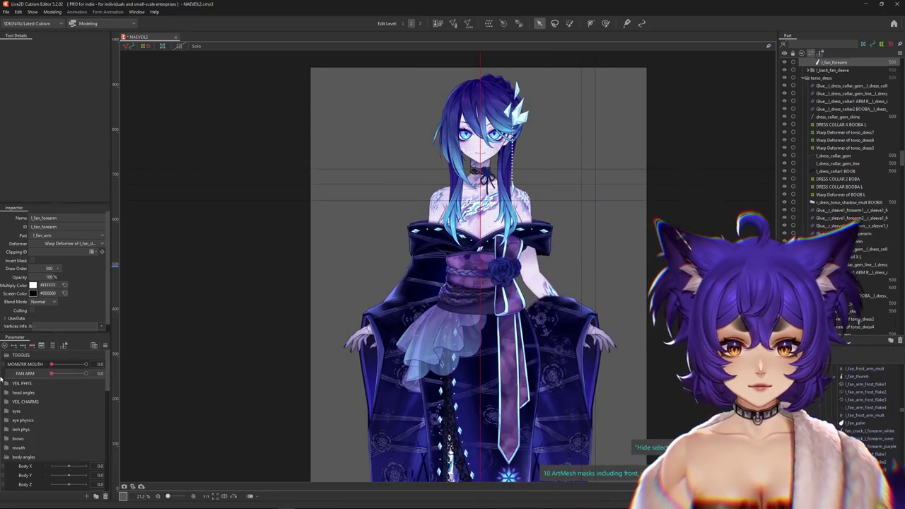
pyautogui.click(85, 373)
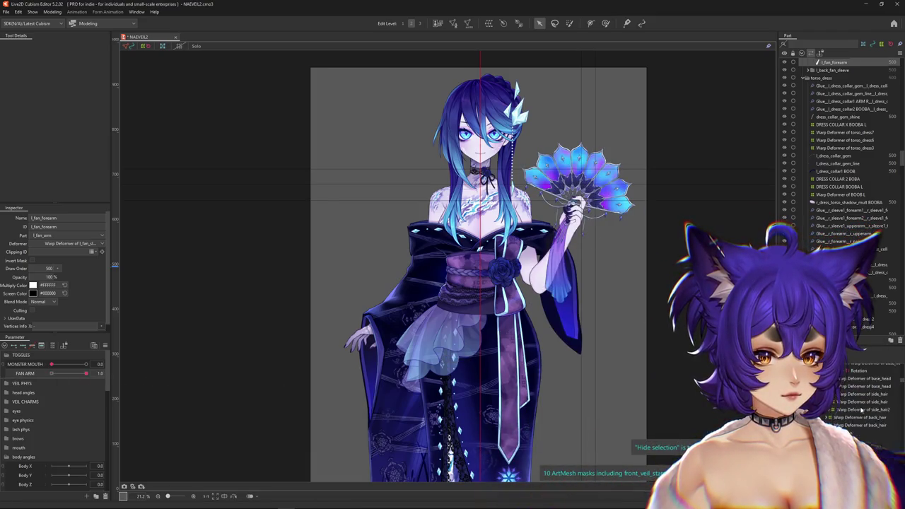
pyautogui.click(535, 281)
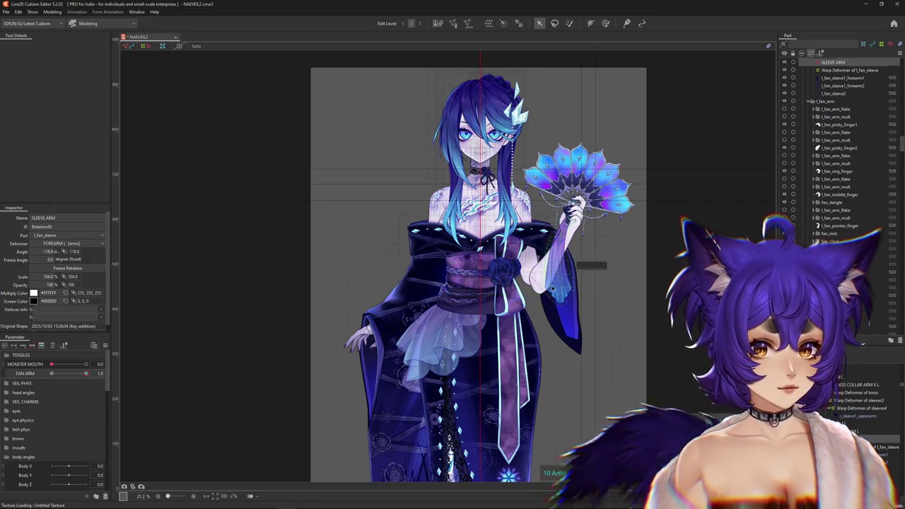
pyautogui.scroll(2, 535, 281)
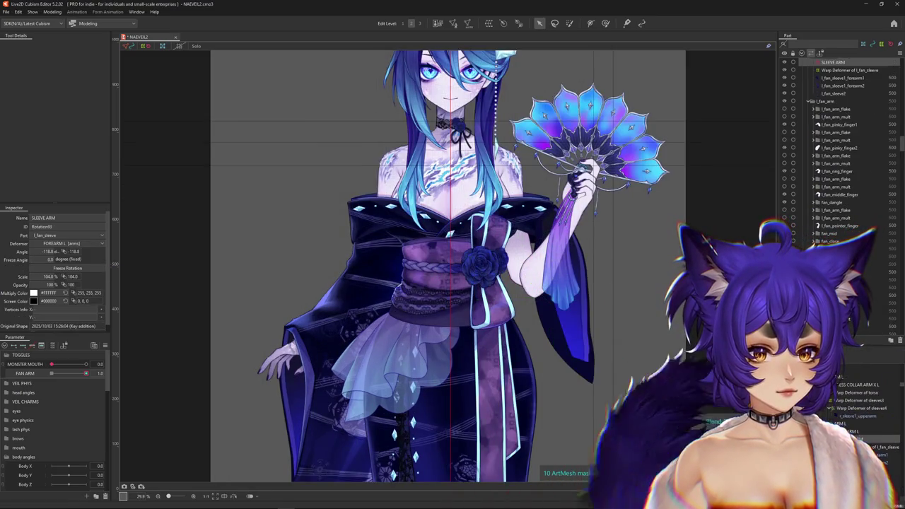
pyautogui.scroll(4, 829, 149)
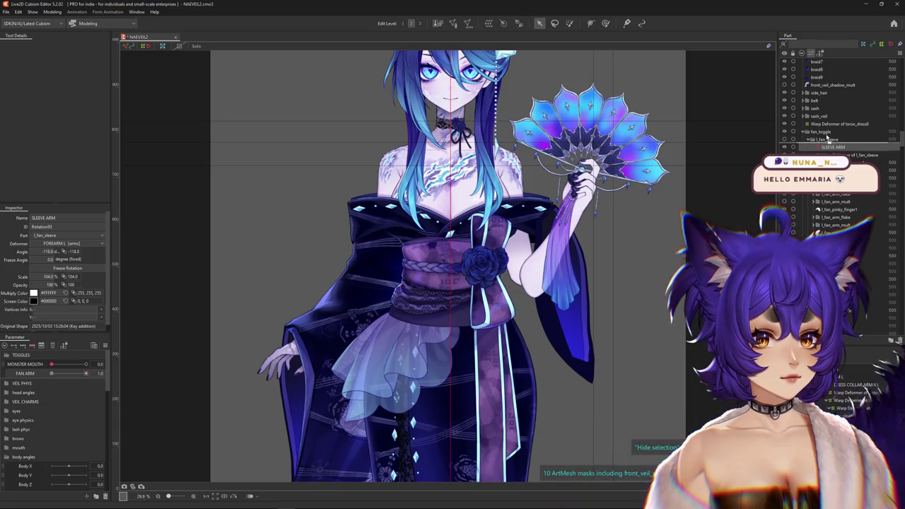
pyautogui.moveTo(820, 133); pyautogui.dragTo(820, 133)
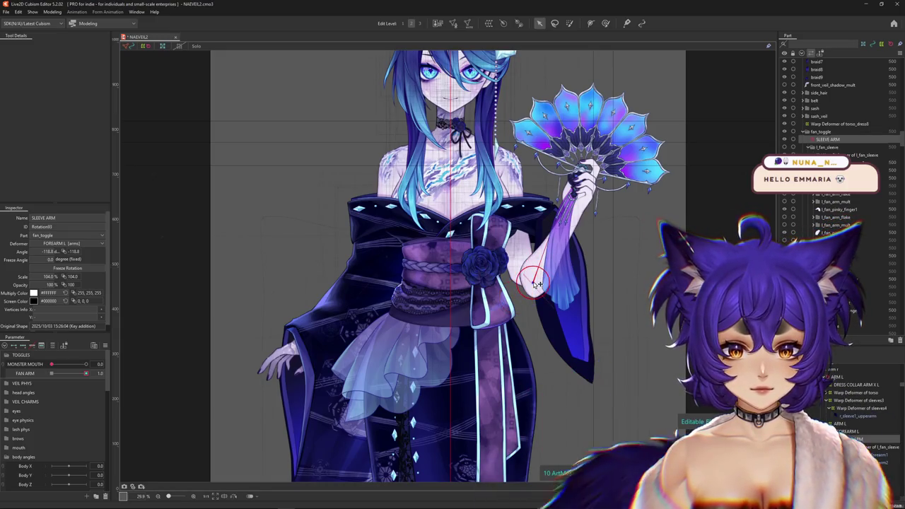
# Put SLEEVE ARM's pivot on the elbow and angle it to about -80° at FAN ARM 0
pyautogui.moveTo(538, 283); pyautogui.dragTo(525, 281)
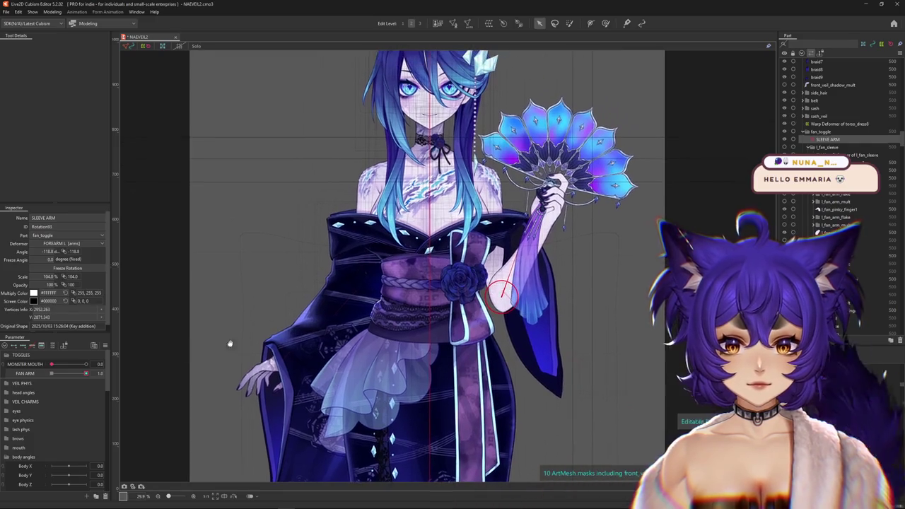
pyautogui.moveTo(85, 373); pyautogui.dragTo(51, 373)
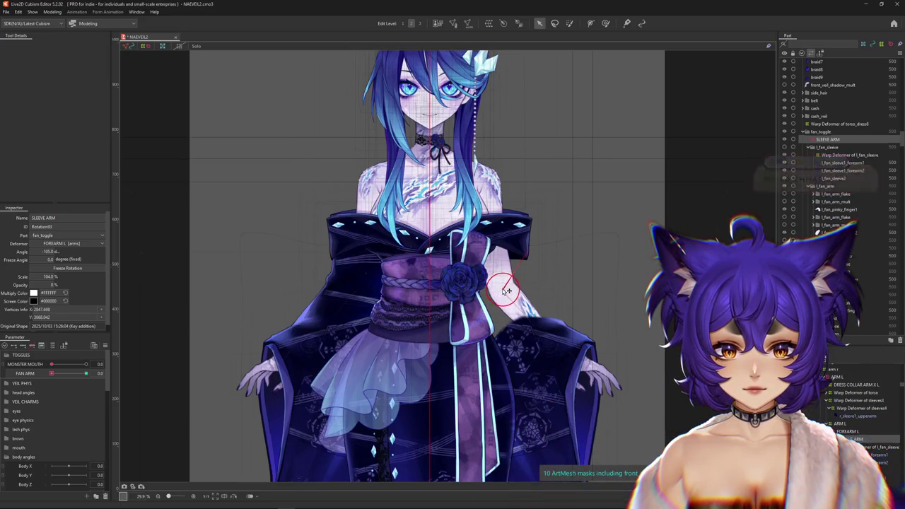
pyautogui.moveTo(530, 255); pyautogui.dragTo(542, 266)
pyautogui.moveTo(60, 377); pyautogui.dragTo(12, 382)
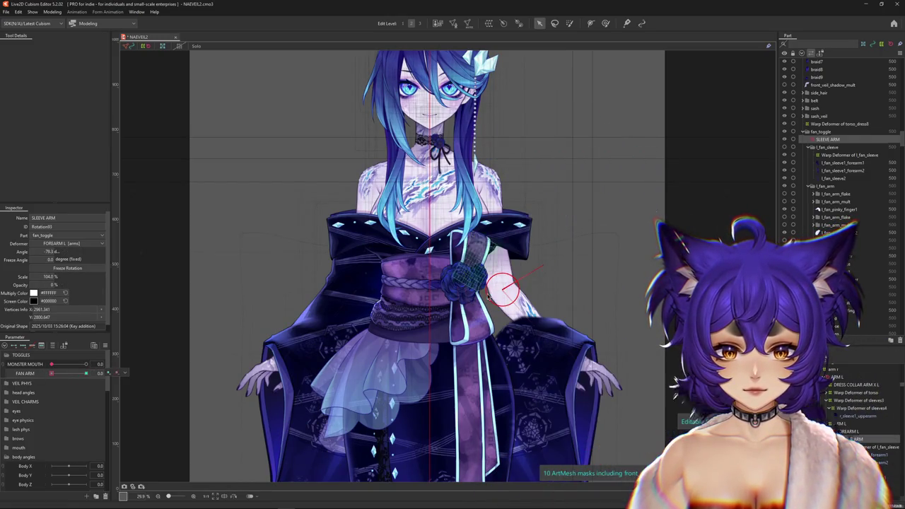
# At FAN ARM 1, set the SLEEVE ARM deformer's scale to 100 and recheck the fan-off pose
pyautogui.moveTo(51, 373); pyautogui.dragTo(110, 374)
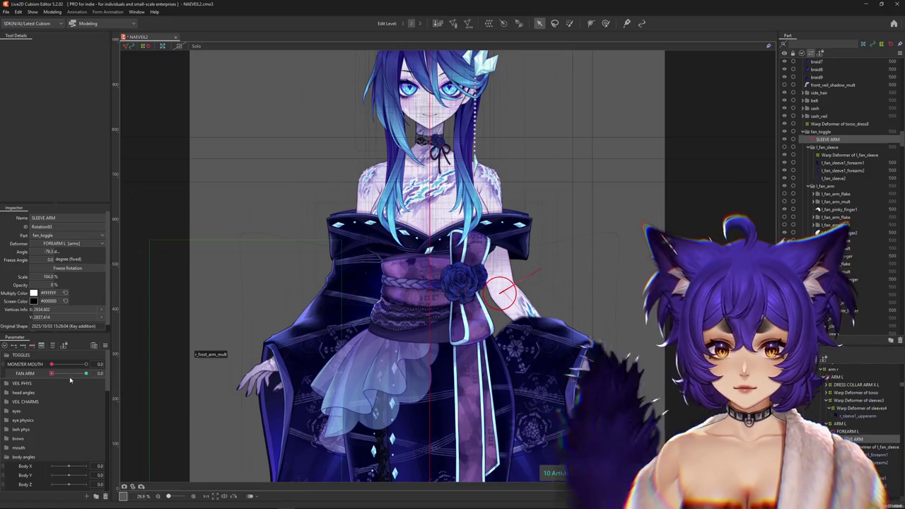
pyautogui.moveTo(489, 270); pyautogui.dragTo(428, 311)
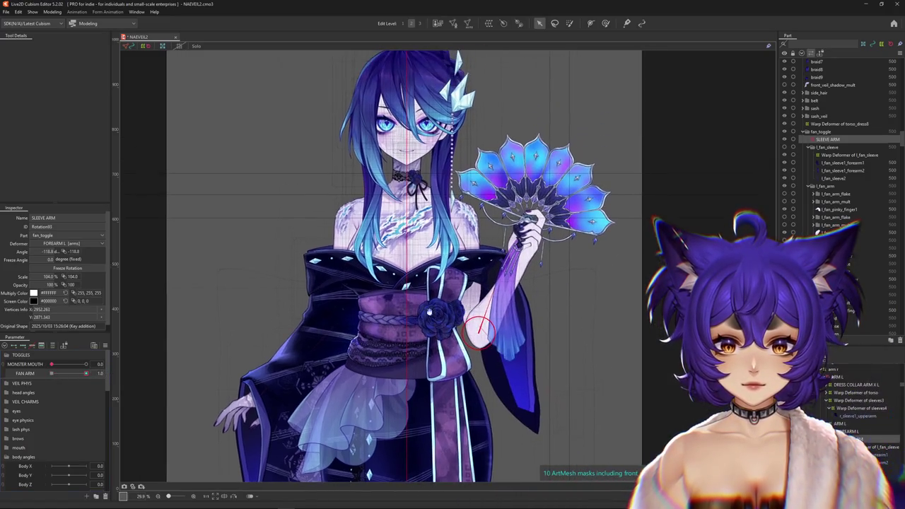
pyautogui.doubleClick(49, 276)
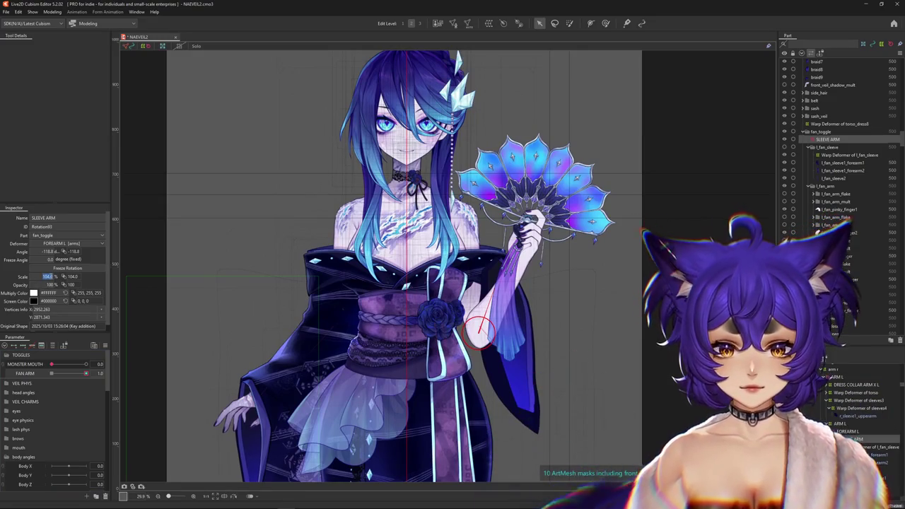
pyautogui.write('100')
pyautogui.press('Return')
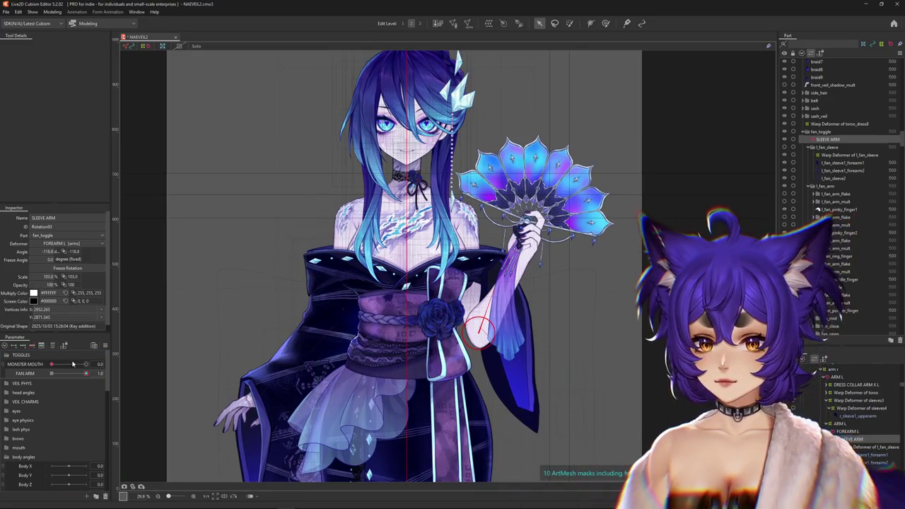
pyautogui.moveTo(56, 284); pyautogui.dragTo(50, 277)
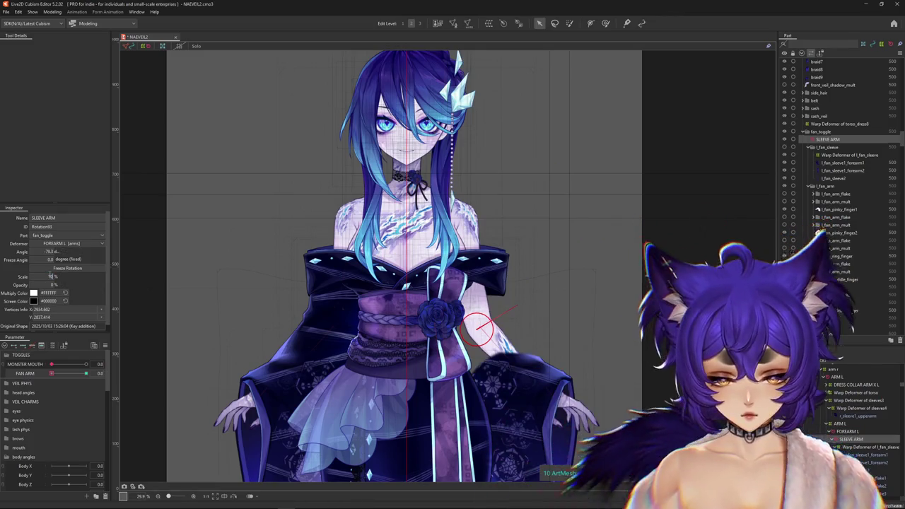
pyautogui.click(85, 373)
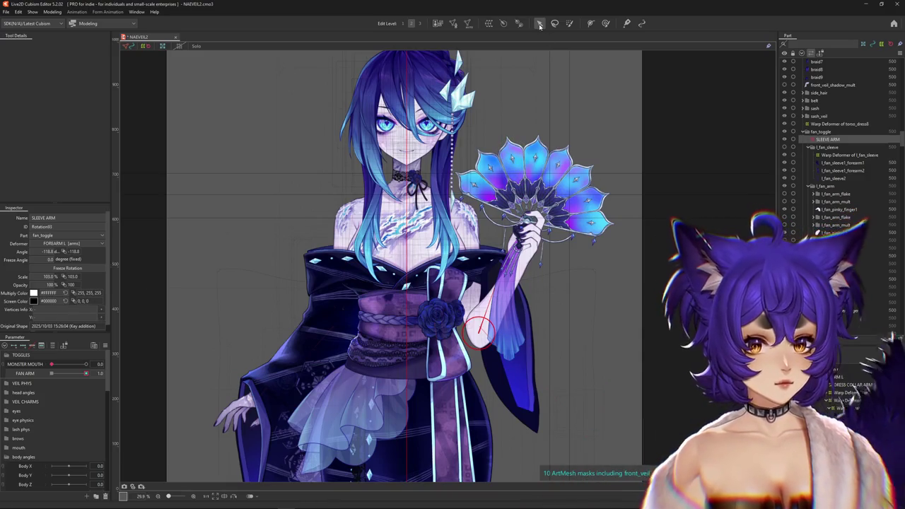
pyautogui.click(848, 155)
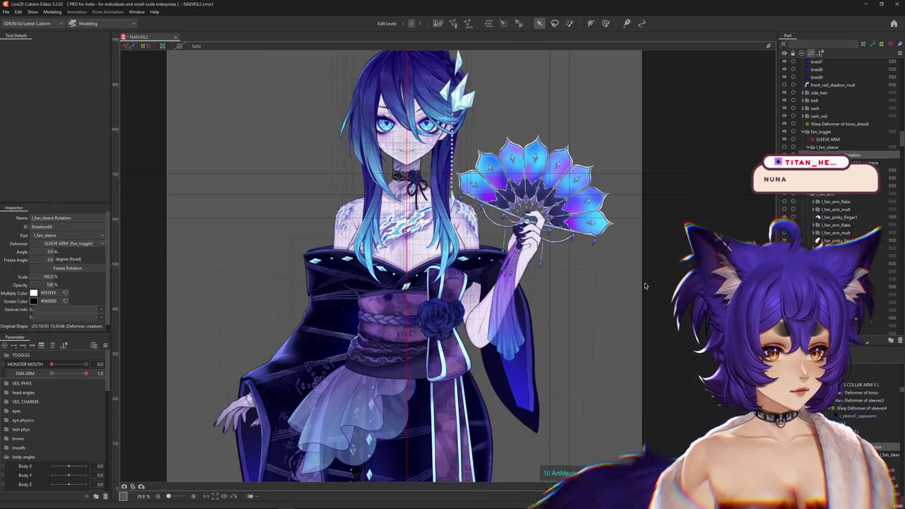
# Pan and zoom the view to recentre on the model's fan arm
pyautogui.scroll(-4, 504, 373)
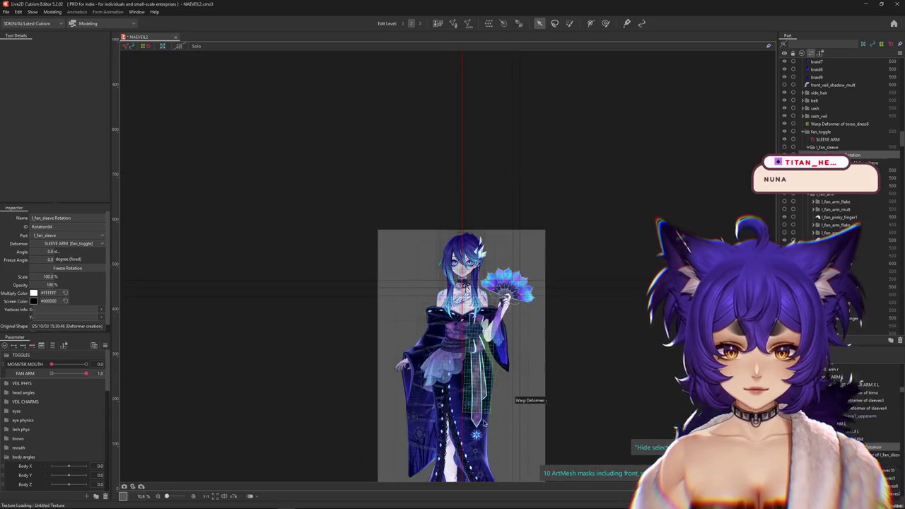
pyautogui.moveTo(483, 423); pyautogui.dragTo(465, 361)
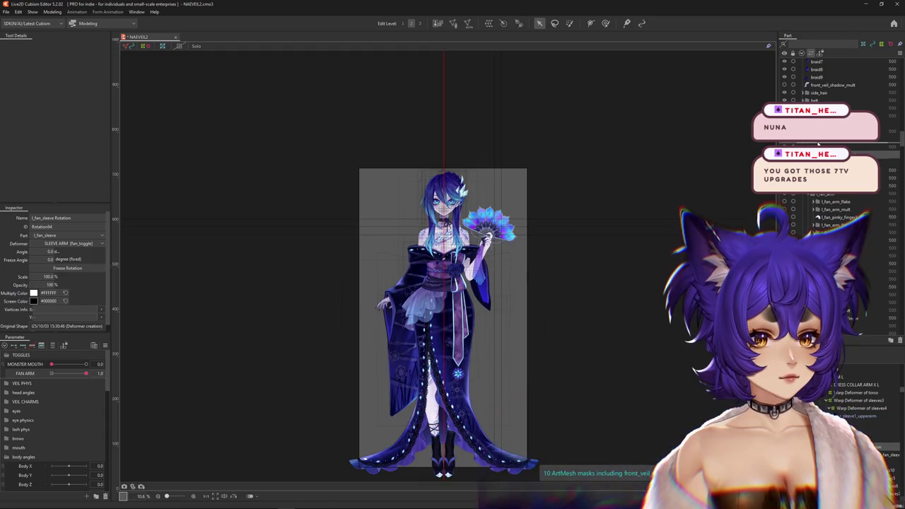
pyautogui.scroll(2, 534, 294)
pyautogui.scroll(2, 527, 303)
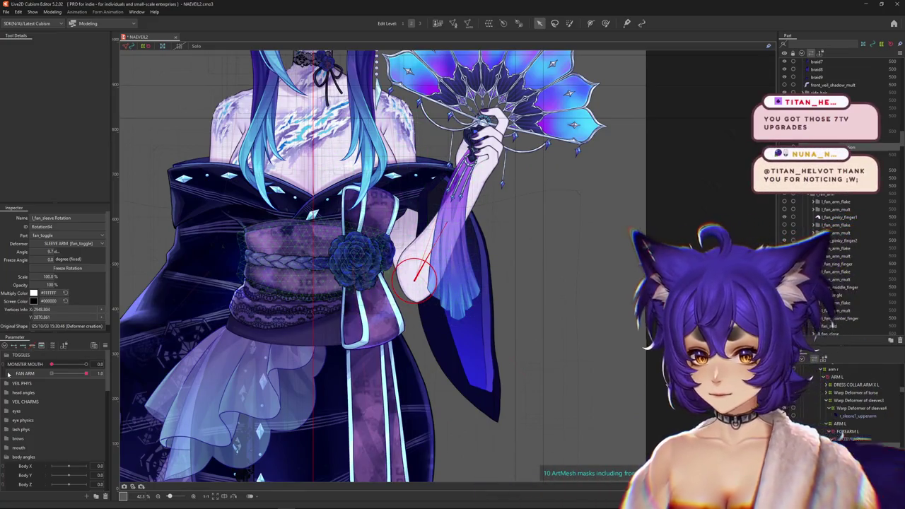
pyautogui.scroll(-2, 32, 454)
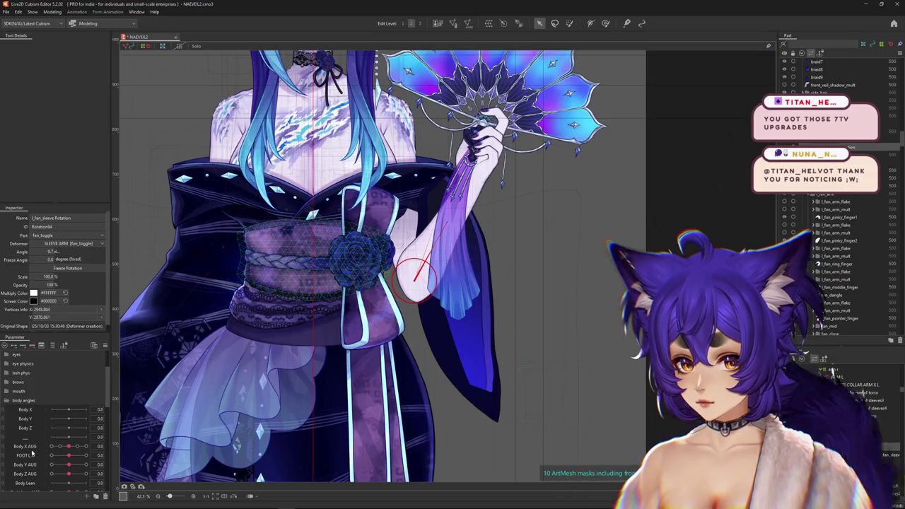
# Rotate the fan sleeve to about -16.6° and preview it against the Body X AUG turn
pyautogui.moveTo(70, 449); pyautogui.dragTo(85, 446)
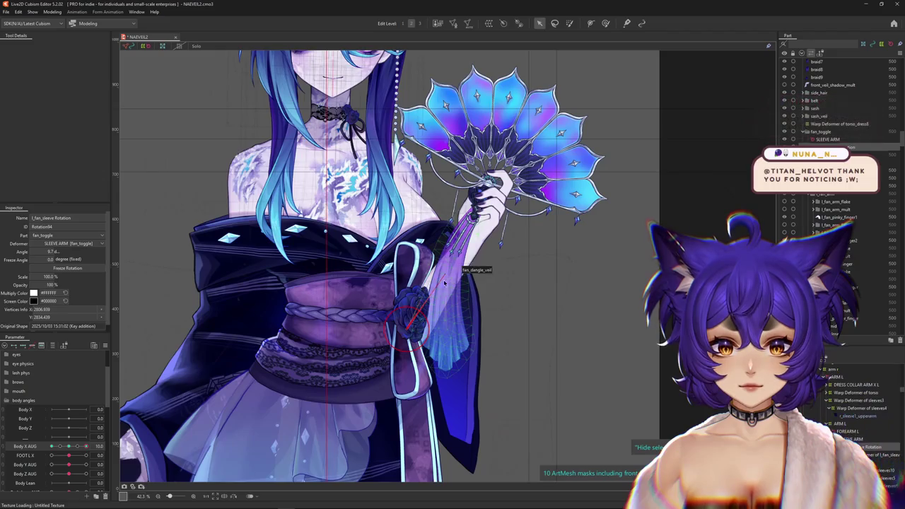
pyautogui.moveTo(82, 445)
pyautogui.mouseDown()
pyautogui.moveTo(69, 456)
pyautogui.moveTo(47, 438)
pyautogui.mouseUp()
pyautogui.moveTo(445, 286); pyautogui.dragTo(417, 287)
pyautogui.moveTo(64, 450)
pyautogui.mouseDown()
pyautogui.moveTo(41, 448)
pyautogui.moveTo(86, 445)
pyautogui.mouseUp()
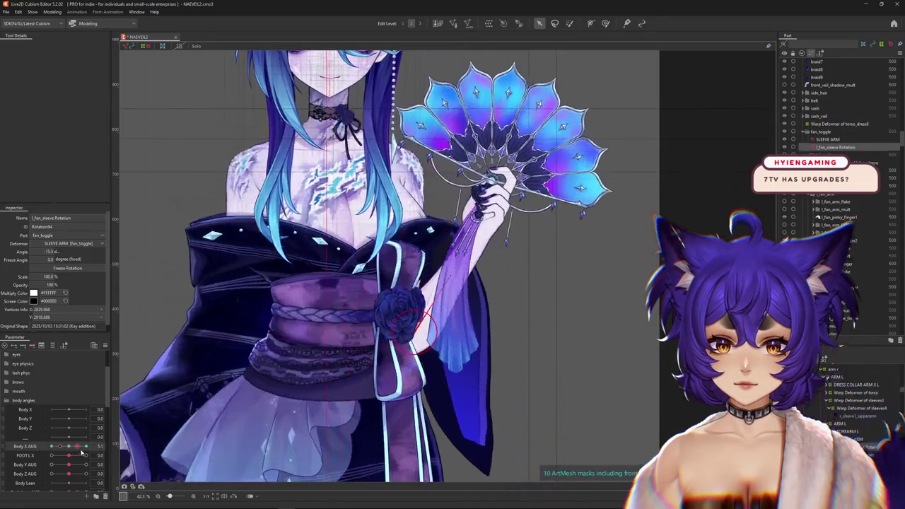
# Rotate the fan sleeve to about 23° at Body X AUG 10, then preview partial turns
pyautogui.moveTo(447, 276); pyautogui.dragTo(456, 268)
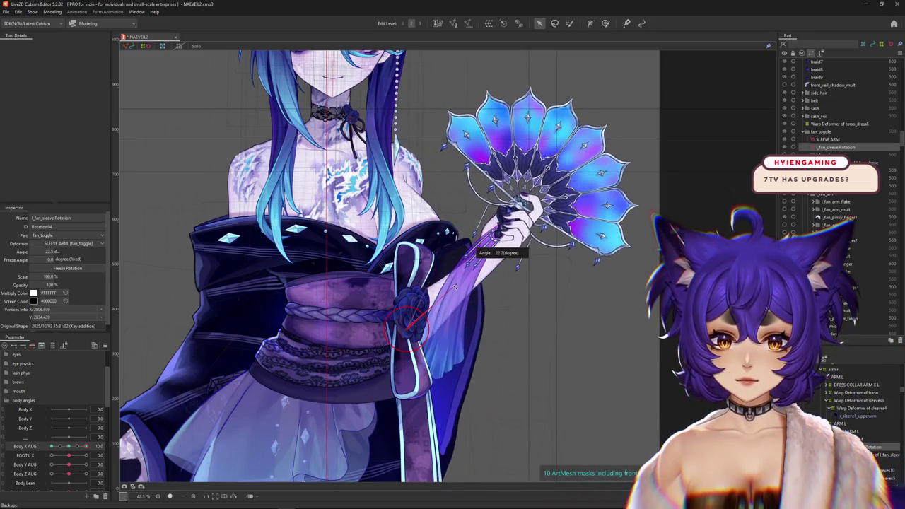
pyautogui.click(71, 449)
pyautogui.moveTo(71, 449); pyautogui.dragTo(97, 444)
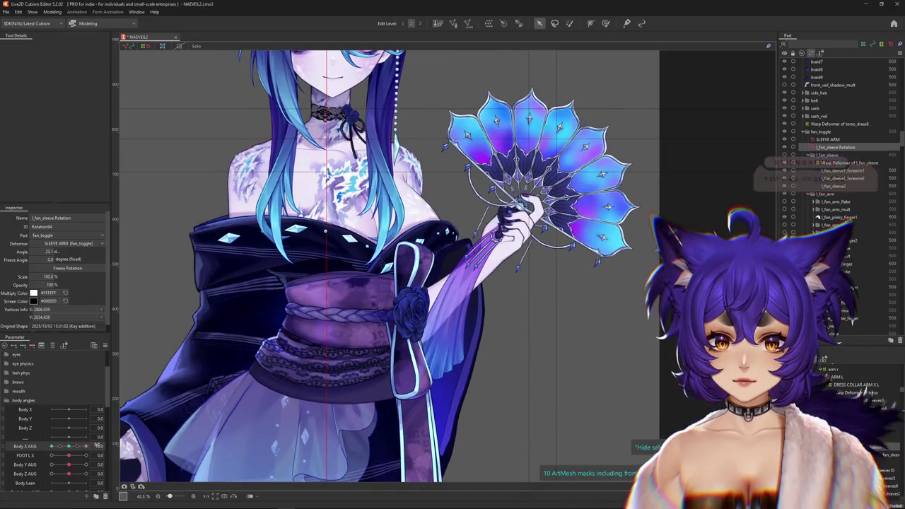
pyautogui.moveTo(97, 444); pyautogui.dragTo(121, 446)
pyautogui.scroll(3, 405, 176)
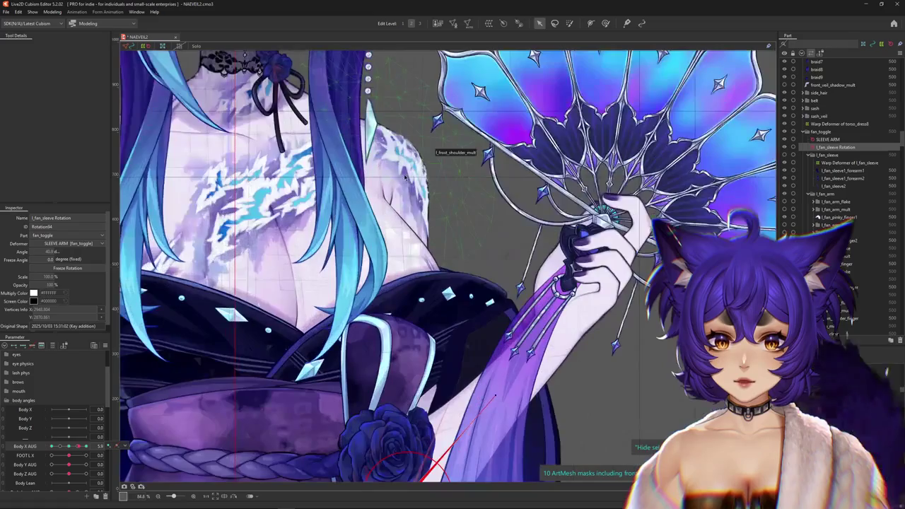
# Select the ARM L rotation deformer, recentre the model and show the full parameter list
pyautogui.click(380, 170)
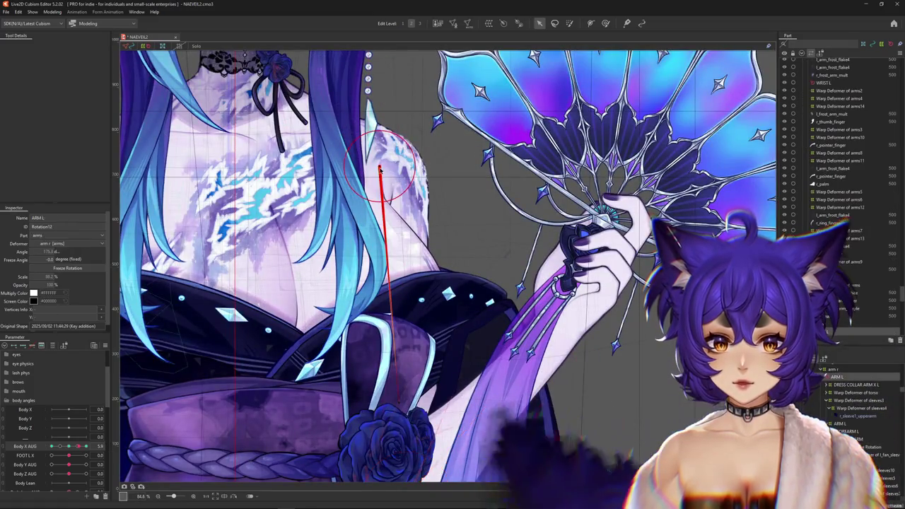
pyautogui.scroll(-3, 294, 374)
pyautogui.moveTo(293, 375); pyautogui.dragTo(376, 346)
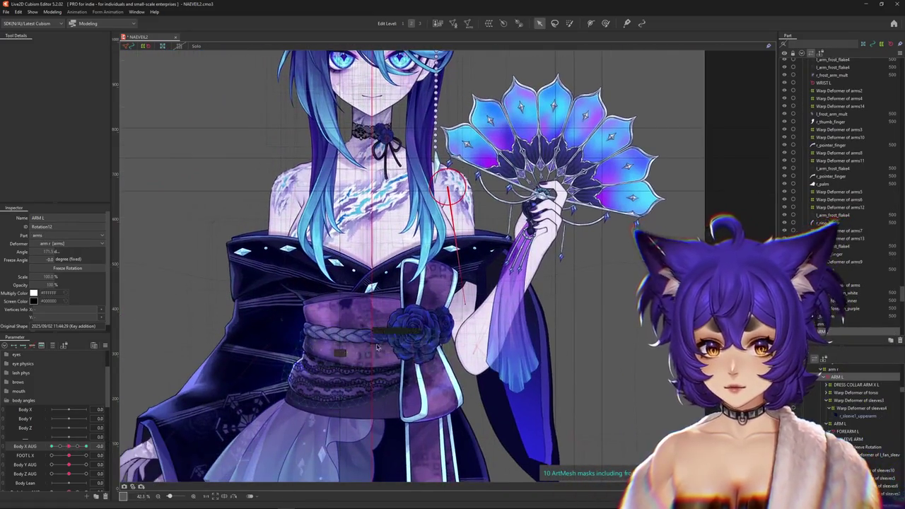
pyautogui.click(53, 345)
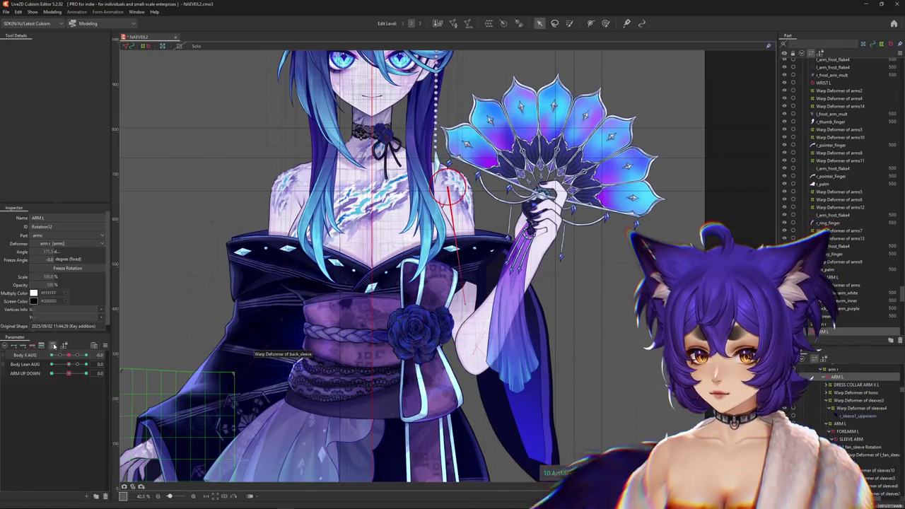
pyautogui.click(54, 346)
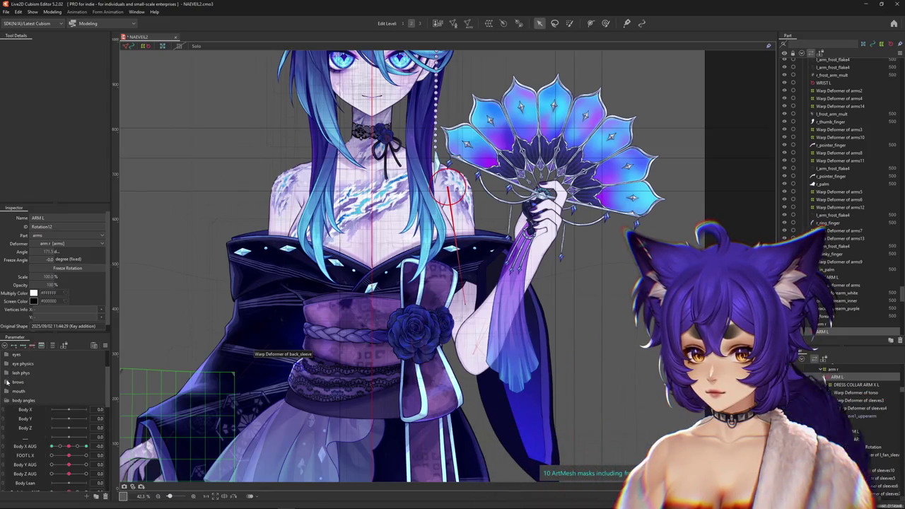
pyautogui.scroll(3, 8, 375)
pyautogui.rightClick(19, 373)
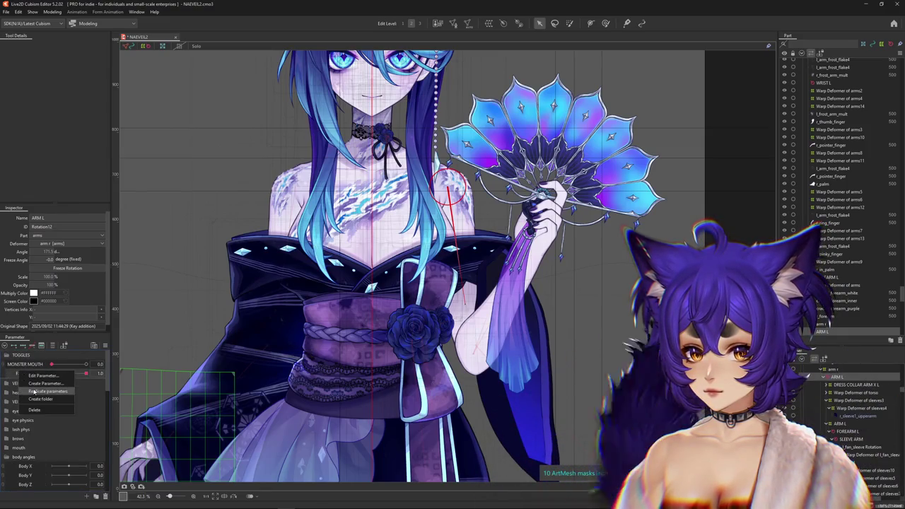
# Duplicate the FAN ARM parameter under the same name, then filter to the chosen parameters
pyautogui.click(40, 397)
pyautogui.press('End')
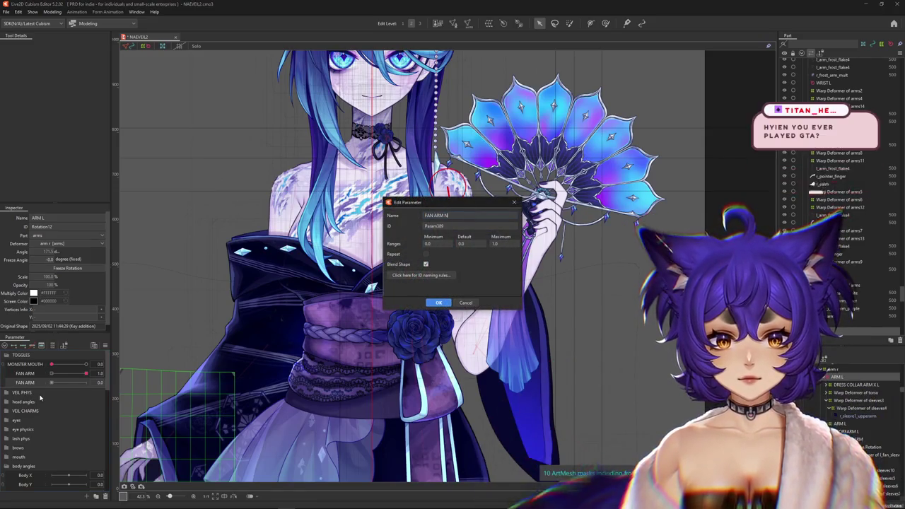
pyautogui.click(440, 303)
pyautogui.click(53, 347)
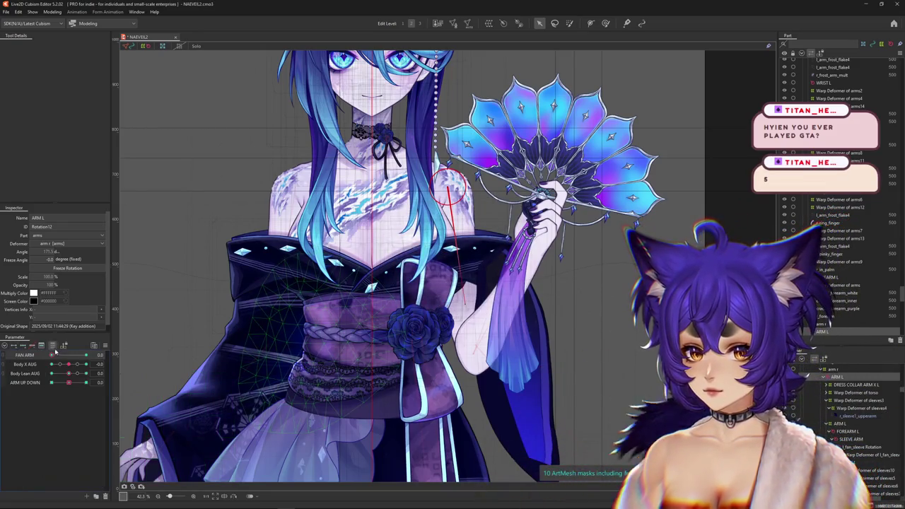
# Turn the body to Body X AUG 10 and rotate ARM L to about 167° to raise the fan
pyautogui.moveTo(61, 365); pyautogui.dragTo(86, 364)
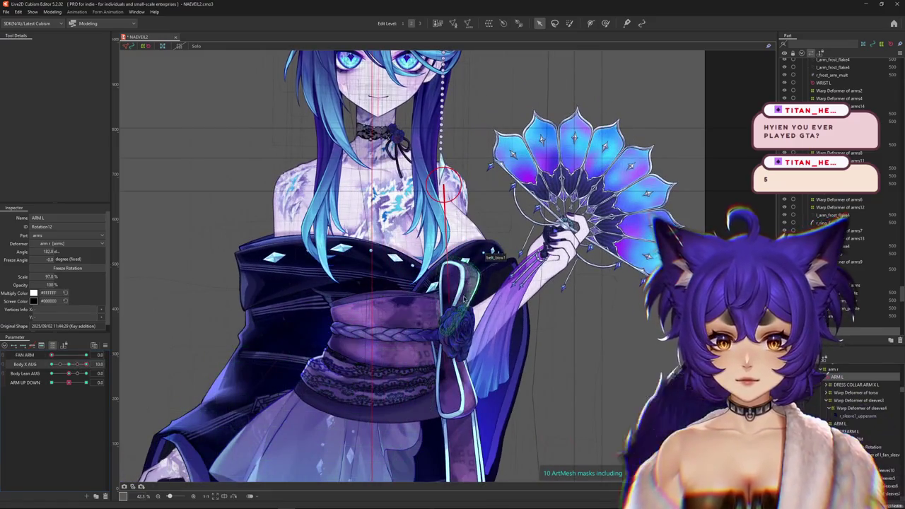
pyautogui.moveTo(448, 302); pyautogui.dragTo(479, 294)
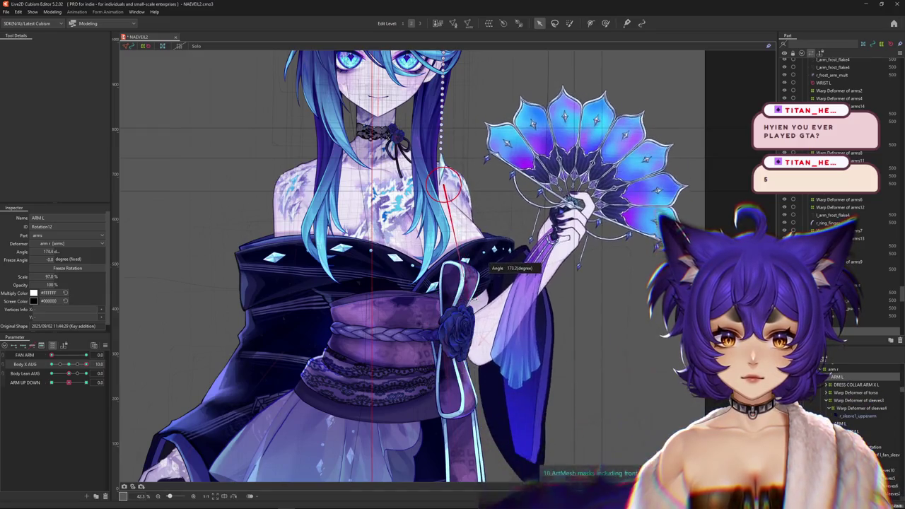
pyautogui.scroll(3, 452, 180)
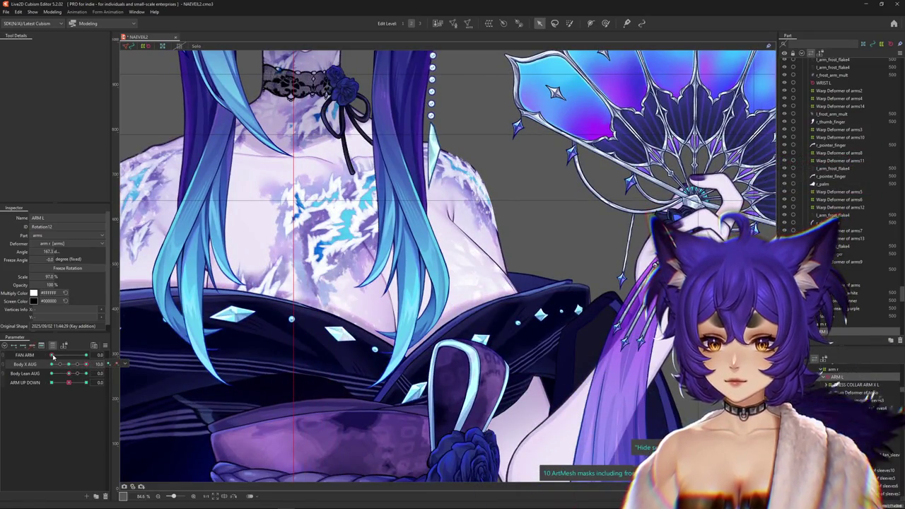
# Switch the FAN ARM toggle on and clear the deformer selection
pyautogui.click(139, 368)
pyautogui.moveTo(51, 357); pyautogui.dragTo(43, 356)
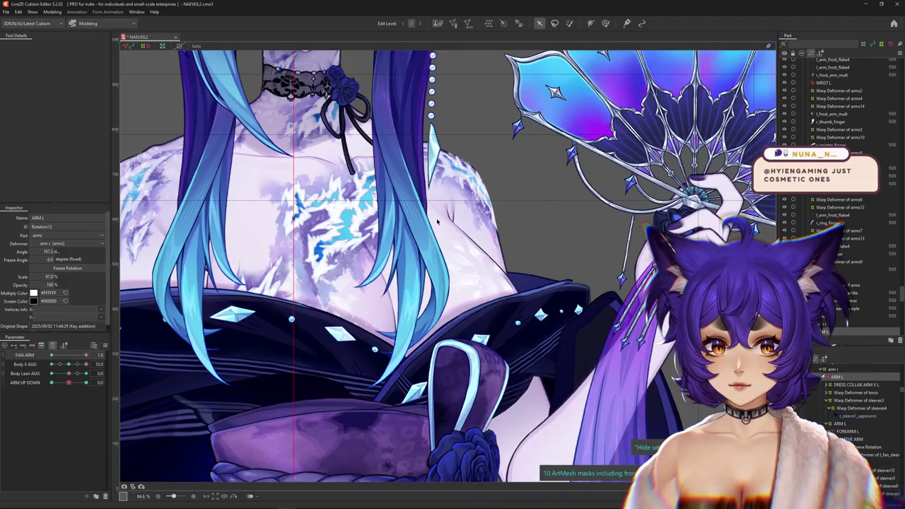
pyautogui.click(443, 186)
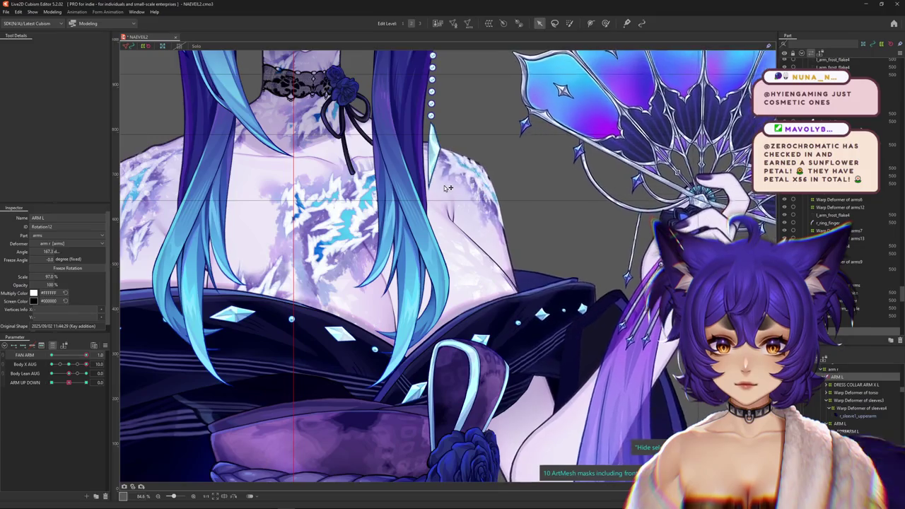
# Reset all parameters to their default values
pyautogui.scroll(-3, 446, 187)
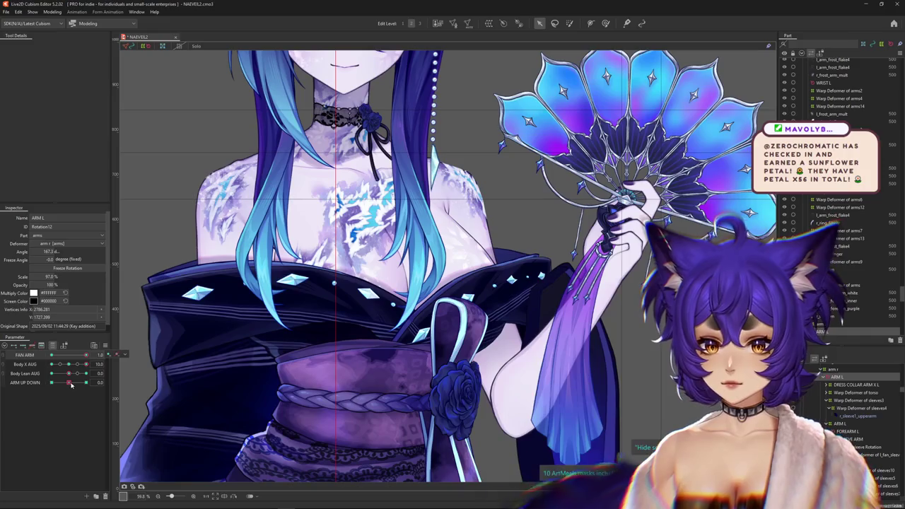
pyautogui.click(105, 345)
pyautogui.click(149, 357)
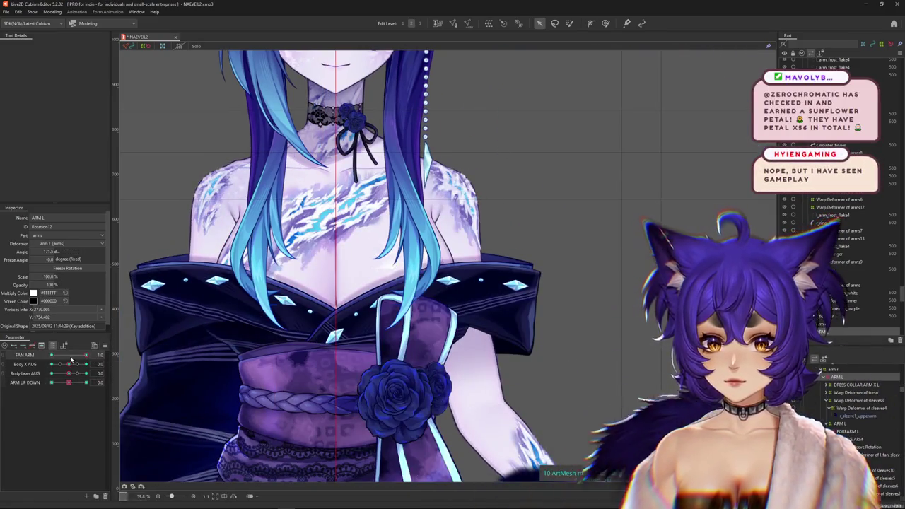
# Set FAN ARM to 1.0 from the full parameter list, then return to the short list
pyautogui.click(53, 347)
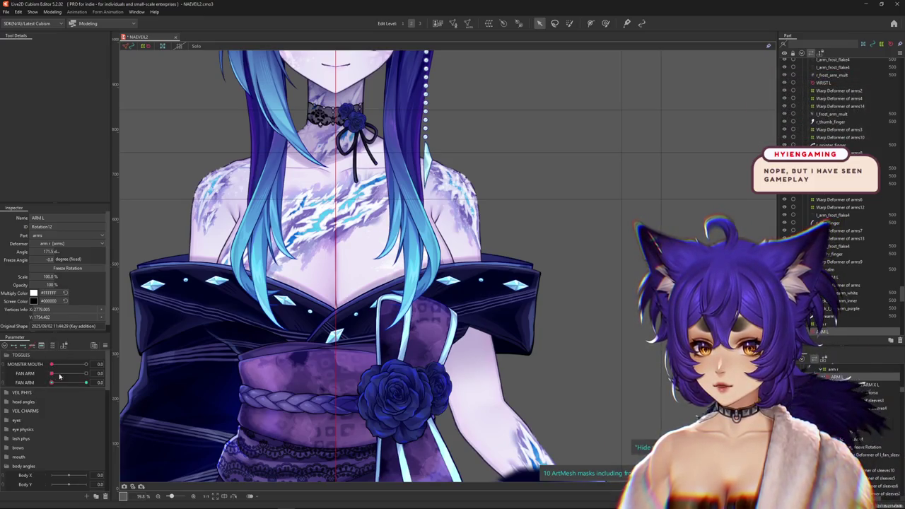
pyautogui.moveTo(59, 374); pyautogui.dragTo(105, 379)
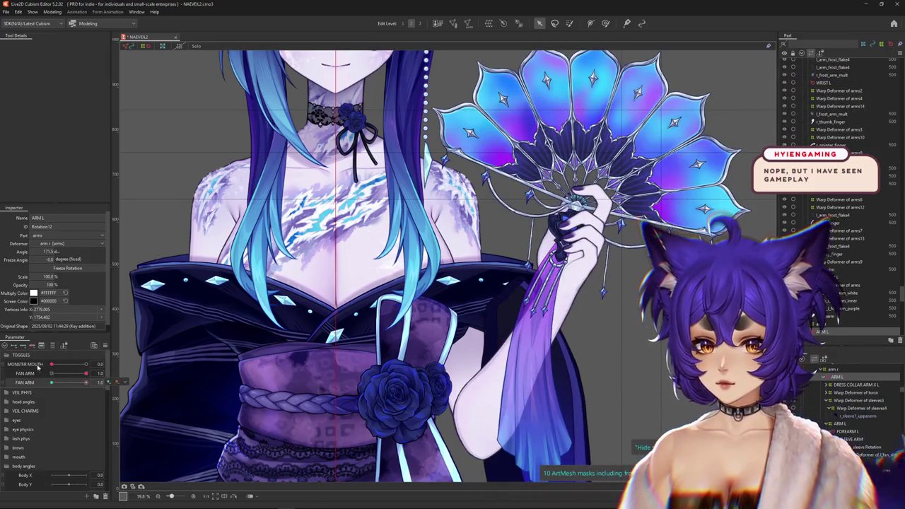
pyautogui.click(51, 347)
# Turn the body to Body X AUG 10 and rotate ARM L to about 172.9°
pyautogui.moveTo(68, 364)
pyautogui.mouseDown()
pyautogui.moveTo(104, 356)
pyautogui.moveTo(70, 356)
pyautogui.moveTo(180, 358)
pyautogui.mouseUp()
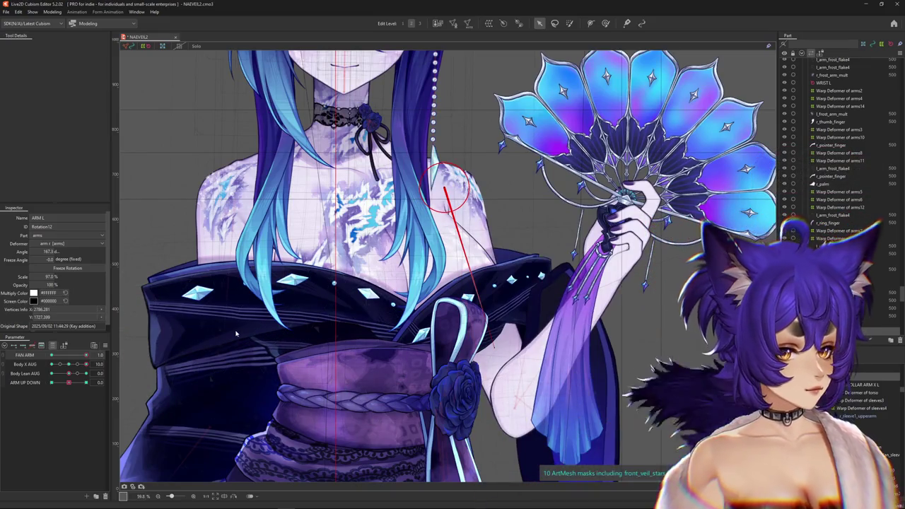
pyautogui.moveTo(179, 358); pyautogui.dragTo(236, 334)
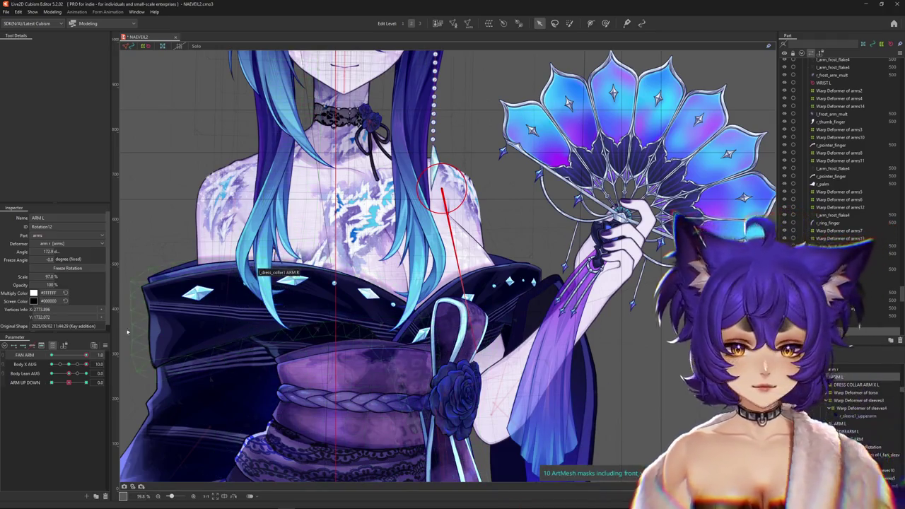
pyautogui.scroll(-2, 236, 323)
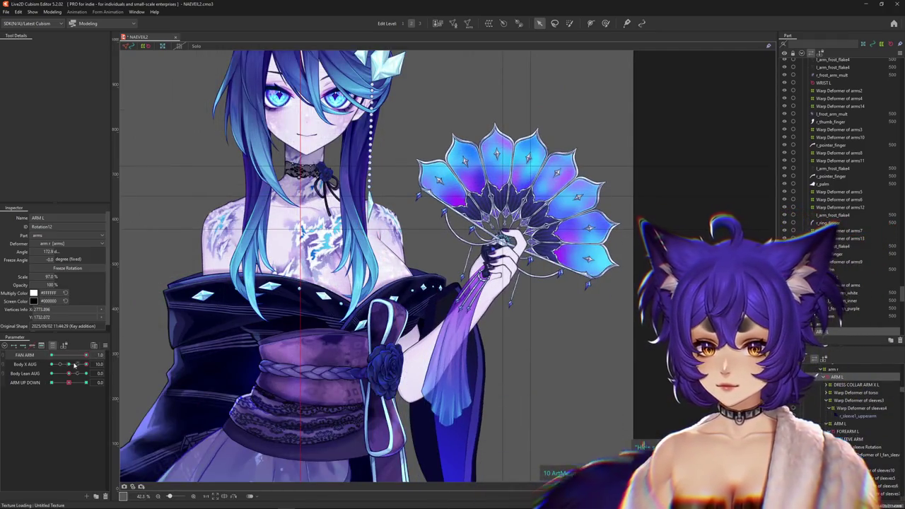
# Preview a smaller body turn, reset Body X AUG to 0, and lean the body with Body Lean AUG
pyautogui.moveTo(69, 364); pyautogui.dragTo(99, 357)
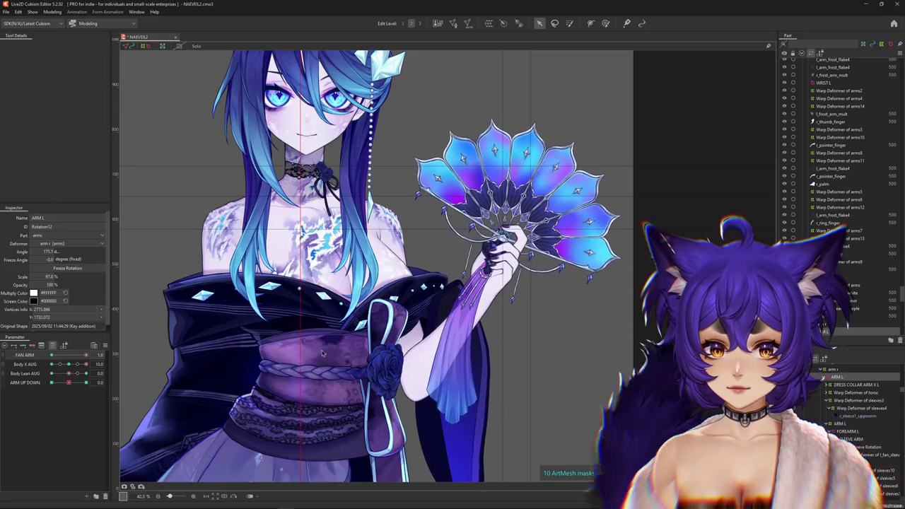
pyautogui.click(71, 366)
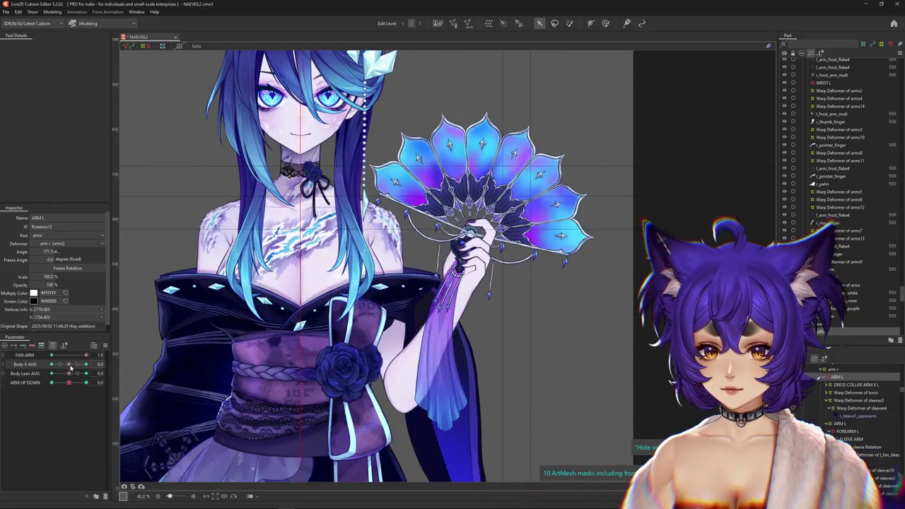
pyautogui.moveTo(69, 374); pyautogui.dragTo(298, 314)
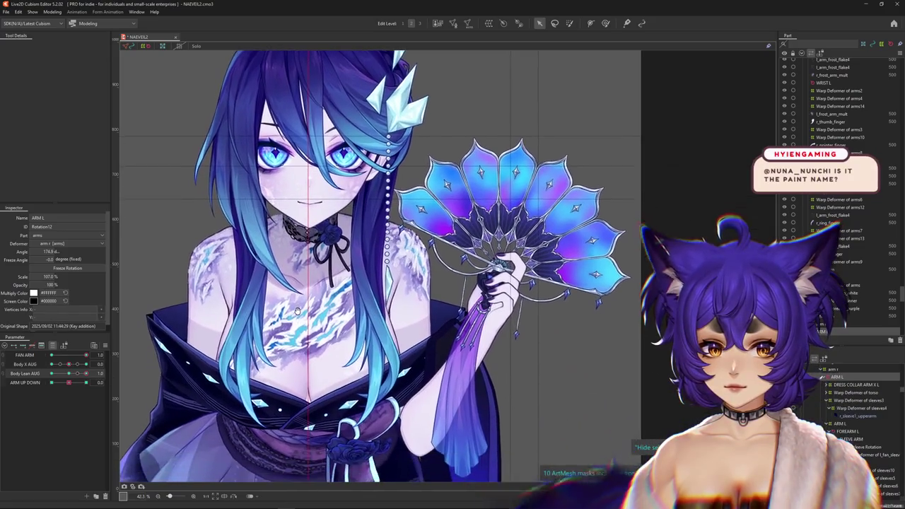
# Briefly hide and restore the r_side_hair4 mesh, then select the ARM L rotation deformer
pyautogui.rightClick(371, 238)
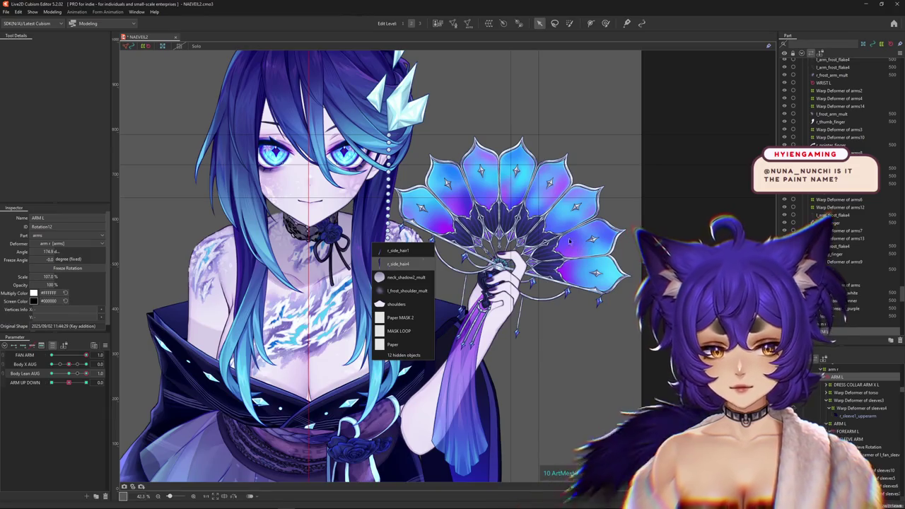
pyautogui.click(382, 263)
pyautogui.hotkey('ctrl', 'h')
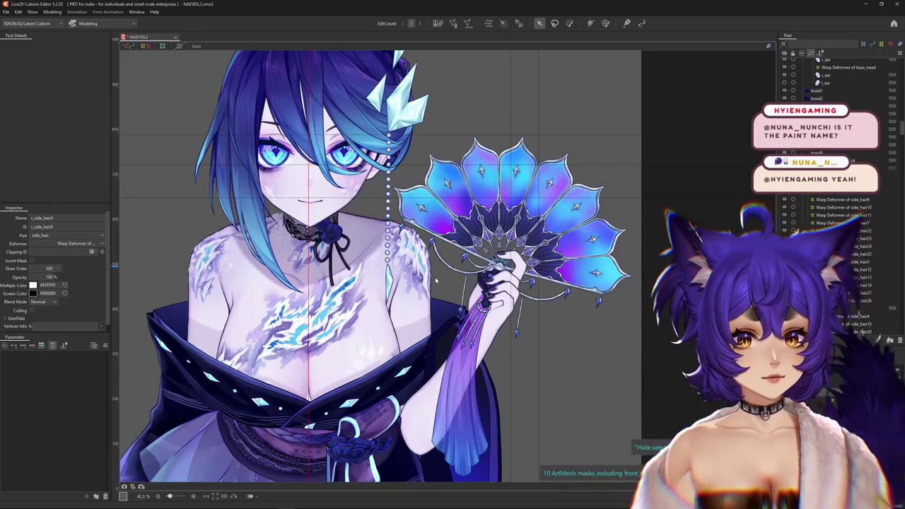
pyautogui.hotkey('ctrl', 'h')
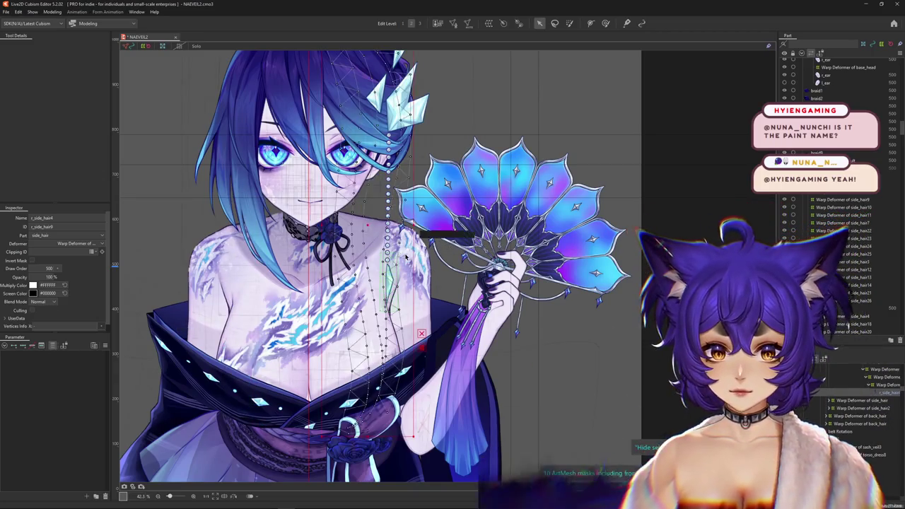
pyautogui.scroll(2, 402, 257)
pyautogui.click(402, 256)
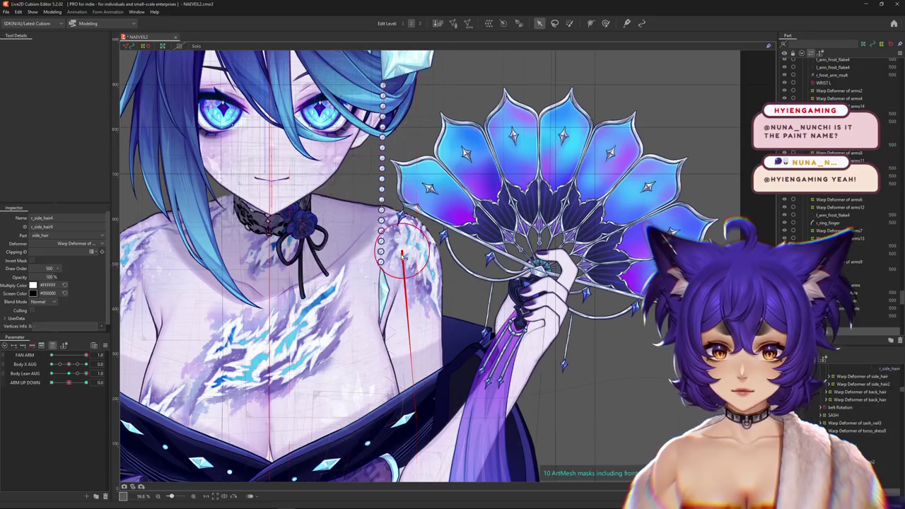
pyautogui.scroll(-2, 400, 258)
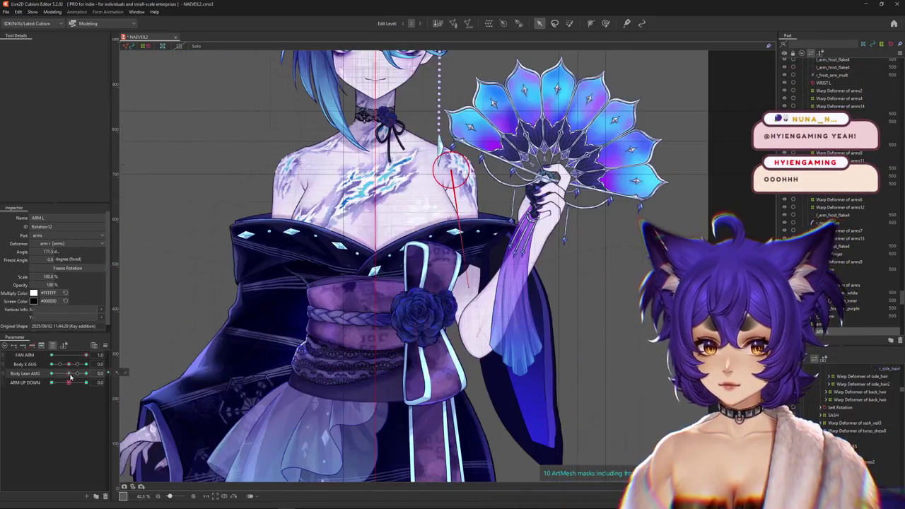
# Switch the fan arm pose off and lean the body fully with Body Lean AUG 1.0
pyautogui.moveTo(75, 367); pyautogui.dragTo(86, 358)
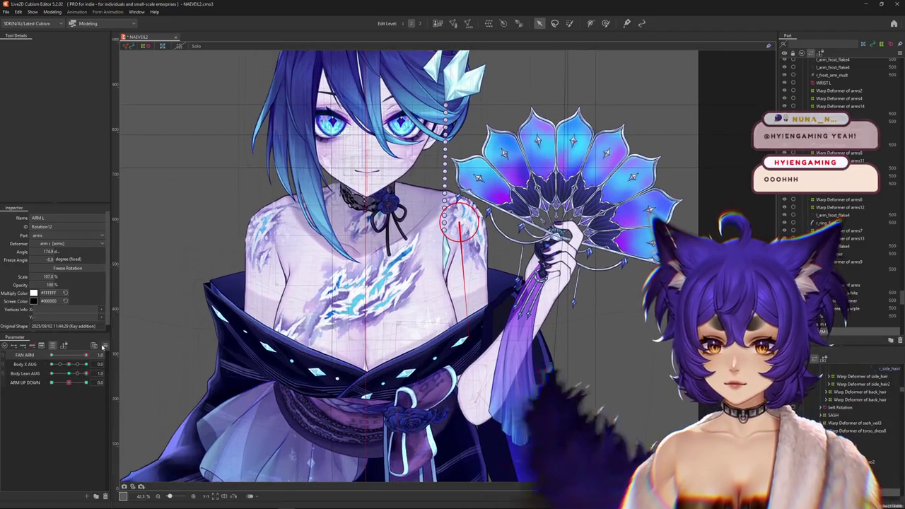
pyautogui.click(79, 352)
pyautogui.click(69, 361)
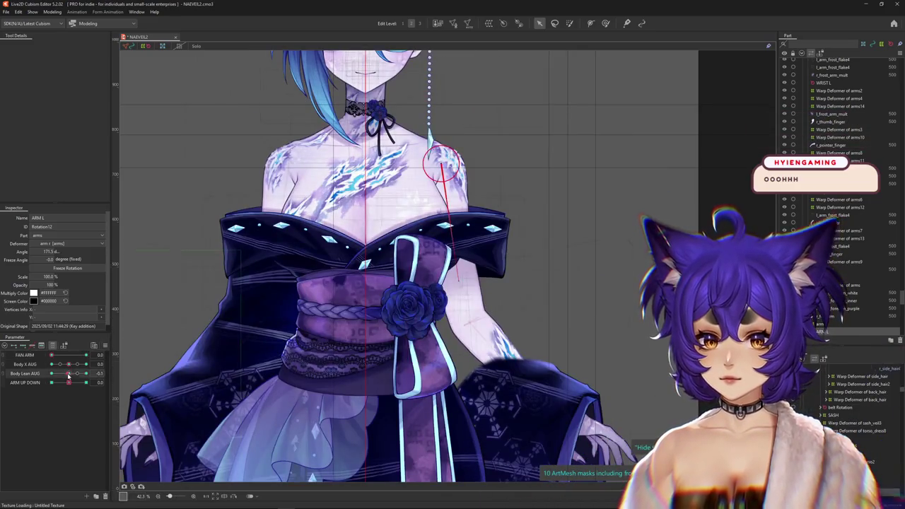
pyautogui.moveTo(69, 377); pyautogui.dragTo(341, 203)
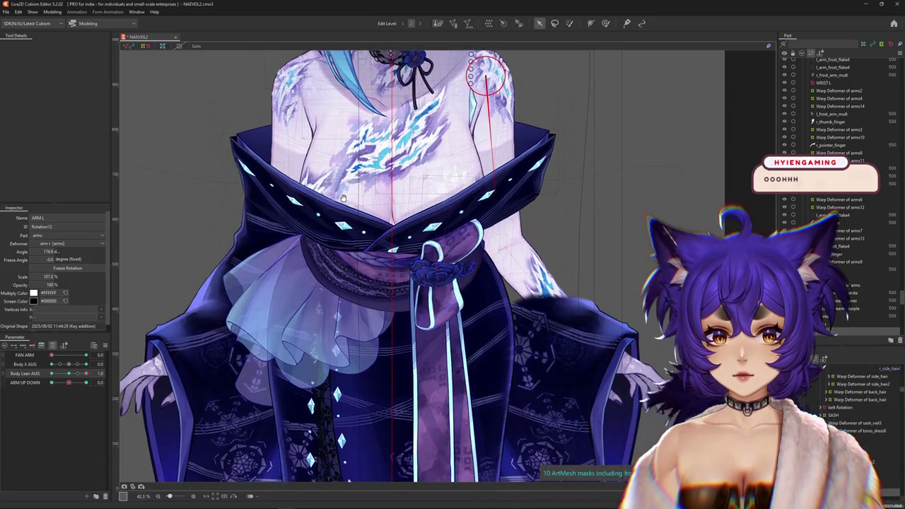
pyautogui.scroll(-3, 343, 199)
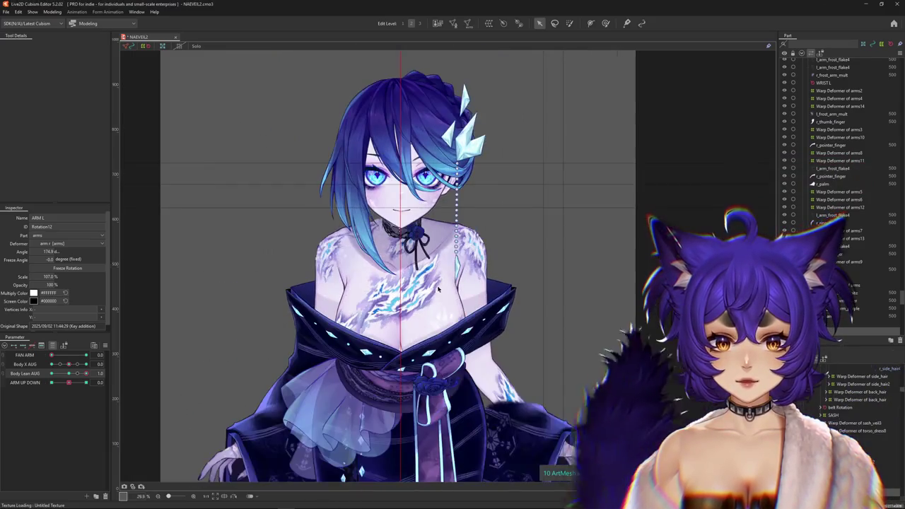
pyautogui.scroll(3, 458, 269)
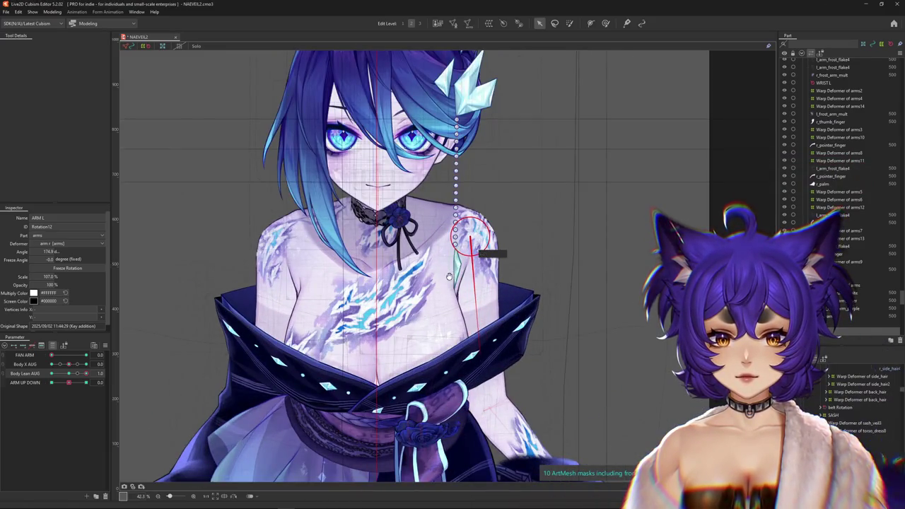
# Recentre the chest and select the TORSO warp deformer
pyautogui.moveTo(448, 276); pyautogui.dragTo(434, 294)
pyautogui.click(558, 466)
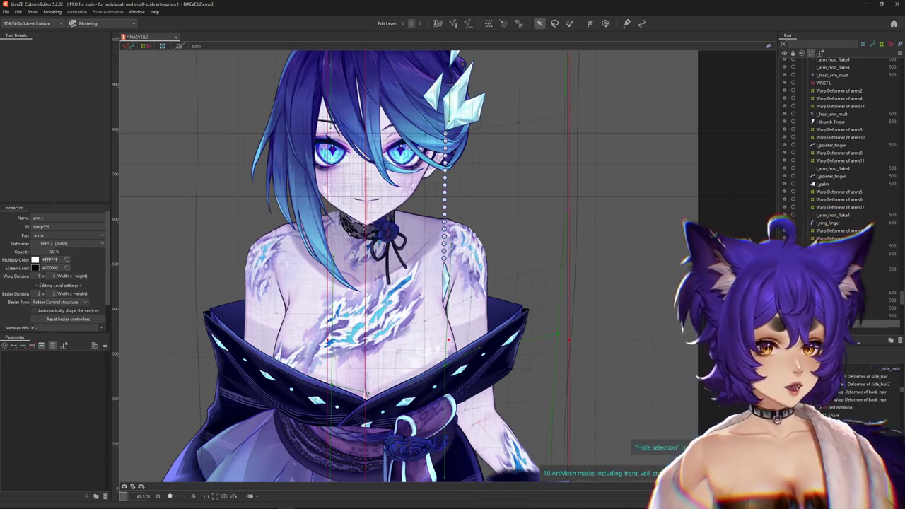
pyautogui.click(822, 331)
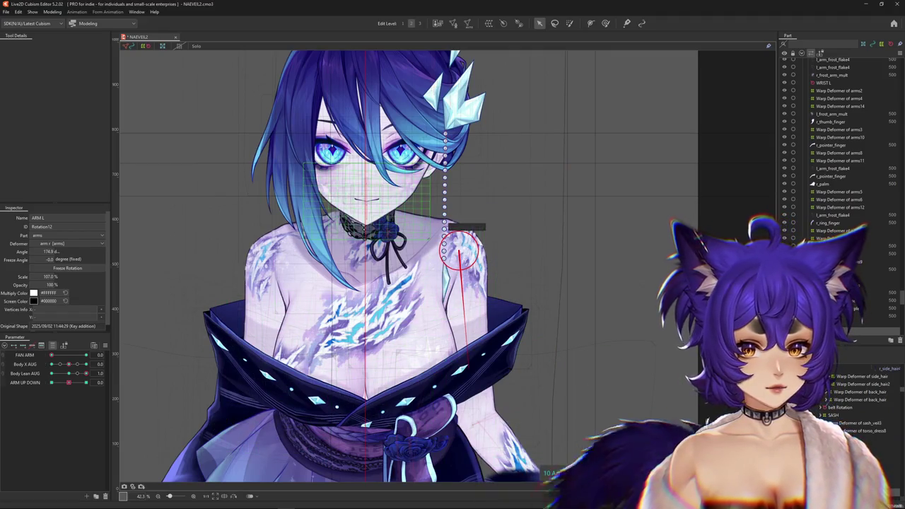
pyautogui.click(555, 453)
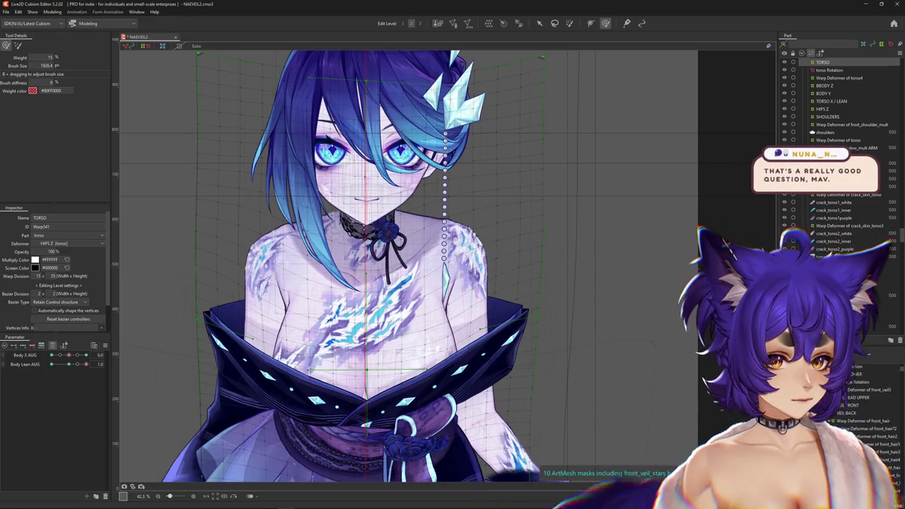
# Select the TORSO X / LEAN warp deformer and adjust the brush size to cover the torso
pyautogui.click(834, 415)
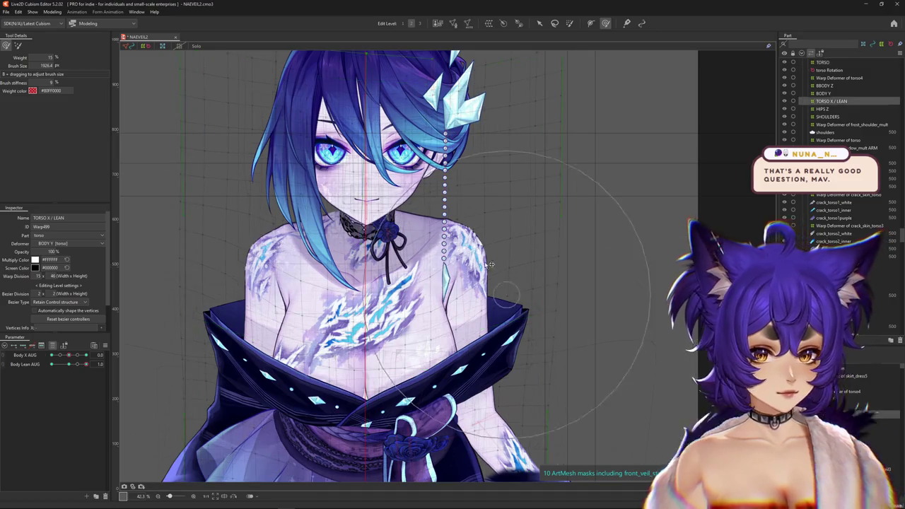
pyautogui.moveTo(356, 233)
pyautogui.mouseDown()
pyautogui.moveTo(126, 354)
pyautogui.moveTo(254, 235)
pyautogui.mouseUp()
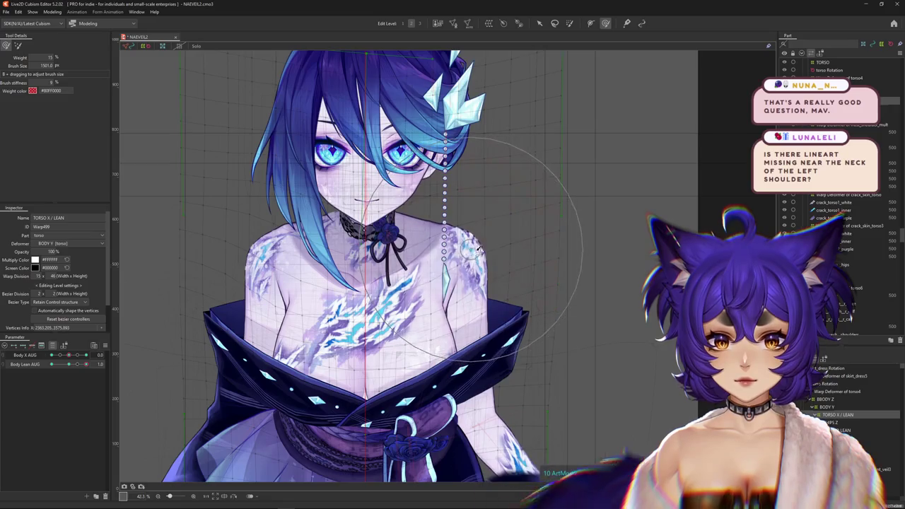
pyautogui.scroll(-3, 318, 212)
pyautogui.scroll(-3, 354, 198)
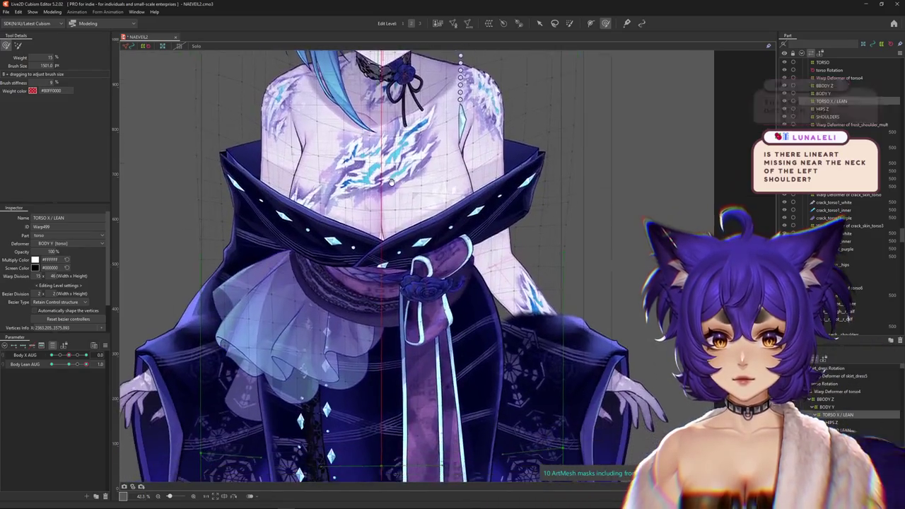
pyautogui.scroll(-1, 374, 184)
pyautogui.scroll(-2, 392, 176)
pyautogui.scroll(-1, 393, 176)
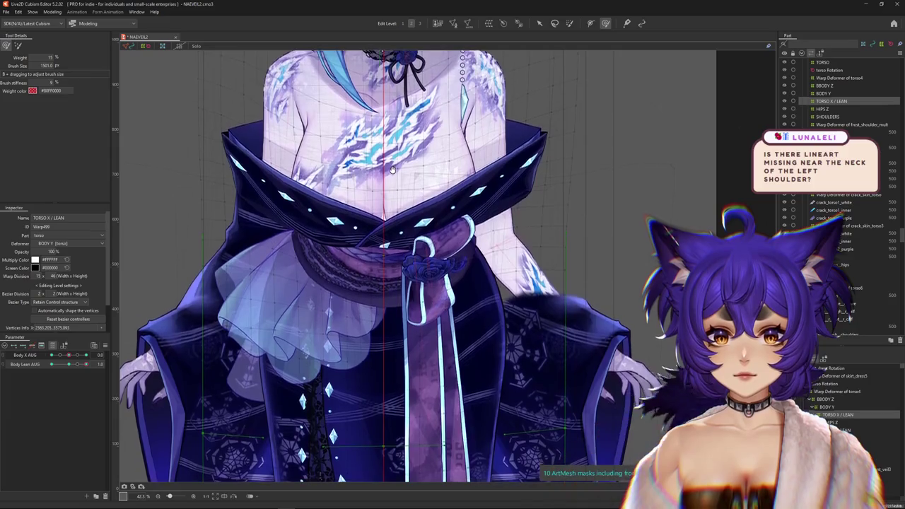
pyautogui.scroll(4, 413, 218)
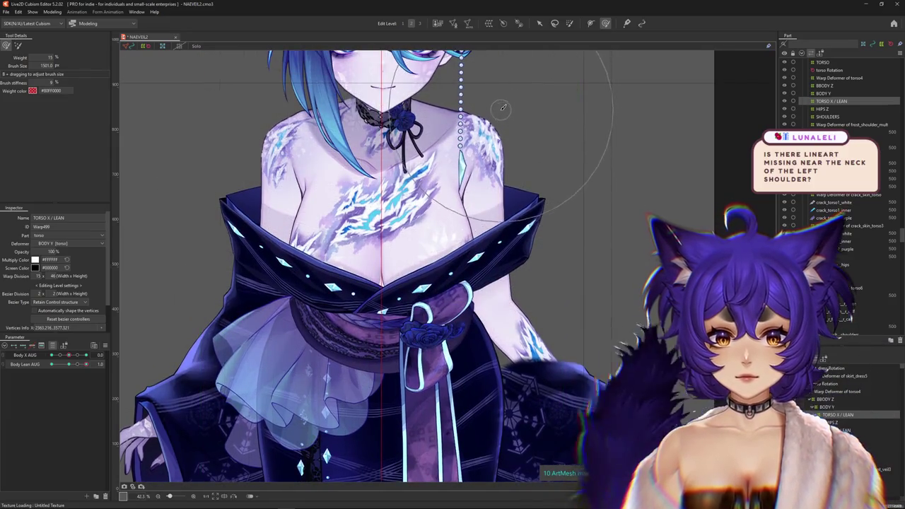
pyautogui.scroll(1, 503, 111)
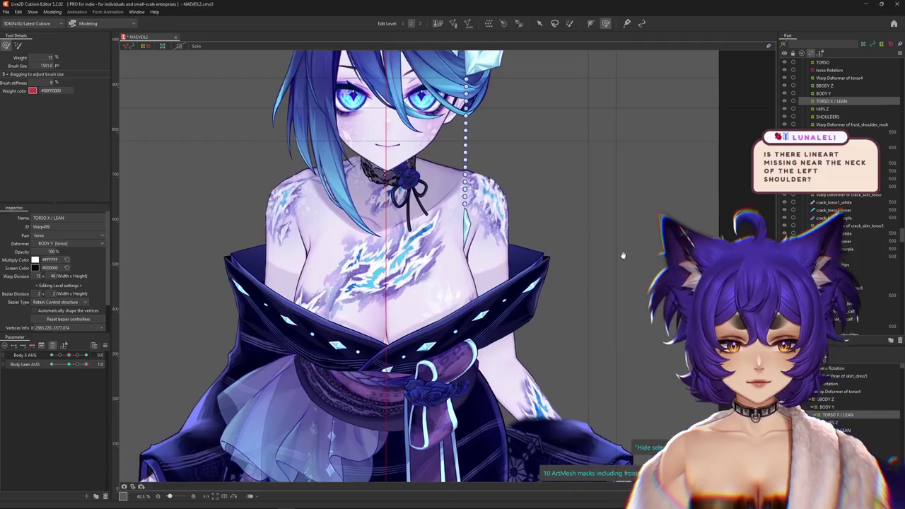
pyautogui.scroll(-3, 318, 371)
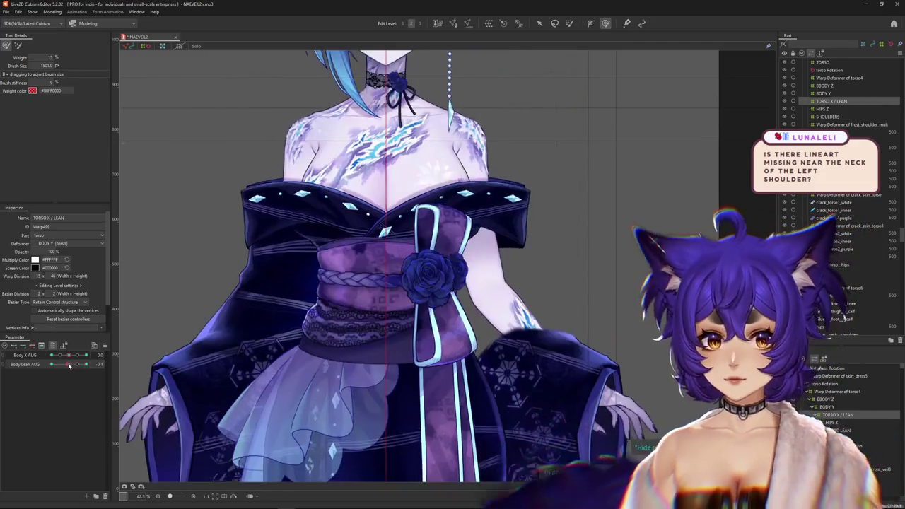
pyautogui.scroll(3, 212, 318)
pyautogui.scroll(-3, 357, 229)
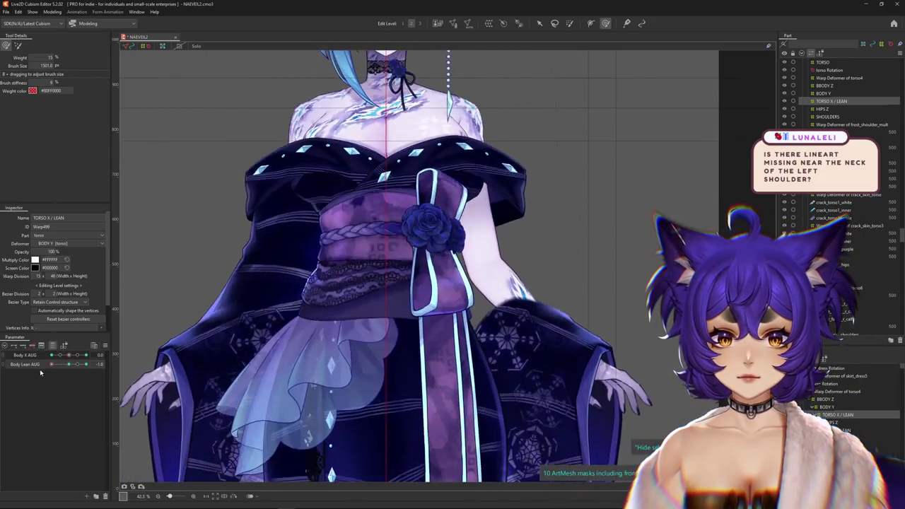
pyautogui.scroll(-2, 357, 230)
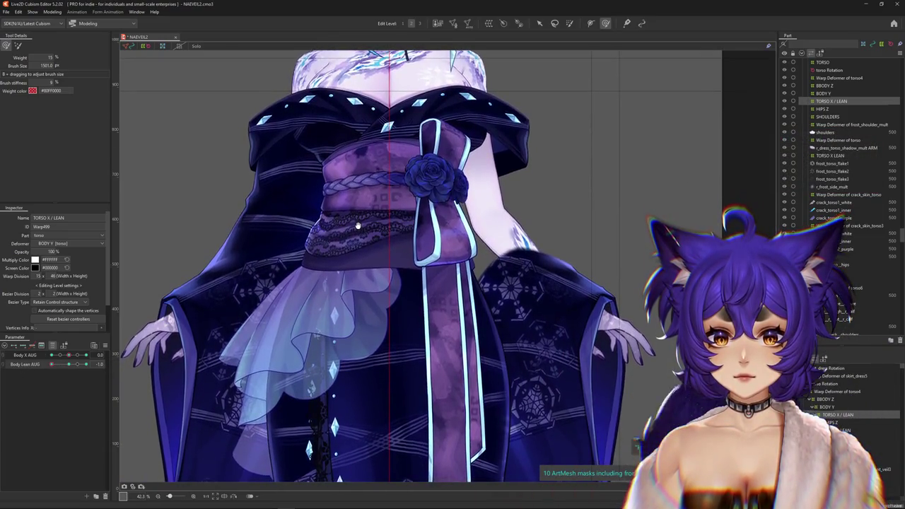
pyautogui.scroll(5, 357, 229)
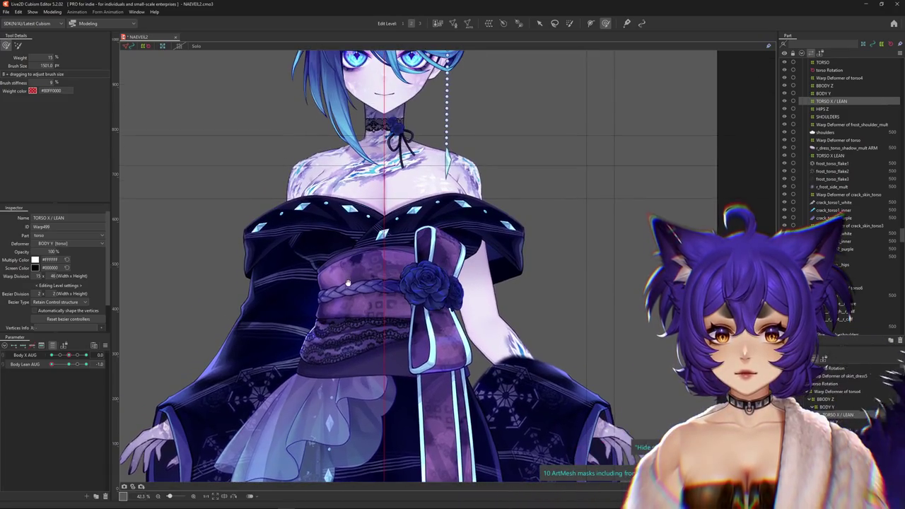
pyautogui.moveTo(417, 167); pyautogui.dragTo(418, 171)
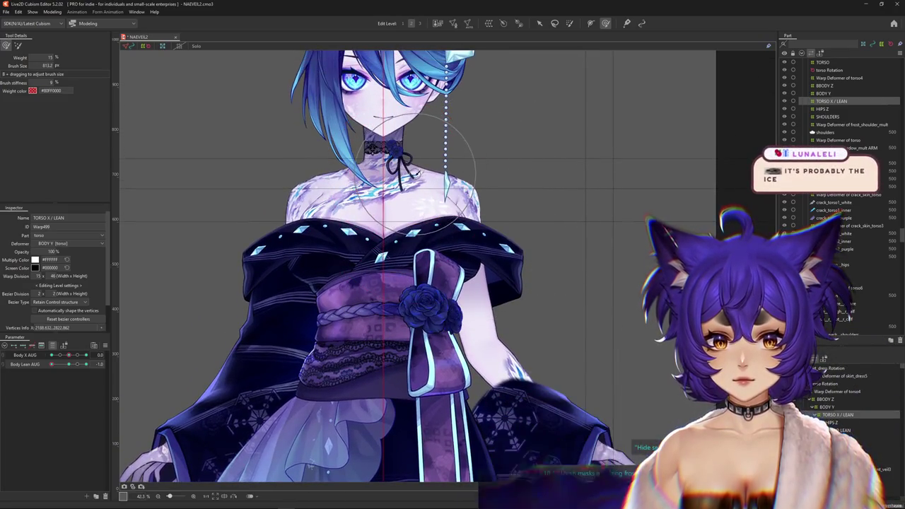
# Fit the whole model in the view, try 50% zoom, then fit it again
pyautogui.click(226, 497)
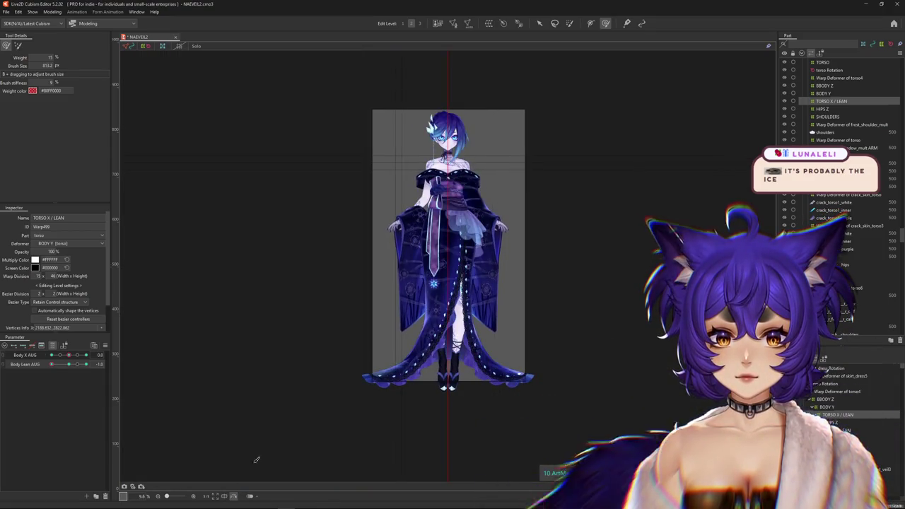
pyautogui.click(194, 496)
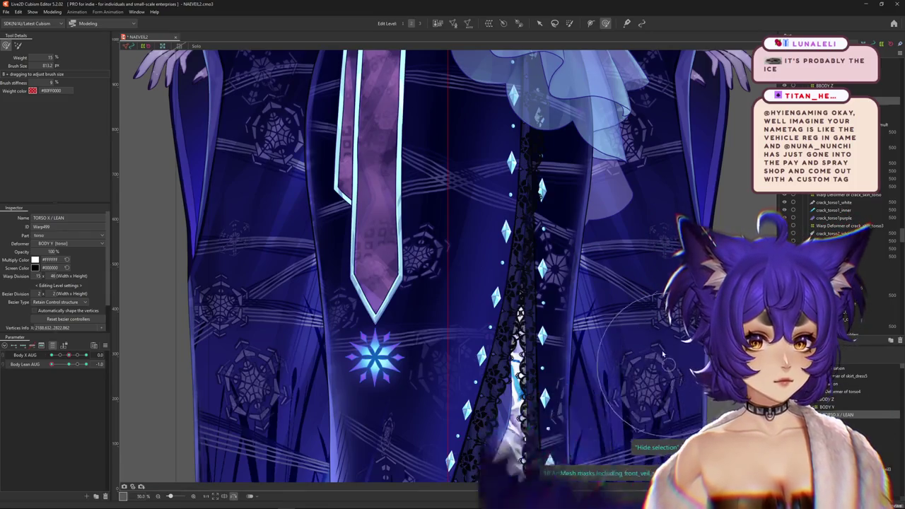
pyautogui.scroll(5, 423, 288)
pyautogui.scroll(-3, 422, 288)
pyautogui.scroll(-2, 422, 288)
pyautogui.scroll(-3, 422, 288)
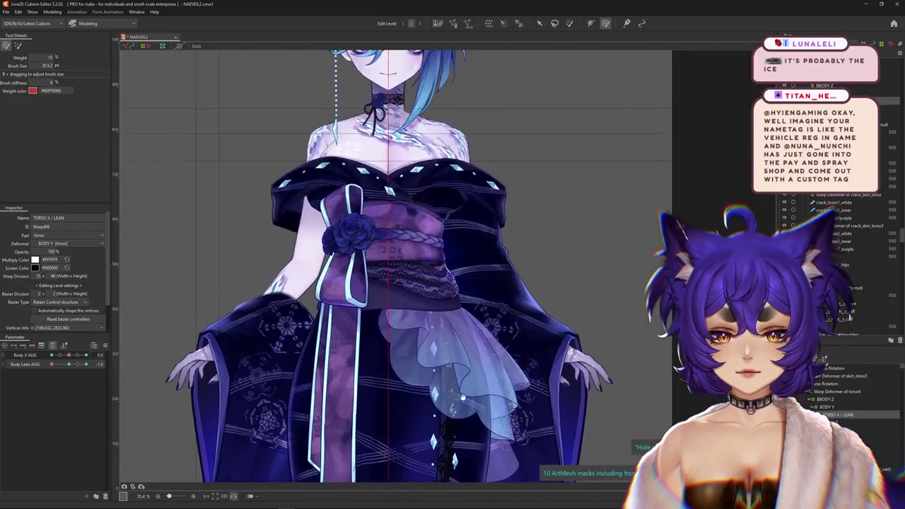
pyautogui.scroll(2, 283, 438)
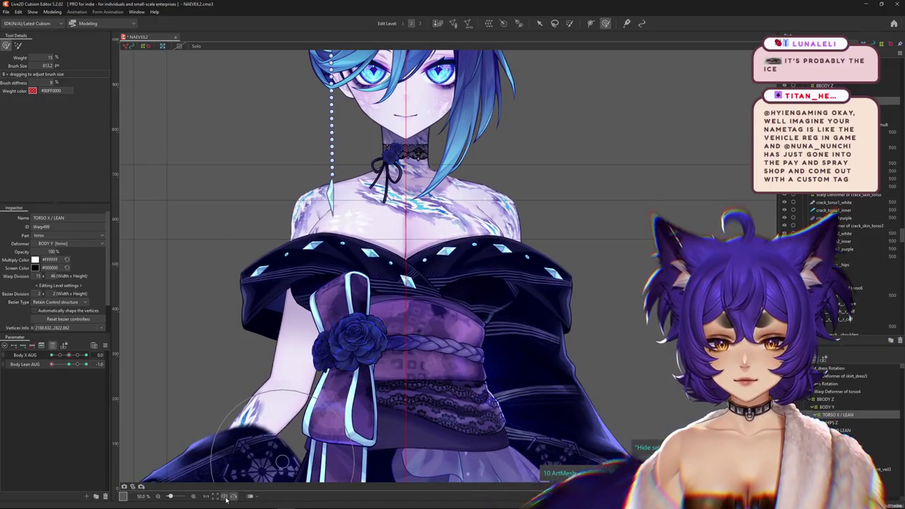
pyautogui.click(224, 497)
pyautogui.scroll(2, 411, 245)
pyautogui.scroll(3, 410, 245)
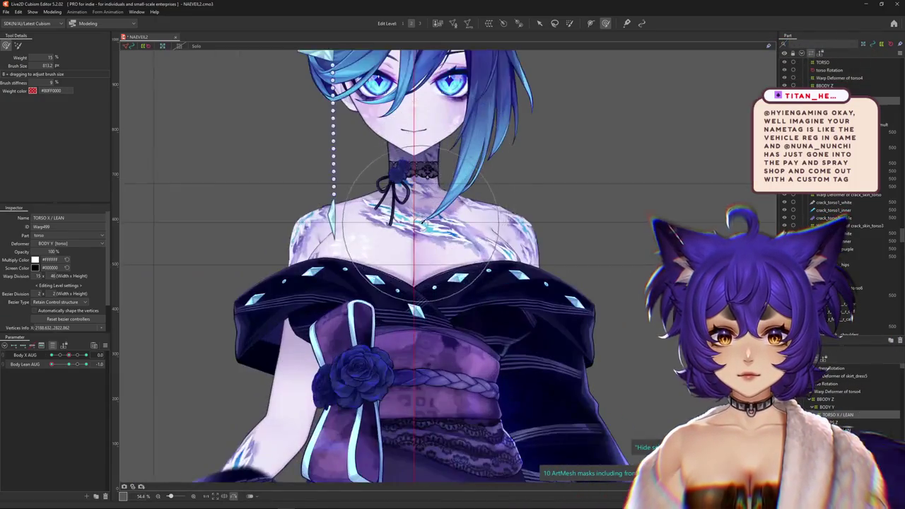
pyautogui.scroll(1, 410, 245)
pyautogui.scroll(1, 411, 245)
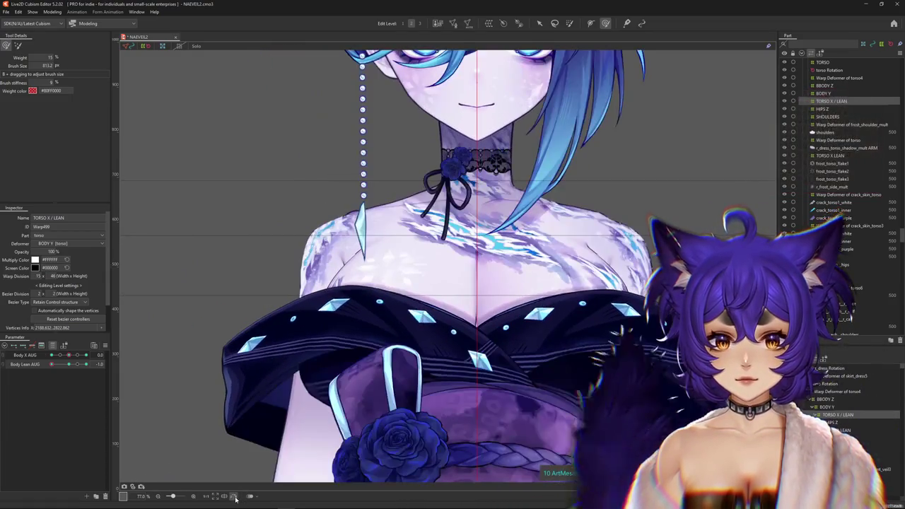
# Centre the chest and flip the canvas horizontally back and forth to compare both sides
pyautogui.click(235, 497)
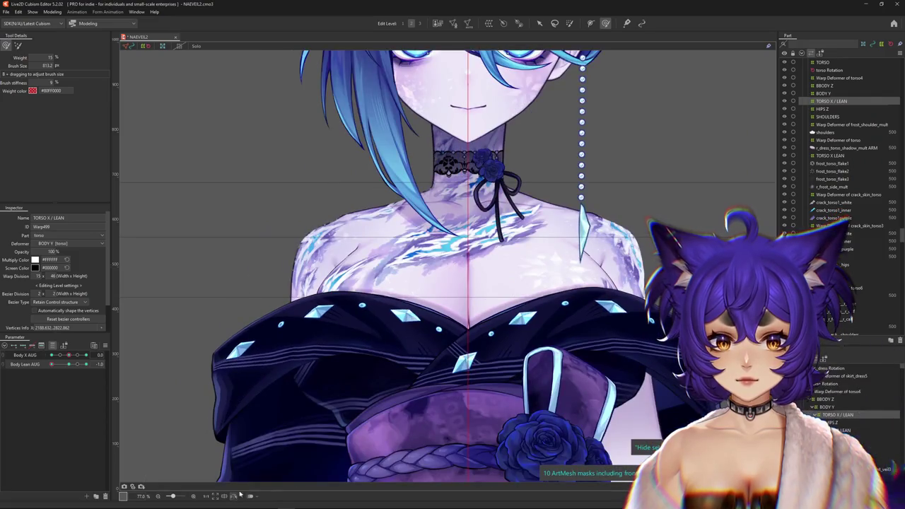
pyautogui.moveTo(336, 461); pyautogui.dragTo(355, 458)
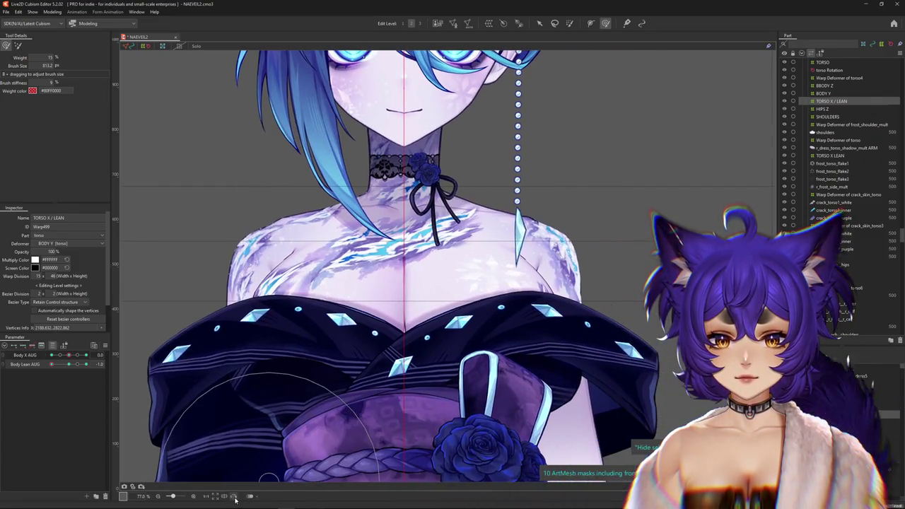
pyautogui.click(235, 497)
pyautogui.moveTo(347, 461); pyautogui.dragTo(268, 461)
pyautogui.click(235, 498)
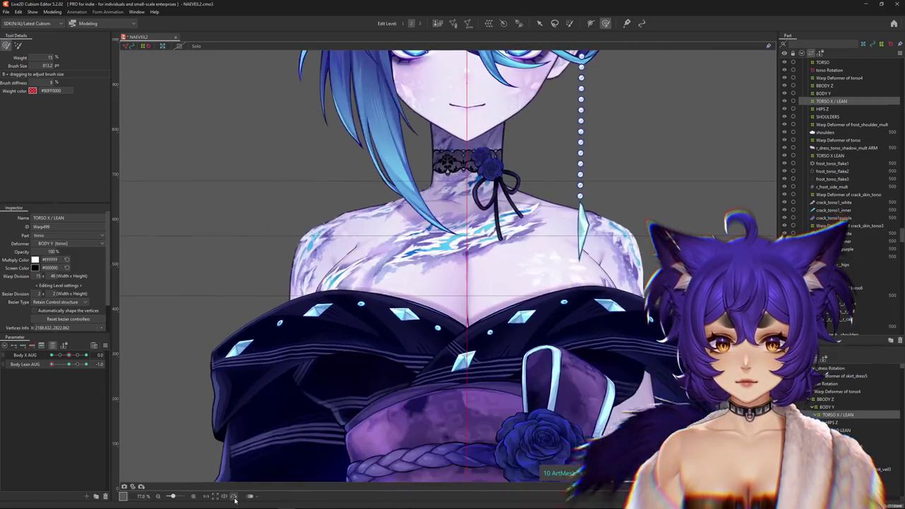
pyautogui.click(238, 496)
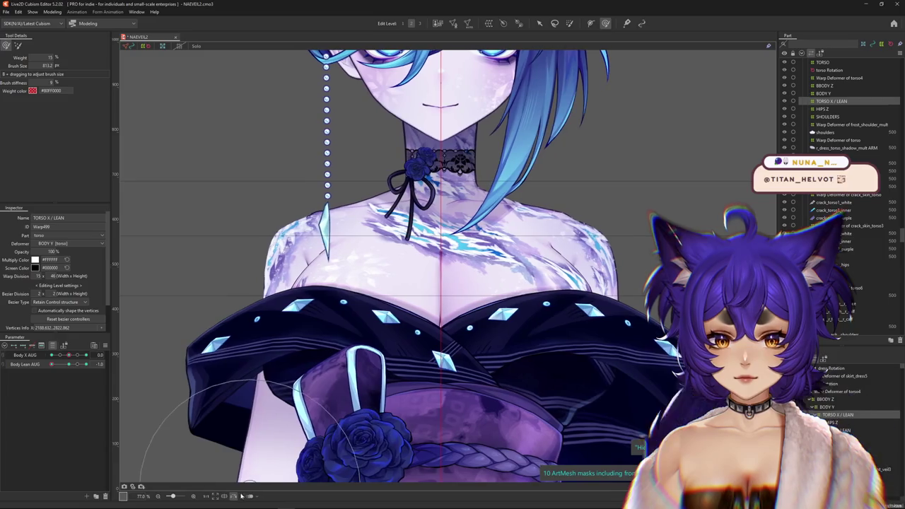
pyautogui.click(236, 498)
pyautogui.moveTo(303, 460); pyautogui.dragTo(317, 461)
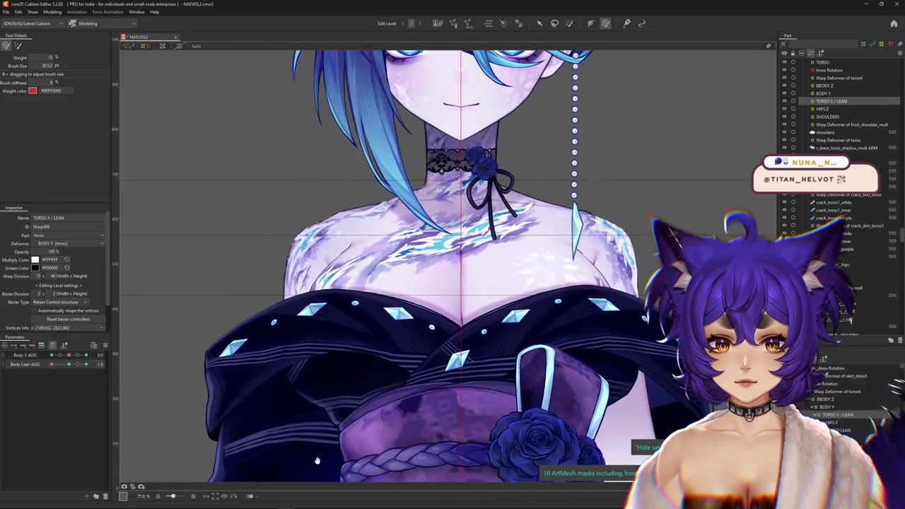
pyautogui.click(235, 497)
pyautogui.click(235, 497)
pyautogui.click(236, 498)
pyautogui.moveTo(310, 439); pyautogui.dragTo(283, 447)
pyautogui.click(235, 497)
pyautogui.click(235, 498)
pyautogui.click(235, 498)
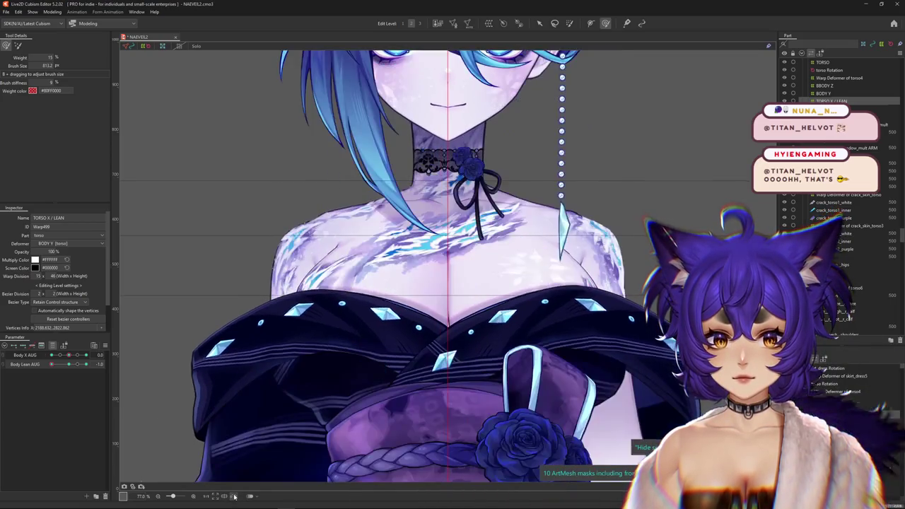
pyautogui.click(235, 497)
pyautogui.click(235, 498)
pyautogui.click(235, 497)
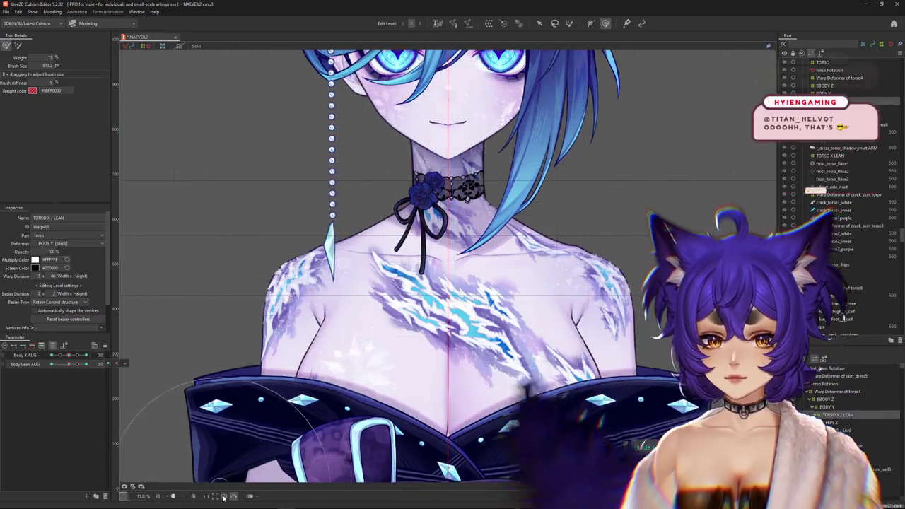
pyautogui.click(234, 497)
pyautogui.click(233, 497)
pyautogui.click(233, 497)
pyautogui.click(233, 497)
# Set Body Lean AUG to 1.0 and repeatedly mirror the canvas to check torso symmetry
pyautogui.moveTo(68, 364); pyautogui.dragTo(86, 364)
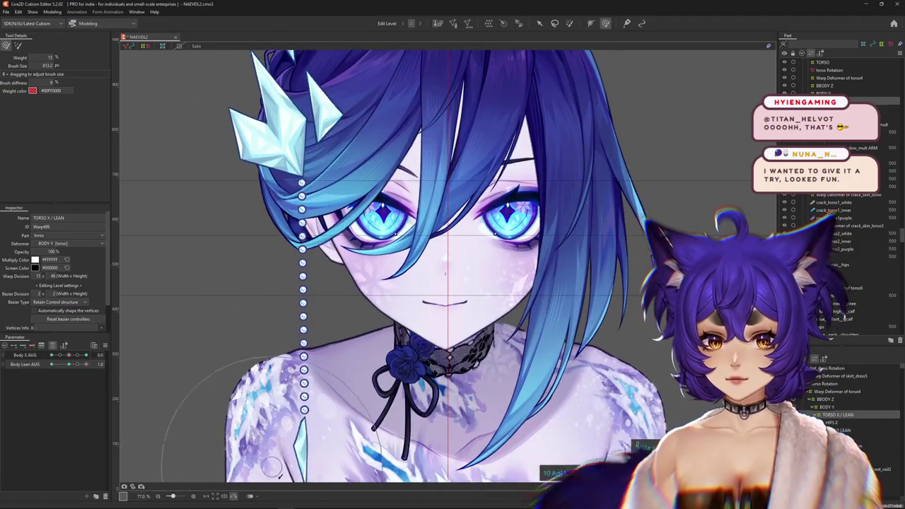
pyautogui.click(234, 497)
pyautogui.click(234, 497)
pyautogui.click(234, 497)
pyautogui.click(234, 497)
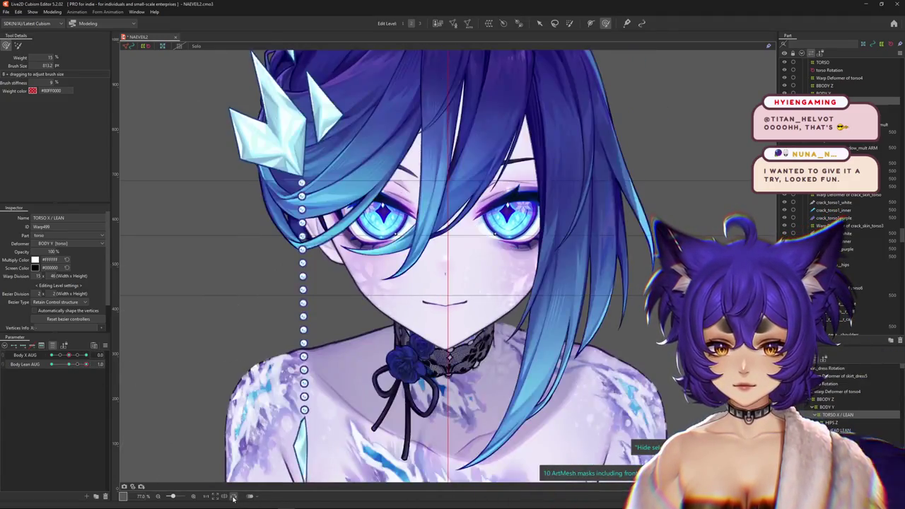
pyautogui.click(234, 497)
pyautogui.click(234, 497)
pyautogui.click(234, 497)
pyautogui.click(234, 497)
pyautogui.click(234, 497)
pyautogui.click(234, 497)
pyautogui.click(234, 497)
pyautogui.click(234, 497)
pyautogui.click(234, 497)
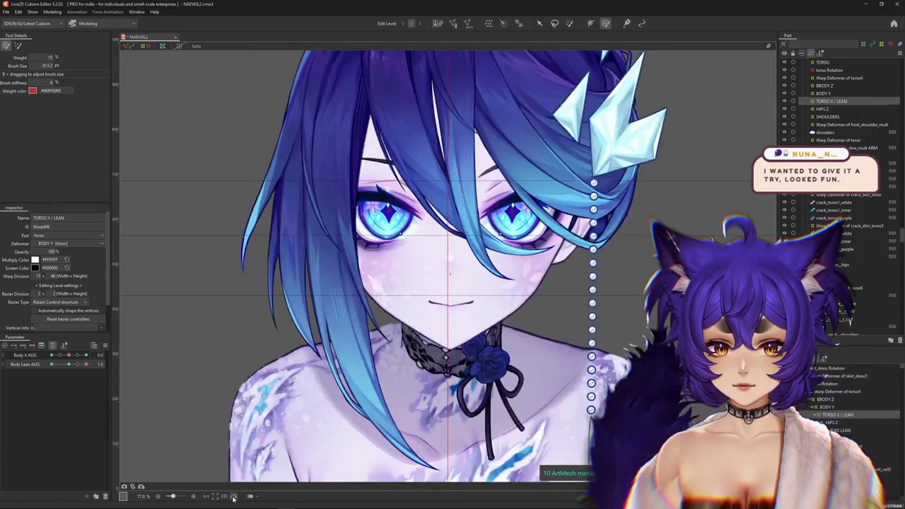
pyautogui.click(234, 497)
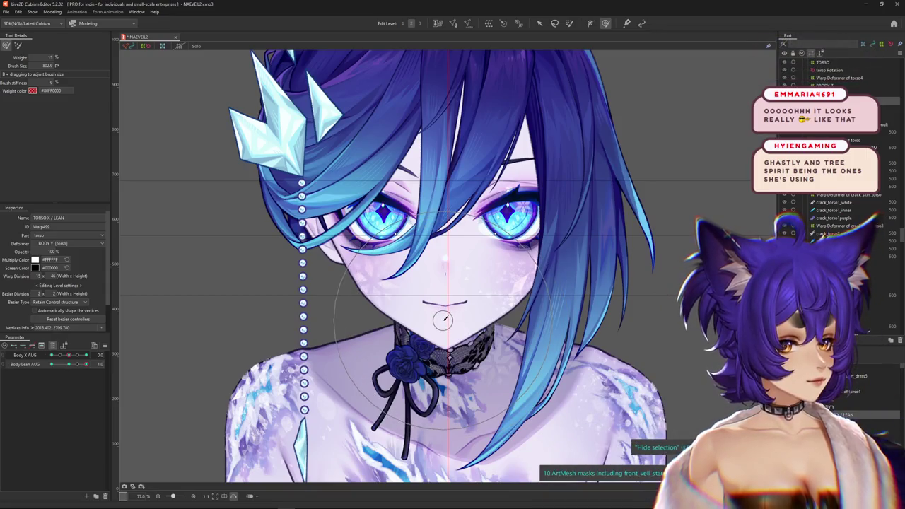
pyautogui.click(236, 497)
pyautogui.click(235, 497)
pyautogui.click(235, 497)
pyautogui.click(236, 497)
pyautogui.click(235, 497)
pyautogui.click(235, 497)
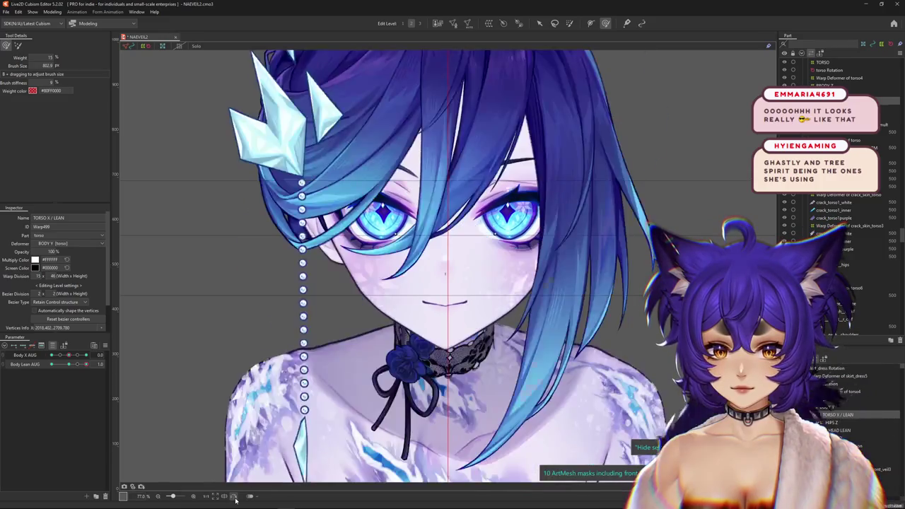
pyautogui.click(236, 497)
pyautogui.click(235, 497)
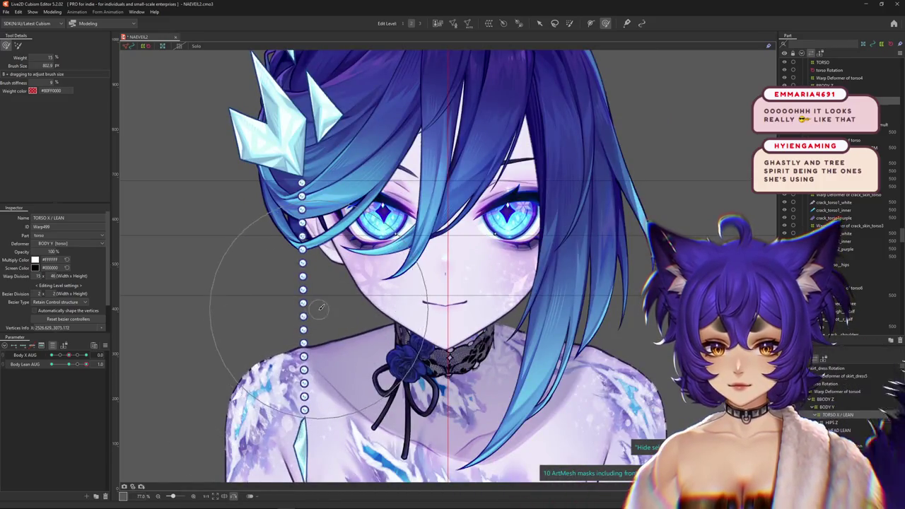
pyautogui.click(236, 497)
pyautogui.click(236, 497)
pyautogui.click(236, 497)
pyautogui.click(236, 497)
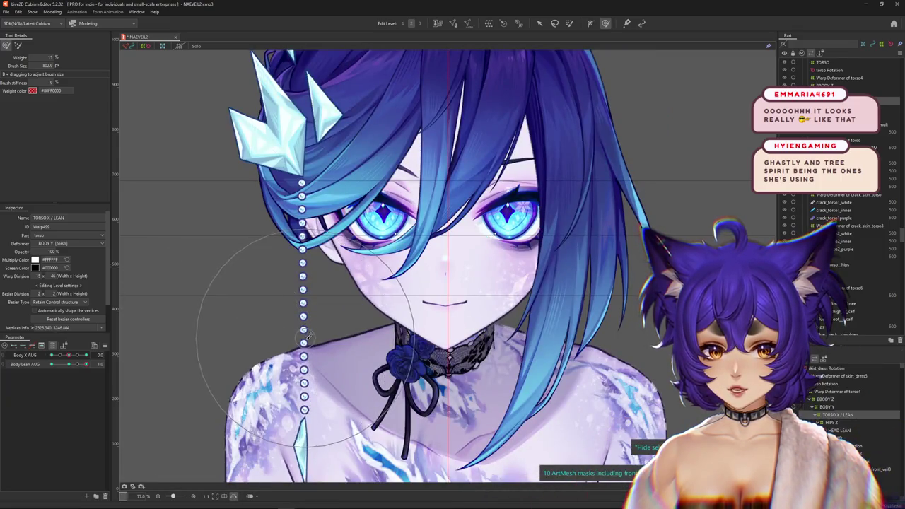
pyautogui.scroll(-4, 308, 337)
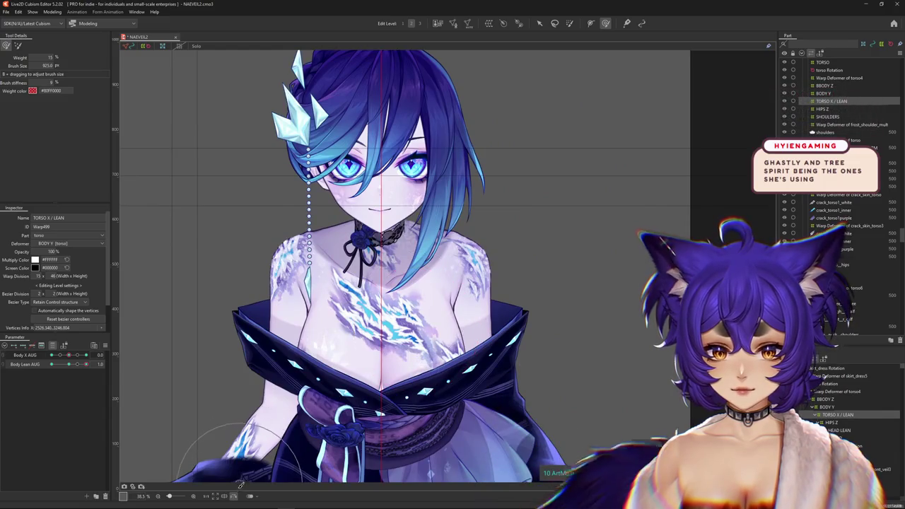
pyautogui.click(234, 496)
pyautogui.click(234, 496)
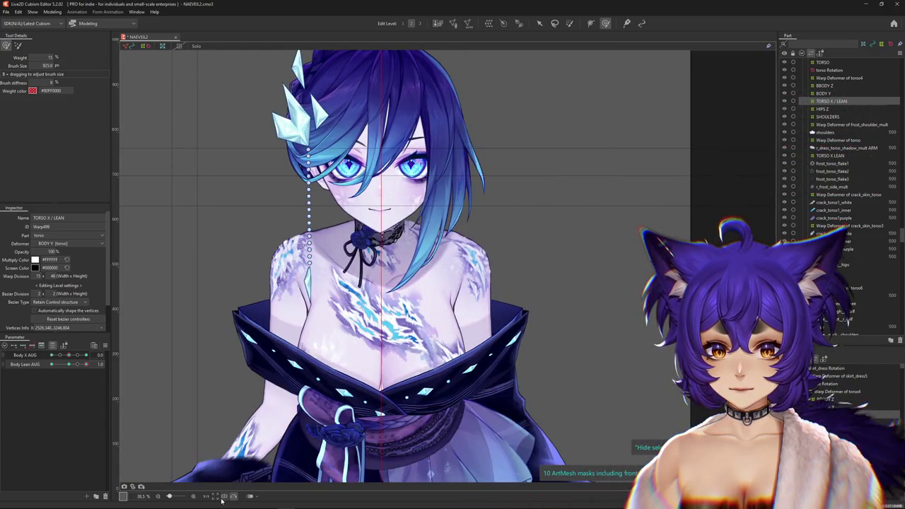
# Fit the model to the view and toggle the mirrored view a few more times
pyautogui.click(222, 497)
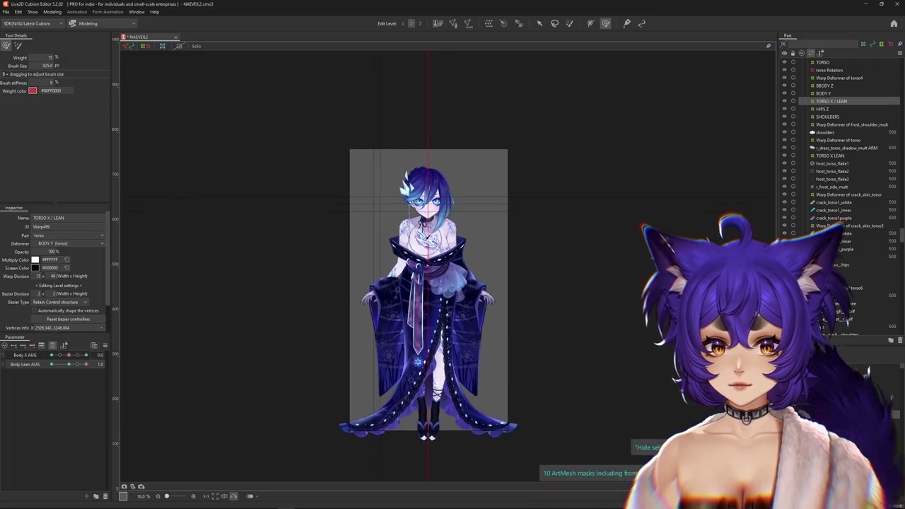
pyautogui.scroll(8, 393, 323)
pyautogui.scroll(-2, 394, 323)
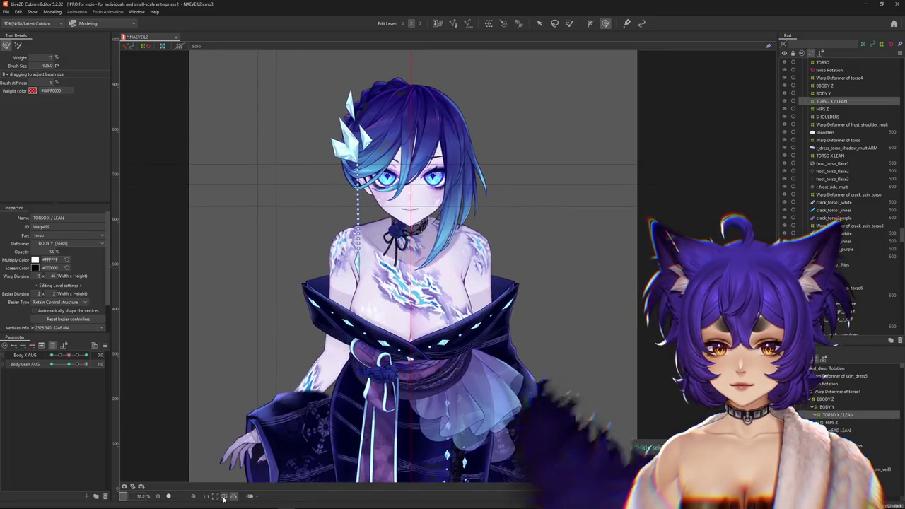
pyautogui.click(222, 497)
pyautogui.click(234, 496)
pyautogui.click(234, 496)
pyautogui.click(234, 496)
pyautogui.click(234, 496)
pyautogui.click(234, 496)
pyautogui.click(234, 497)
pyautogui.scroll(2, 438, 148)
pyautogui.scroll(2, 438, 149)
pyautogui.rightClick(122, 338)
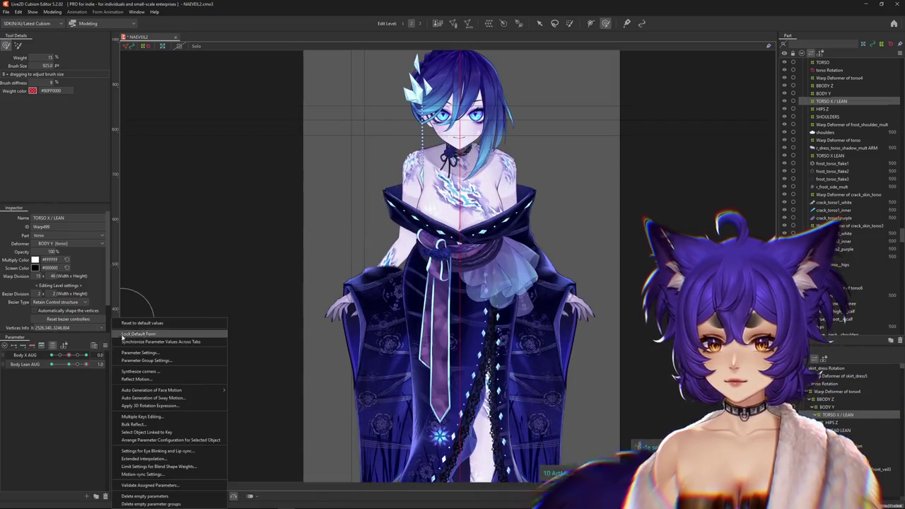
# Dismiss the parameter options menu and flip the canvas mirror once more
pyautogui.press('Escape')
pyautogui.scroll(1, 398, 270)
pyautogui.scroll(2, 398, 270)
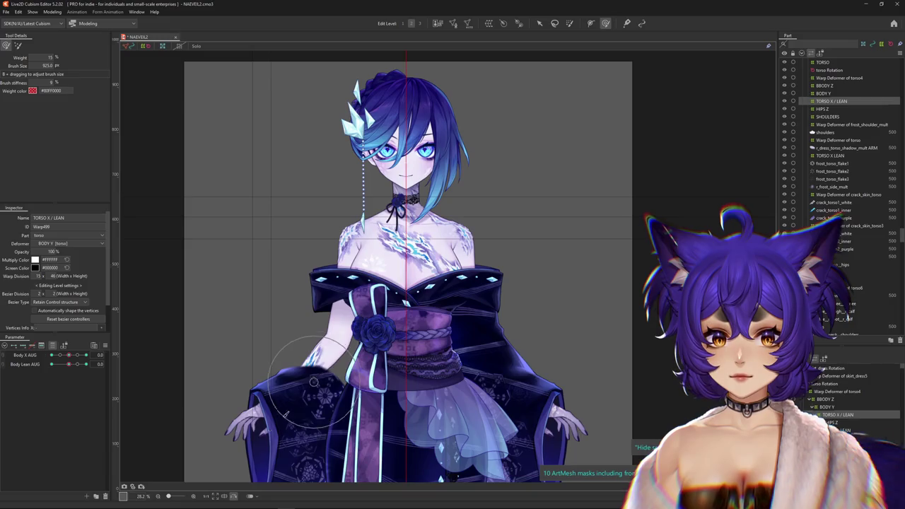
pyautogui.click(234, 497)
pyautogui.scroll(2, 387, 354)
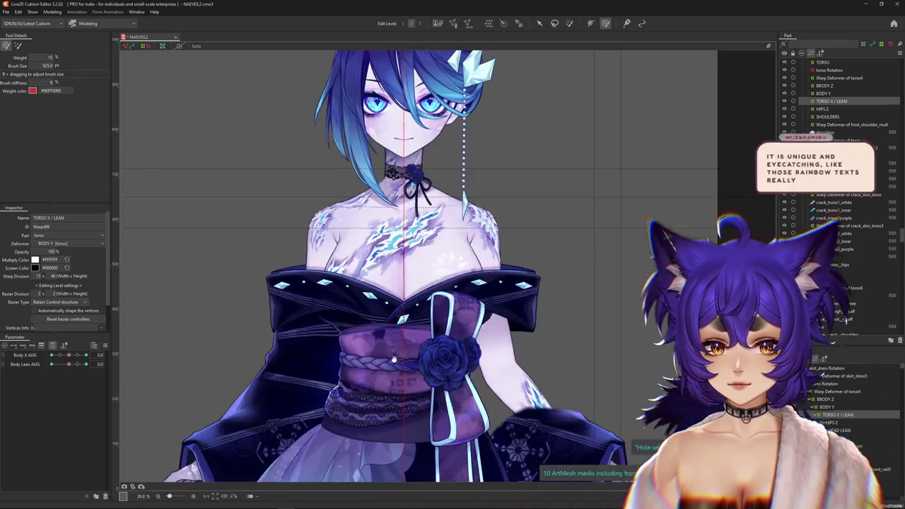
pyautogui.scroll(1, 386, 353)
# Test Body X AUG 10 and Body Lean AUG -1.0, return lean to 0, then set FAN ARM to 1.0
pyautogui.moveTo(69, 355)
pyautogui.mouseDown()
pyautogui.moveTo(85, 355)
pyautogui.moveTo(77, 364)
pyautogui.moveTo(35, 364)
pyautogui.moveTo(109, 366)
pyautogui.moveTo(96, 362)
pyautogui.mouseUp()
pyautogui.click(57, 364)
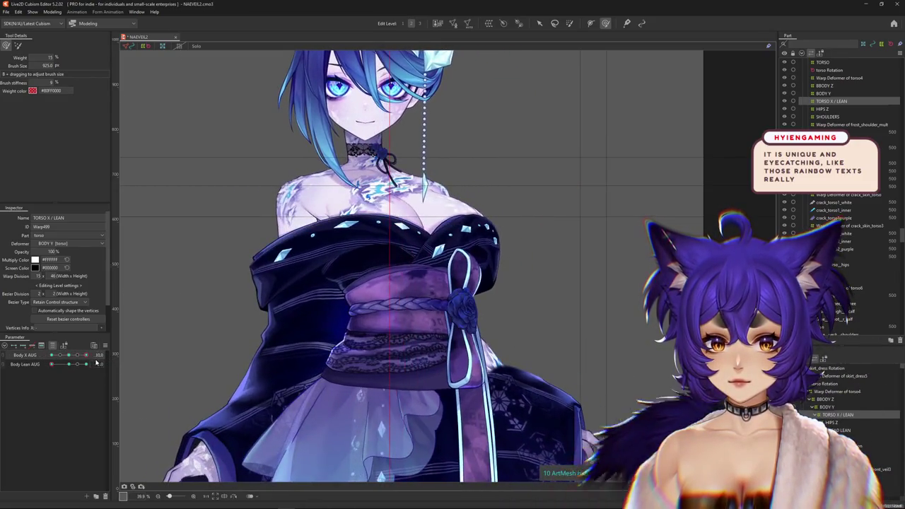
pyautogui.click(69, 363)
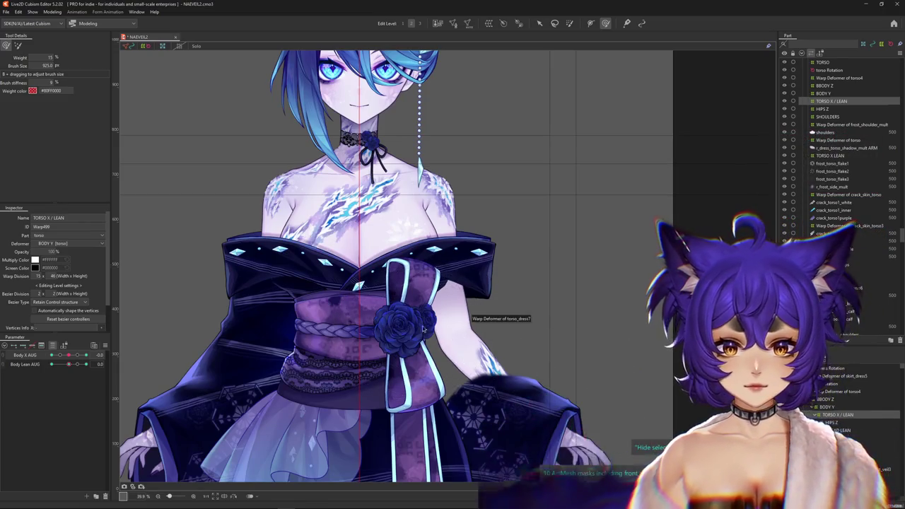
pyautogui.click(52, 346)
pyautogui.moveTo(58, 375); pyautogui.dragTo(121, 374)
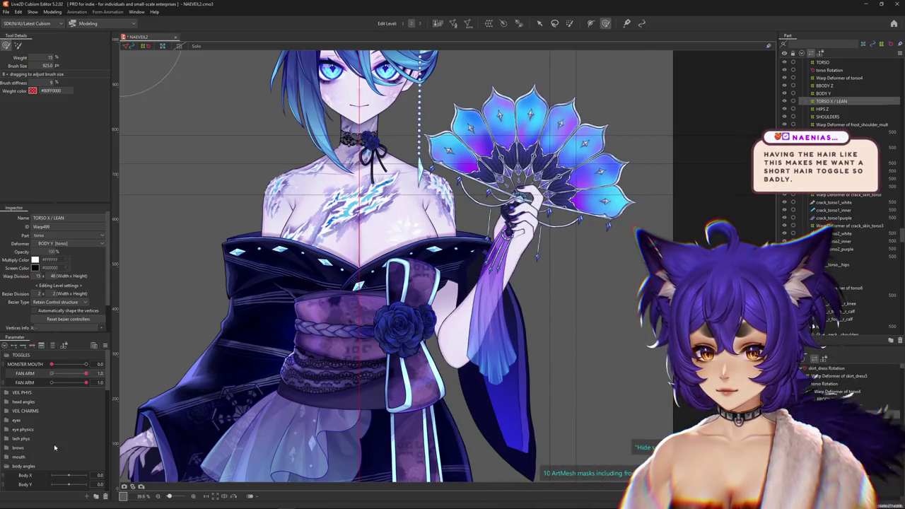
# Adjust Body X AUG, zoom to the shoulder, select the ARM L rotation deformer, and set Body Lean AUG to 1.0
pyautogui.scroll(-3, 55, 447)
pyautogui.moveTo(69, 455); pyautogui.dragTo(101, 456)
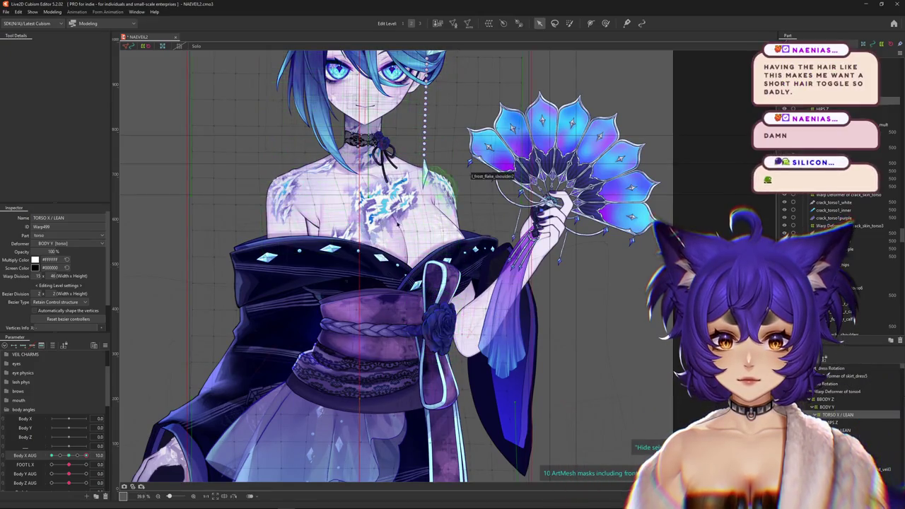
pyautogui.scroll(3, 77, 396)
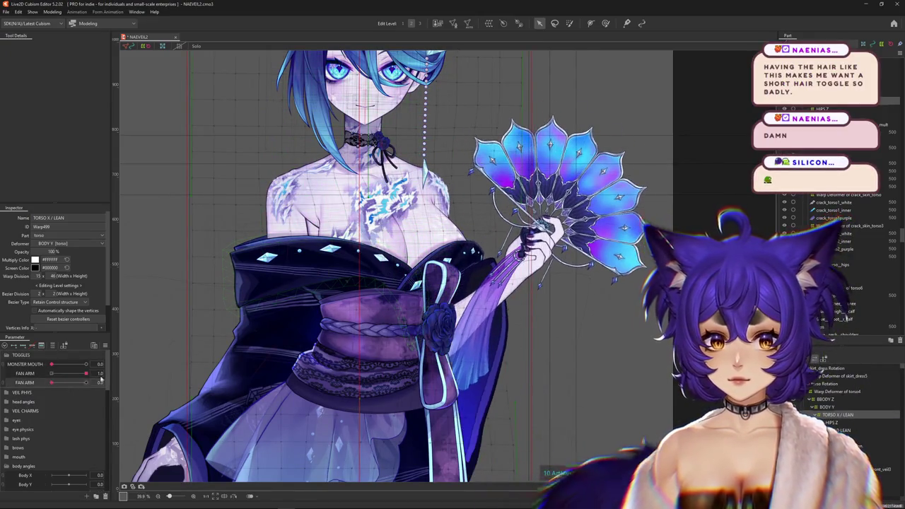
pyautogui.scroll(3, 425, 200)
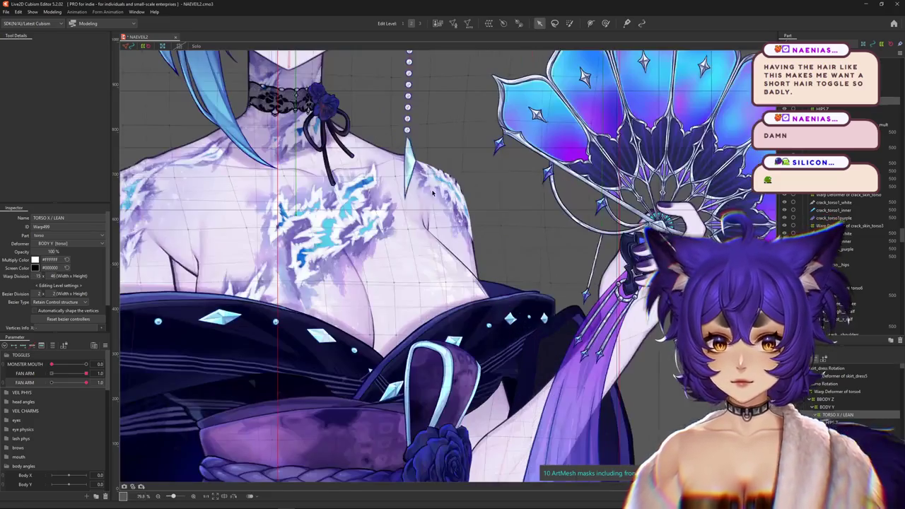
pyautogui.click(421, 201)
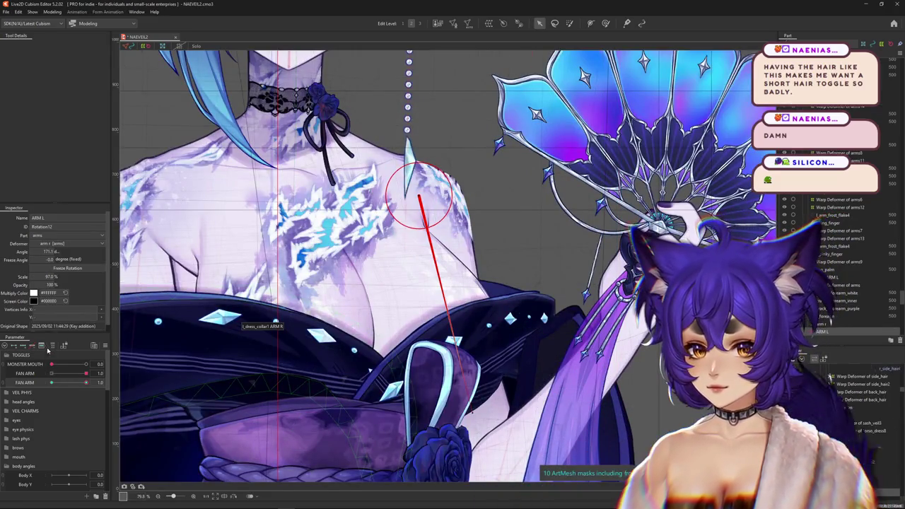
pyautogui.moveTo(70, 370); pyautogui.dragTo(107, 375)
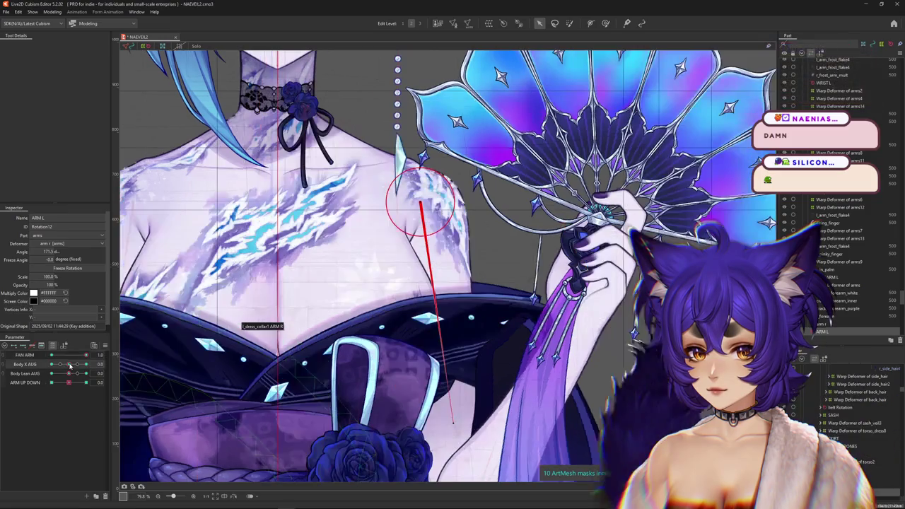
pyautogui.scroll(-2, 270, 366)
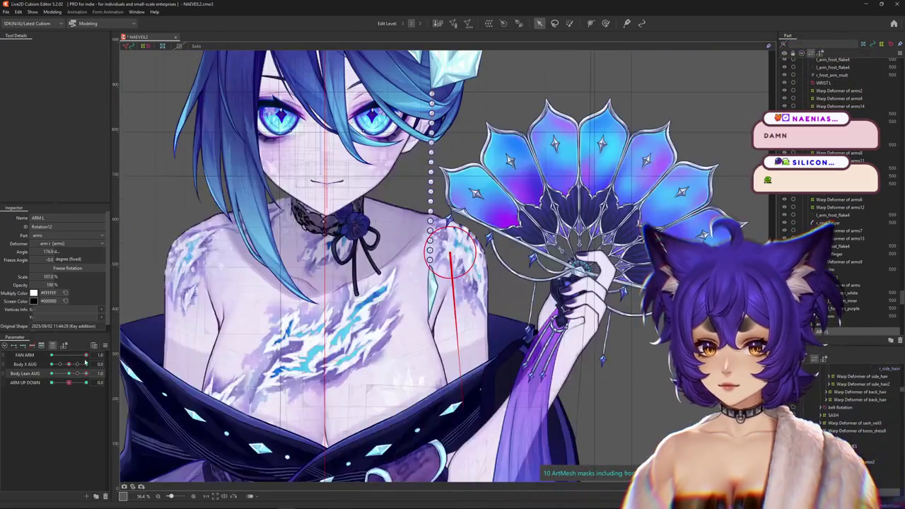
pyautogui.scroll(-3, 251, 336)
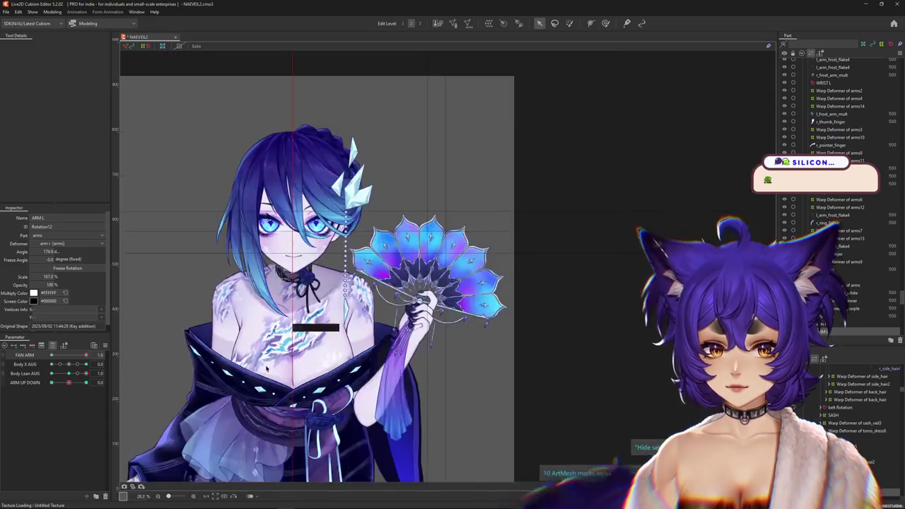
# At the Body Lean AUG pose, rotate ARM L to about 175° and toggle FAN ARM off and on
pyautogui.moveTo(78, 374); pyautogui.dragTo(97, 382)
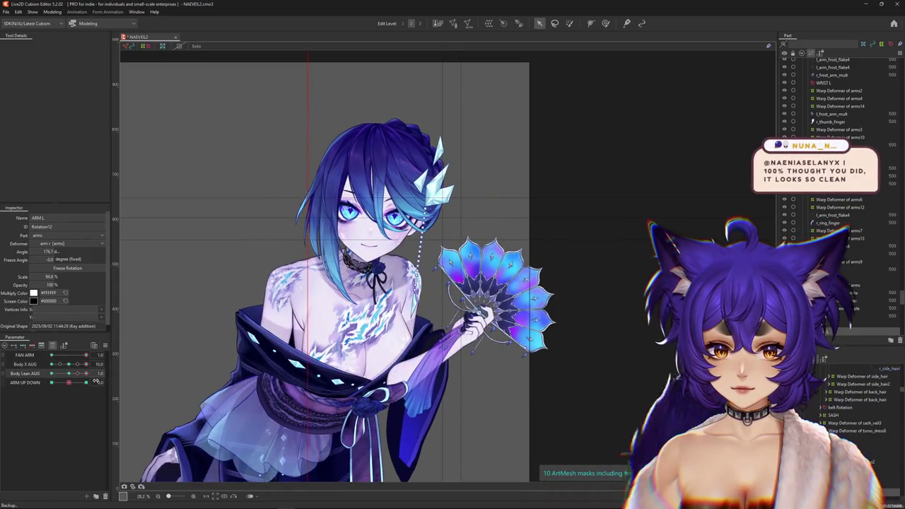
pyautogui.moveTo(405, 338)
pyautogui.mouseDown()
pyautogui.moveTo(400, 357)
pyautogui.moveTo(408, 357)
pyautogui.mouseUp()
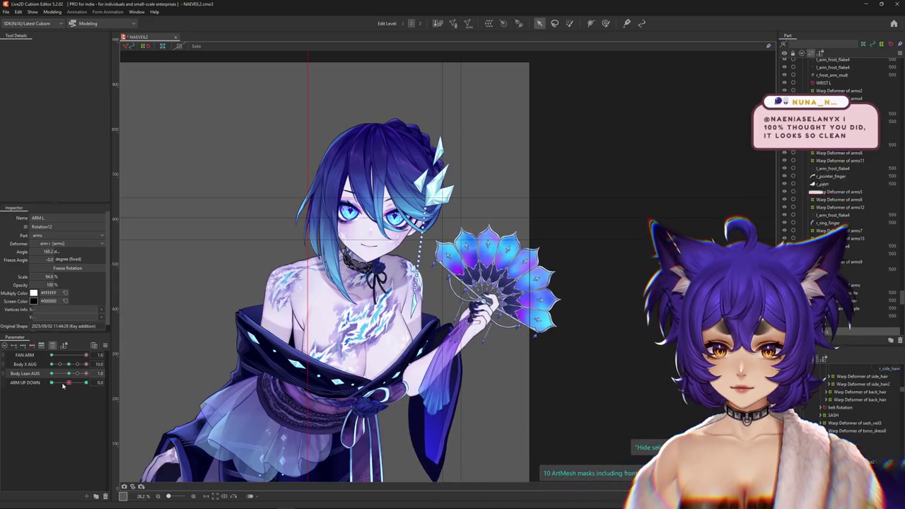
pyautogui.click(53, 346)
pyautogui.moveTo(84, 382)
pyautogui.mouseDown()
pyautogui.moveTo(110, 369)
pyautogui.moveTo(100, 373)
pyautogui.mouseUp()
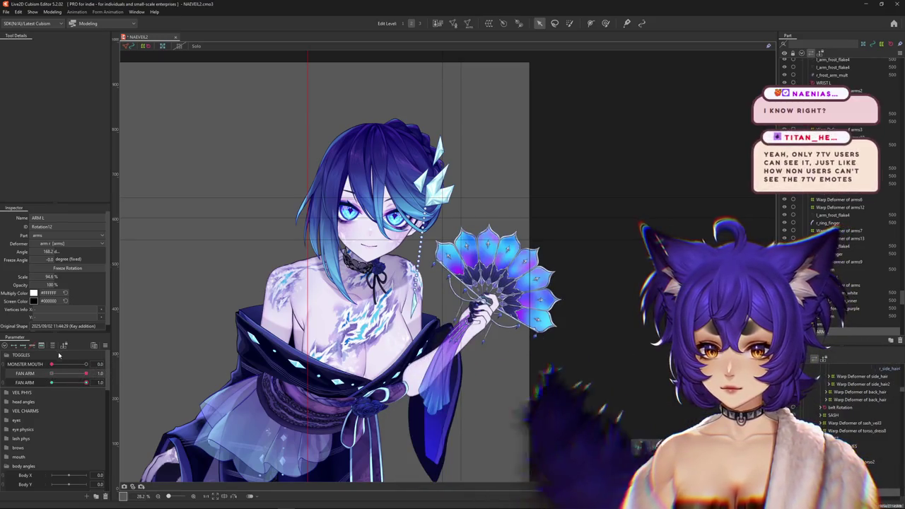
pyautogui.click(54, 346)
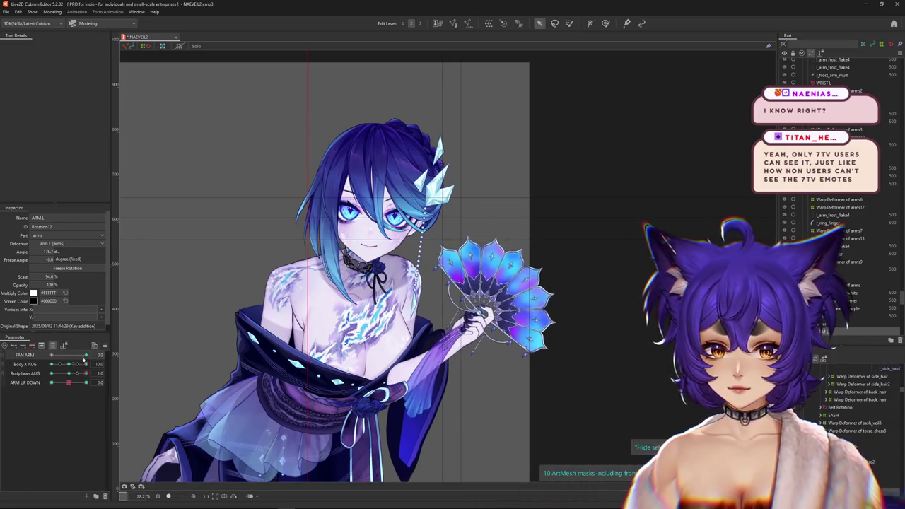
# Set ARM UP DOWN, rotate ARM L down to 165°, and preview it through body turn and lean poses
pyautogui.moveTo(66, 380); pyautogui.dragTo(68, 382)
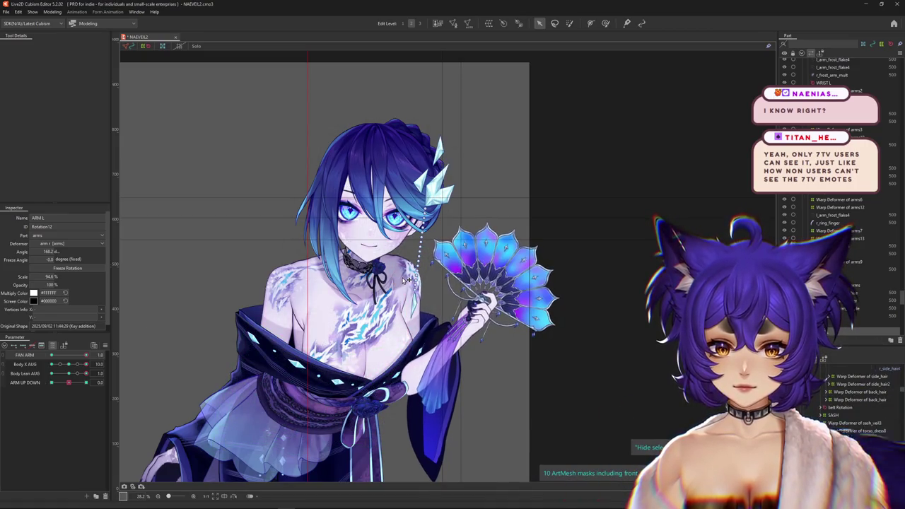
pyautogui.moveTo(409, 359); pyautogui.dragTo(412, 356)
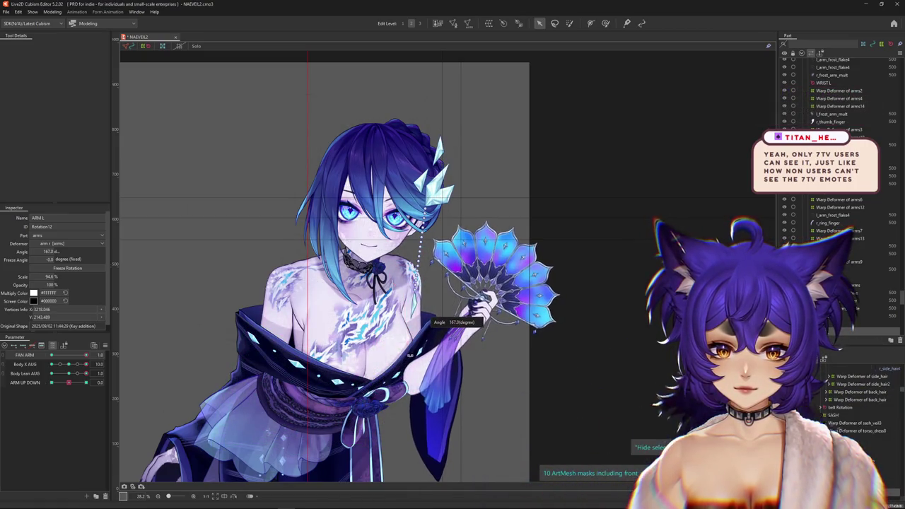
pyautogui.moveTo(78, 364)
pyautogui.mouseDown()
pyautogui.moveTo(104, 369)
pyautogui.moveTo(43, 370)
pyautogui.mouseUp()
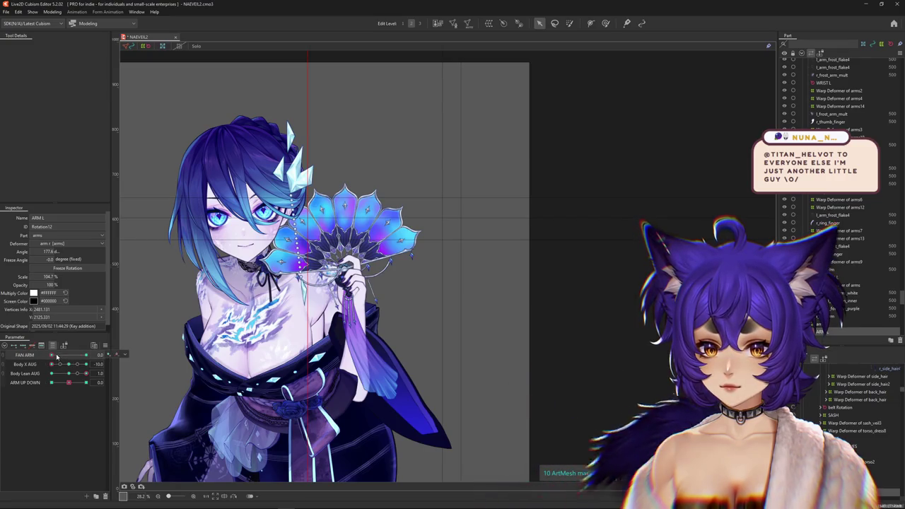
pyautogui.moveTo(71, 375); pyautogui.dragTo(69, 373)
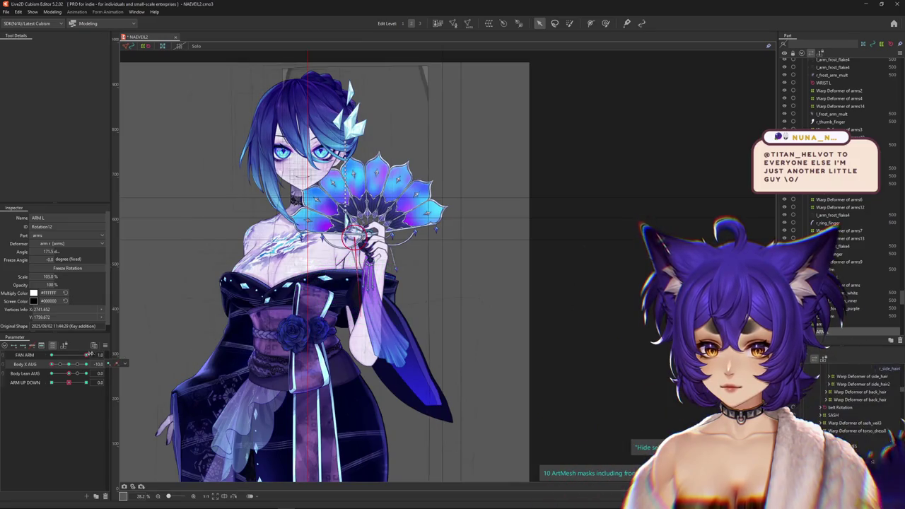
pyautogui.moveTo(53, 365); pyautogui.dragTo(64, 364)
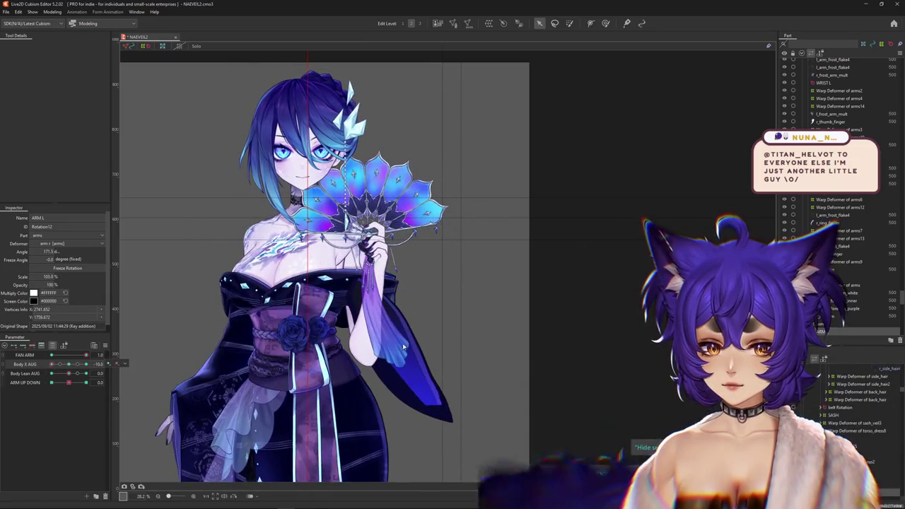
pyautogui.scroll(2, 365, 355)
pyautogui.click(364, 355)
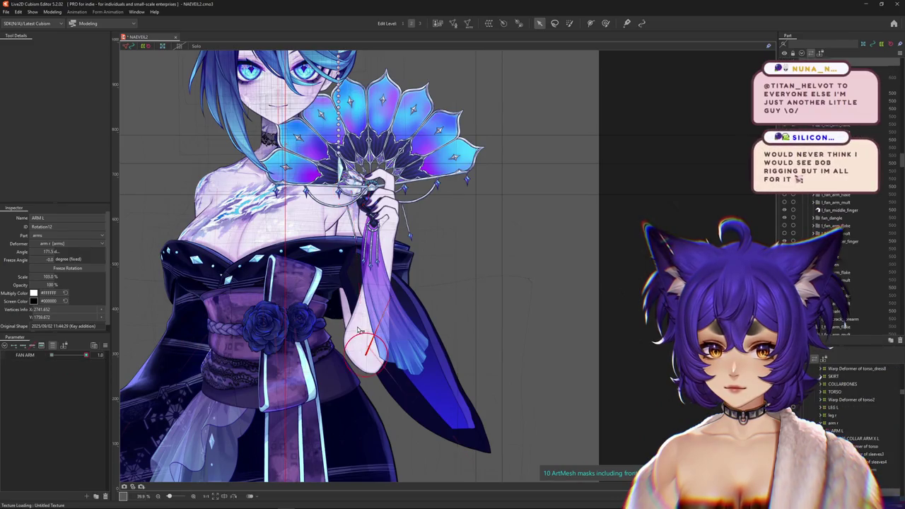
pyautogui.rightClick(358, 329)
pyautogui.click(382, 330)
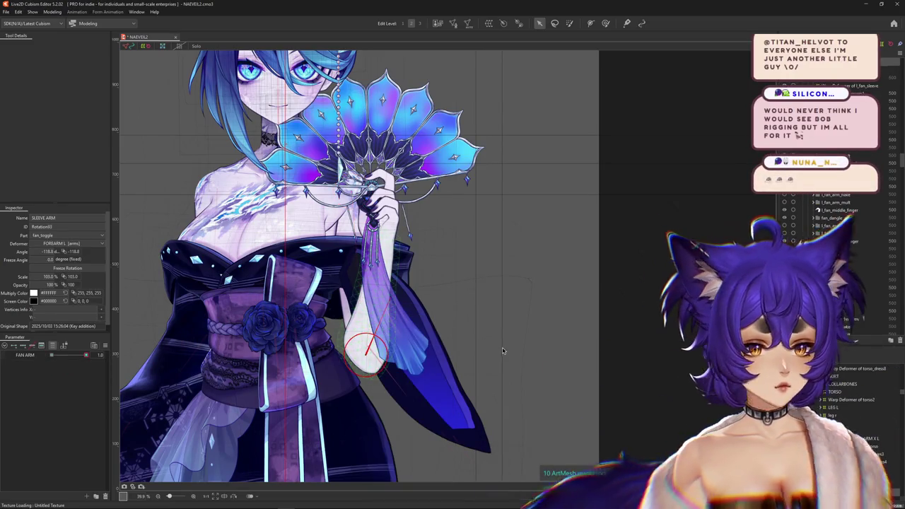
pyautogui.click(371, 332)
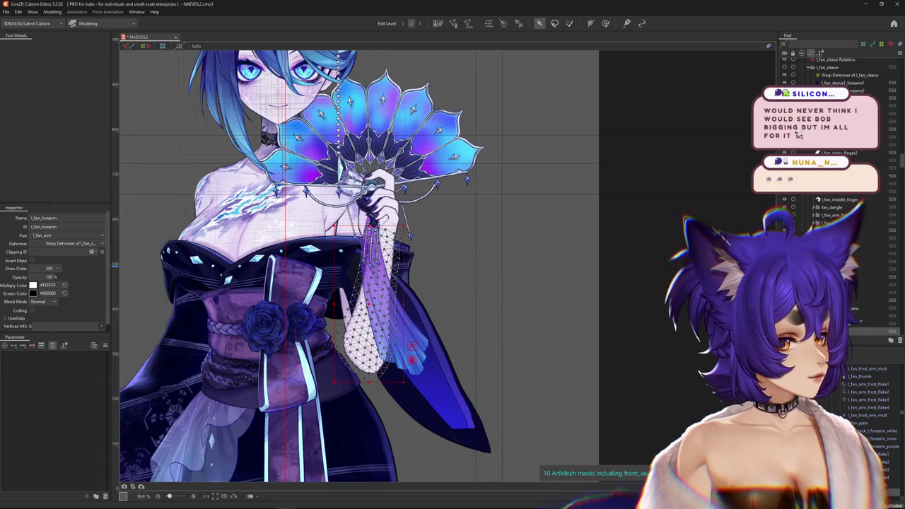
pyautogui.scroll(-3, 121, 408)
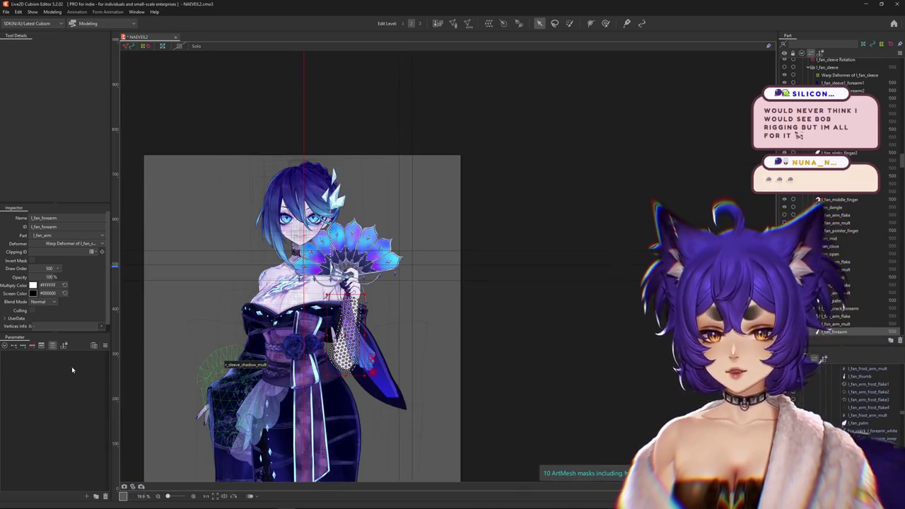
pyautogui.scroll(2, 271, 180)
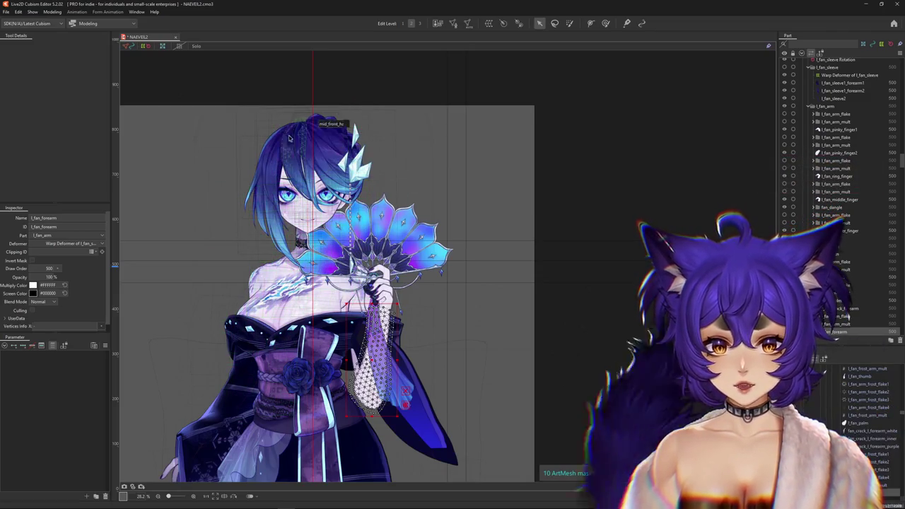
pyautogui.moveTo(510, 273); pyautogui.dragTo(573, 232)
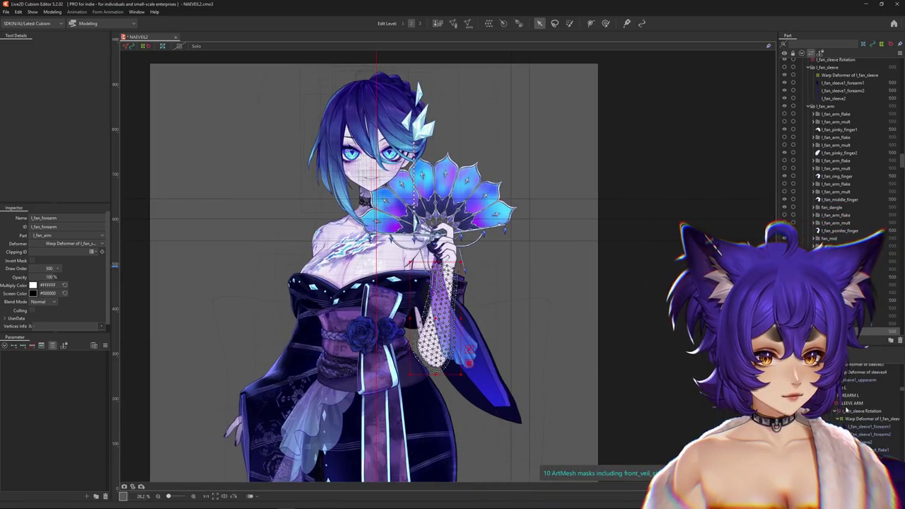
# Rotate l_fan_sleeve Rotation from about -15.5° to about -8° at the Body X AUG -10 keyform
pyautogui.click(841, 411)
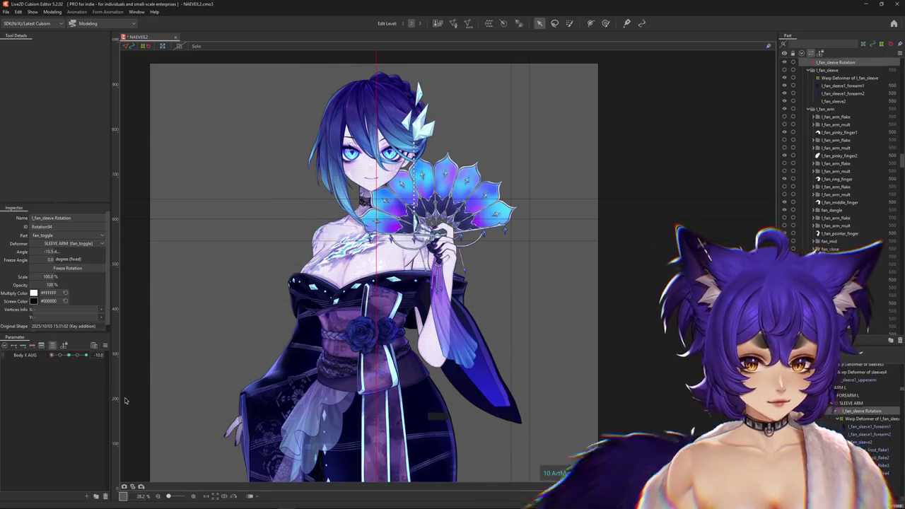
pyautogui.click(70, 356)
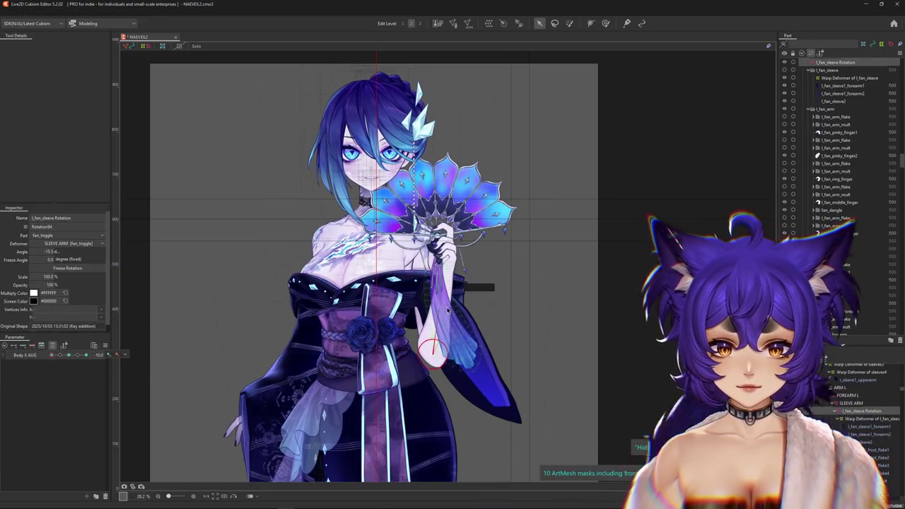
pyautogui.scroll(1, 448, 309)
pyautogui.scroll(1, 409, 349)
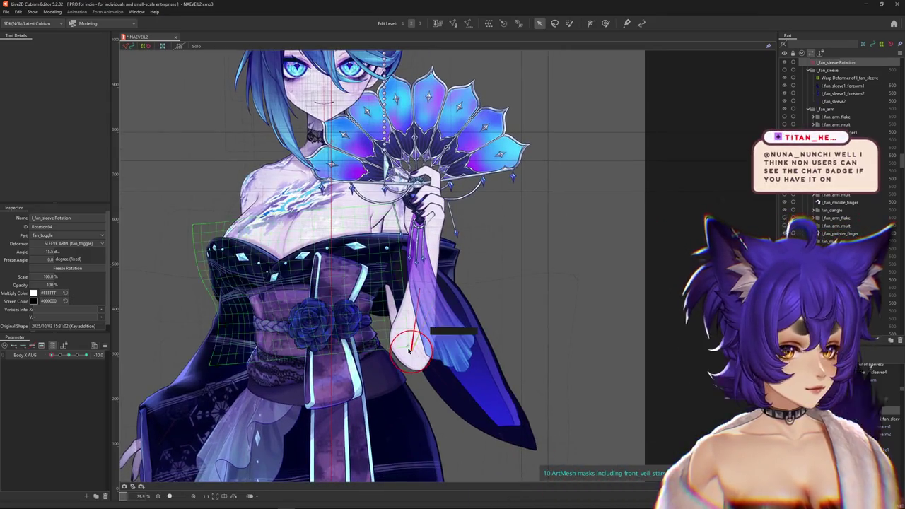
pyautogui.moveTo(408, 349); pyautogui.dragTo(419, 351)
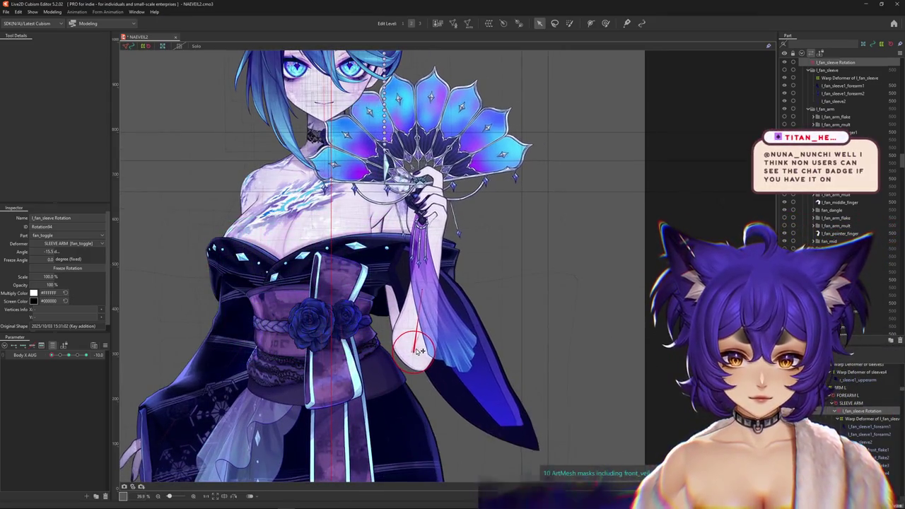
pyautogui.click(40, 358)
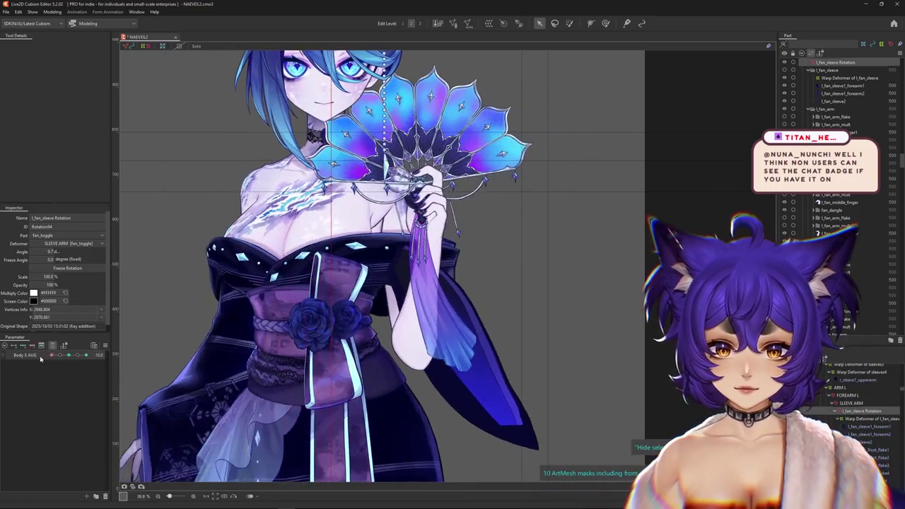
pyautogui.moveTo(408, 258); pyautogui.dragTo(425, 292)
pyautogui.scroll(-3, 405, 345)
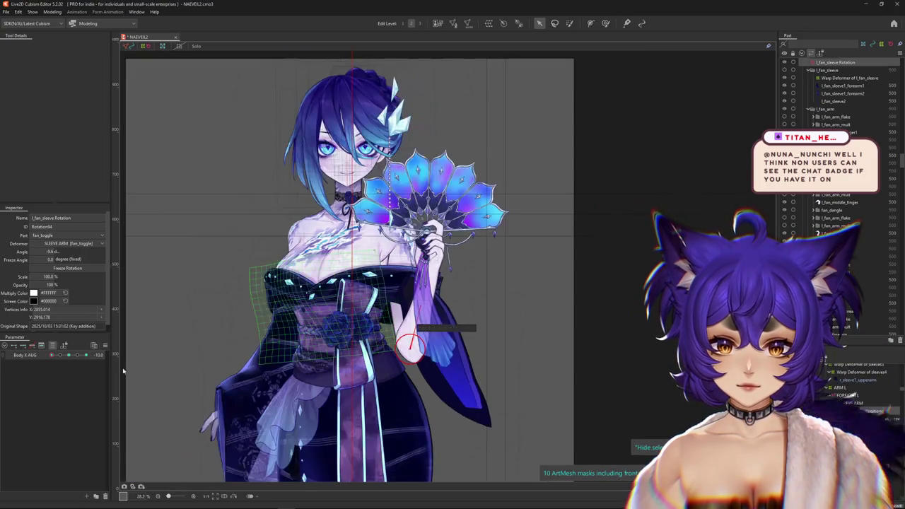
# Sway the body to check the sleeve, then rotate ARM L up to about 178°
pyautogui.moveTo(60, 355)
pyautogui.mouseDown()
pyautogui.moveTo(62, 367)
pyautogui.moveTo(31, 363)
pyautogui.moveTo(97, 342)
pyautogui.mouseUp()
pyautogui.scroll(5, 414, 225)
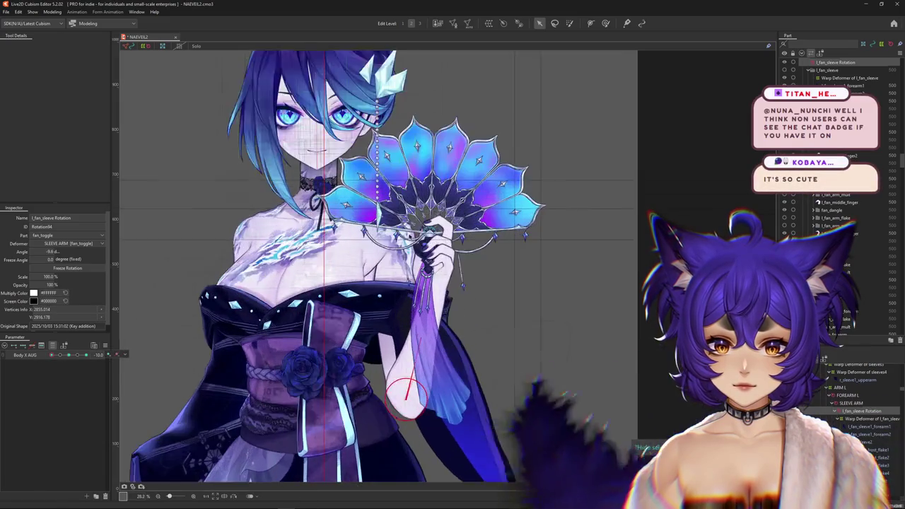
pyautogui.scroll(4, 415, 224)
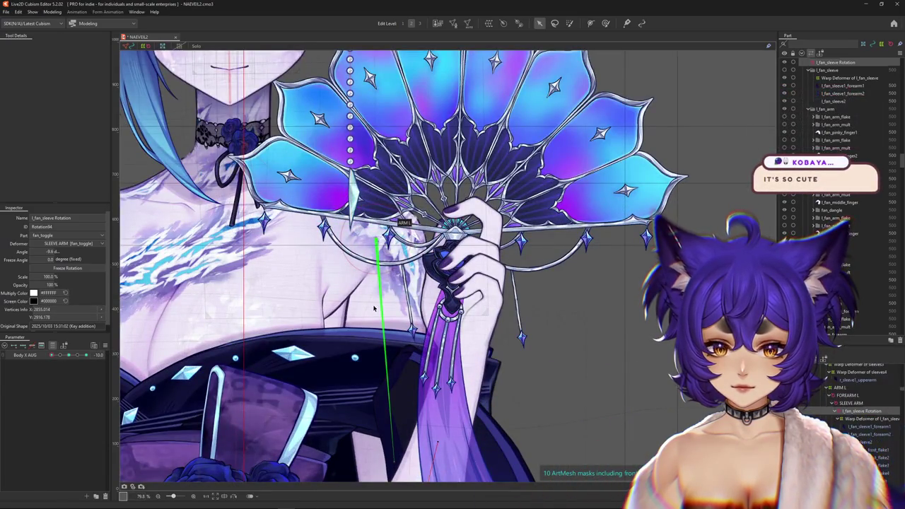
pyautogui.click(374, 308)
pyautogui.scroll(-2, 333, 366)
pyautogui.moveTo(316, 288); pyautogui.dragTo(316, 195)
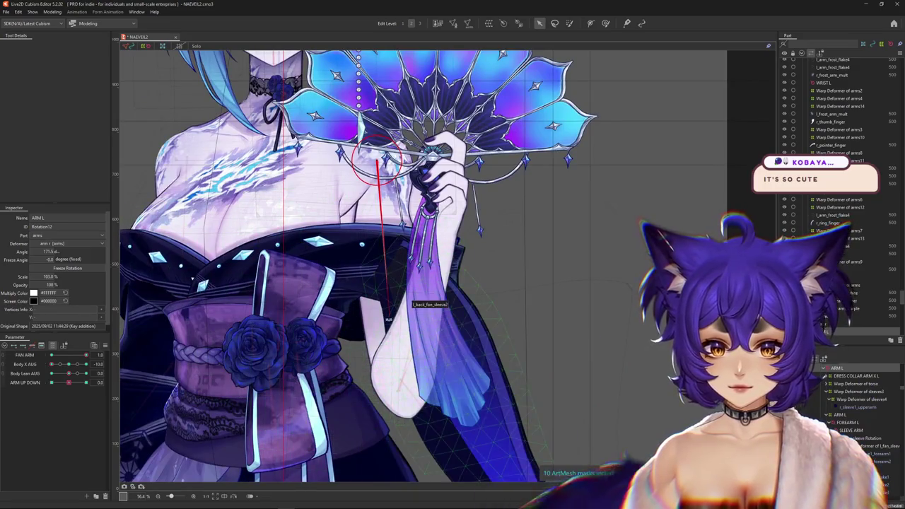
# Finish rotating ARM L toward 178° and preview it with the body leaning
pyautogui.moveTo(353, 332); pyautogui.dragTo(367, 325)
pyautogui.scroll(-2, 367, 325)
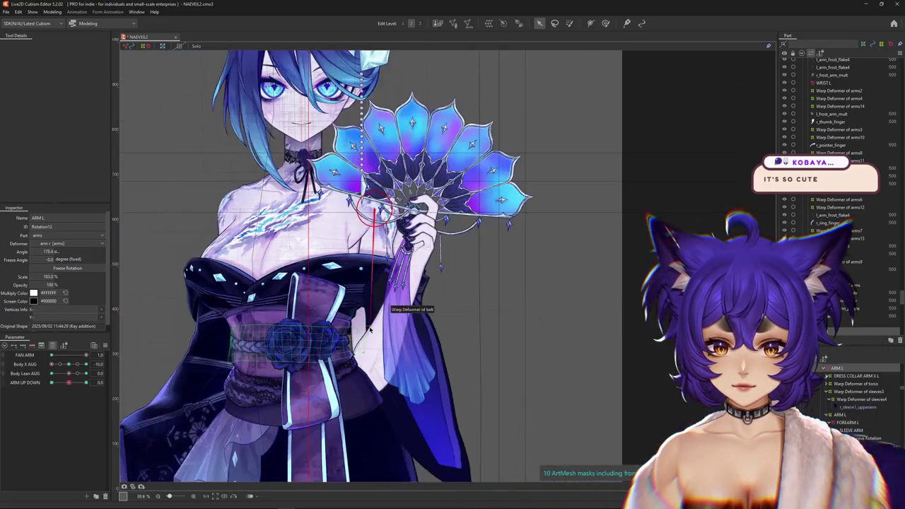
pyautogui.click(129, 361)
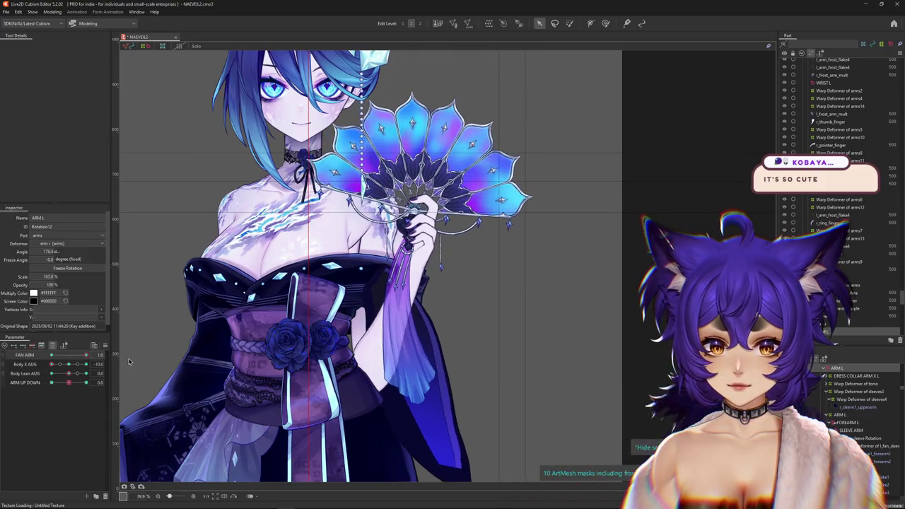
pyautogui.moveTo(69, 376); pyautogui.dragTo(90, 380)
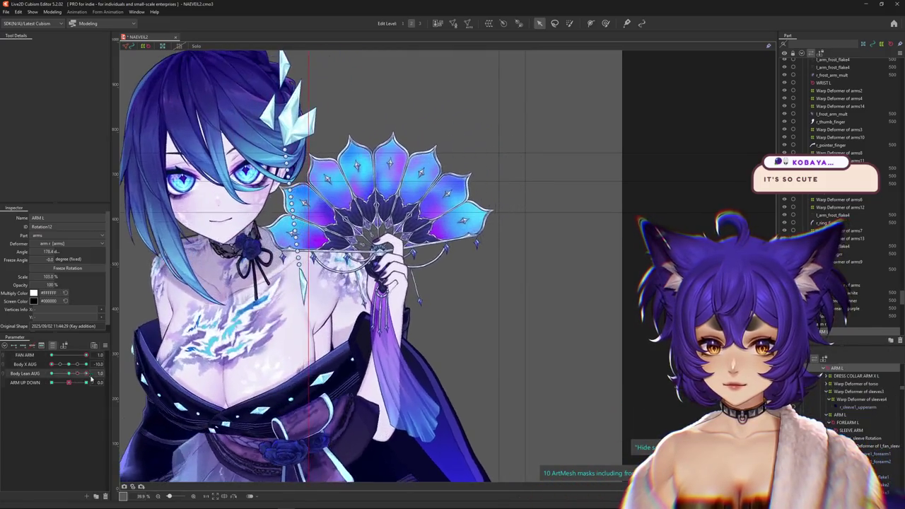
# Lower FAN ARM to 0.8, apply a keyform option, and rotate the arm back to about 172°
pyautogui.click(35, 358)
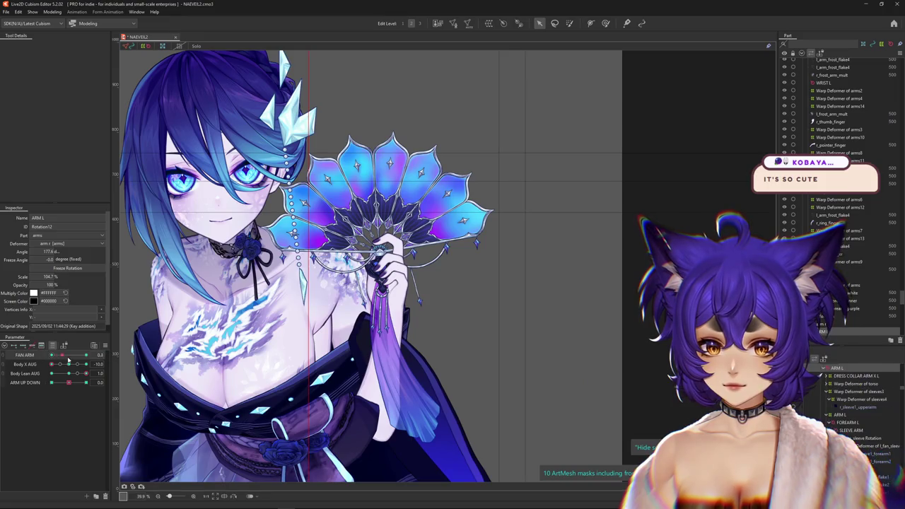
pyautogui.moveTo(71, 373); pyautogui.dragTo(90, 372)
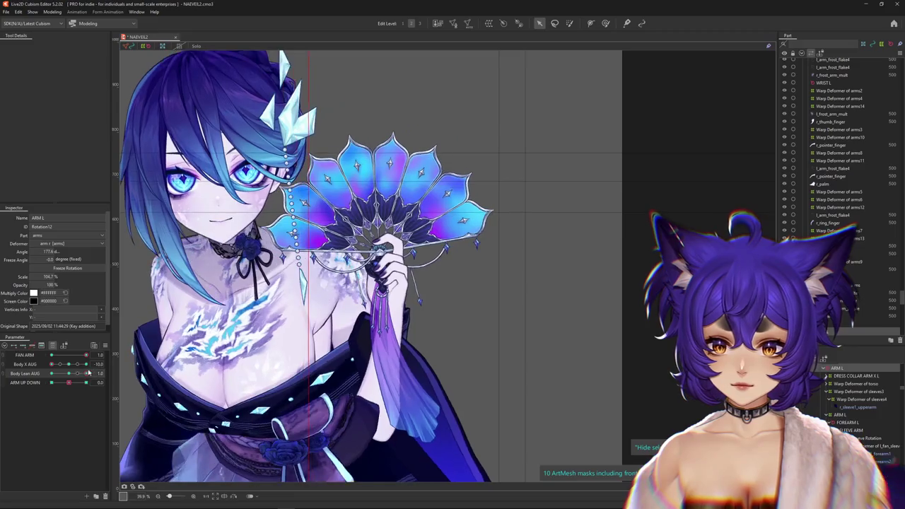
pyautogui.moveTo(86, 373); pyautogui.dragTo(25, 376)
pyautogui.moveTo(85, 355); pyautogui.dragTo(79, 358)
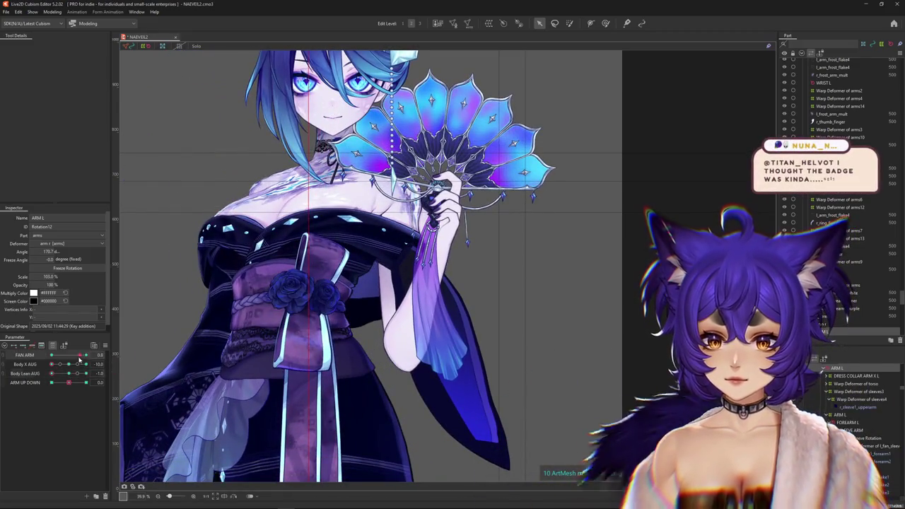
pyautogui.click(107, 355)
pyautogui.click(138, 363)
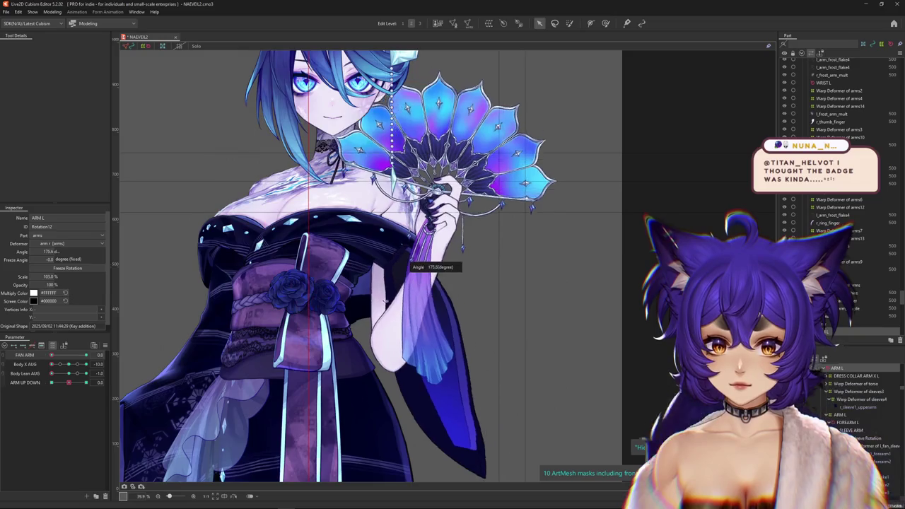
pyautogui.moveTo(71, 365)
pyautogui.mouseDown()
pyautogui.moveTo(30, 368)
pyautogui.moveTo(118, 368)
pyautogui.mouseUp()
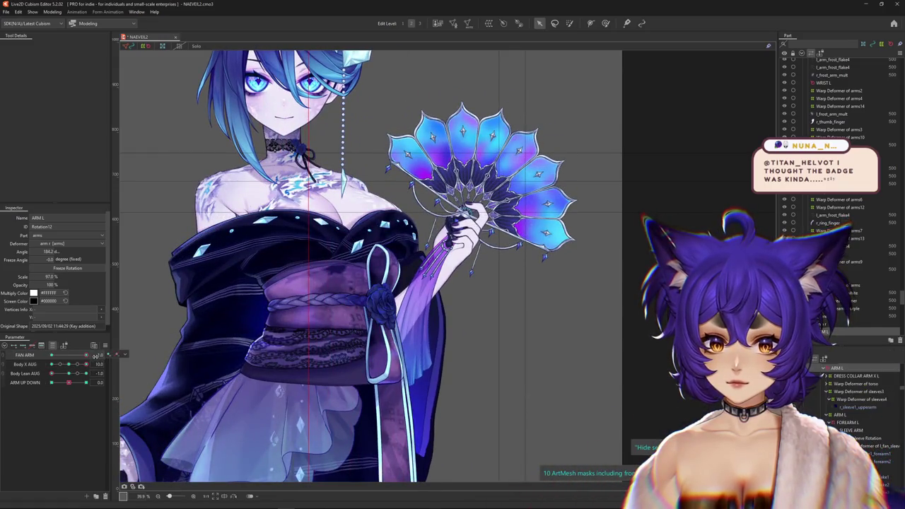
# At the Body Lean AUG keyform, rotate ARM L to about 173.5°, then further to 167°
pyautogui.click(70, 373)
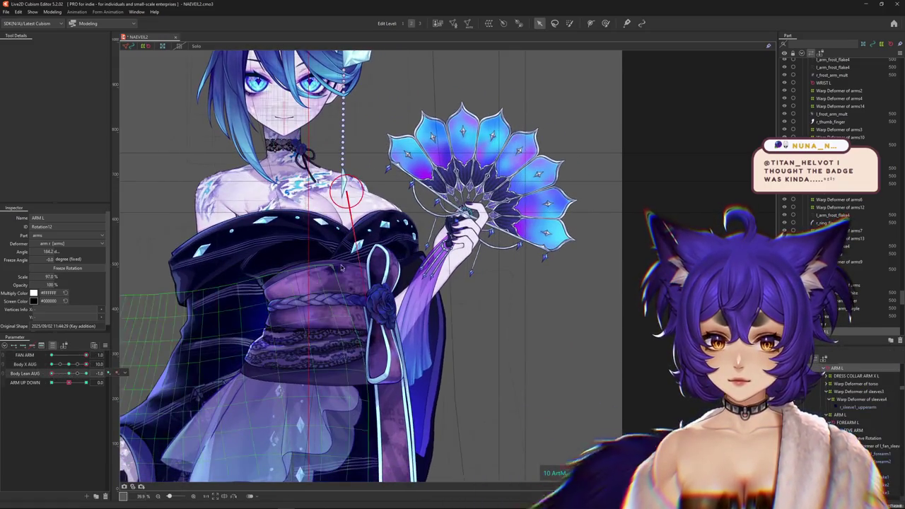
pyautogui.click(368, 300)
pyautogui.moveTo(368, 301); pyautogui.dragTo(382, 301)
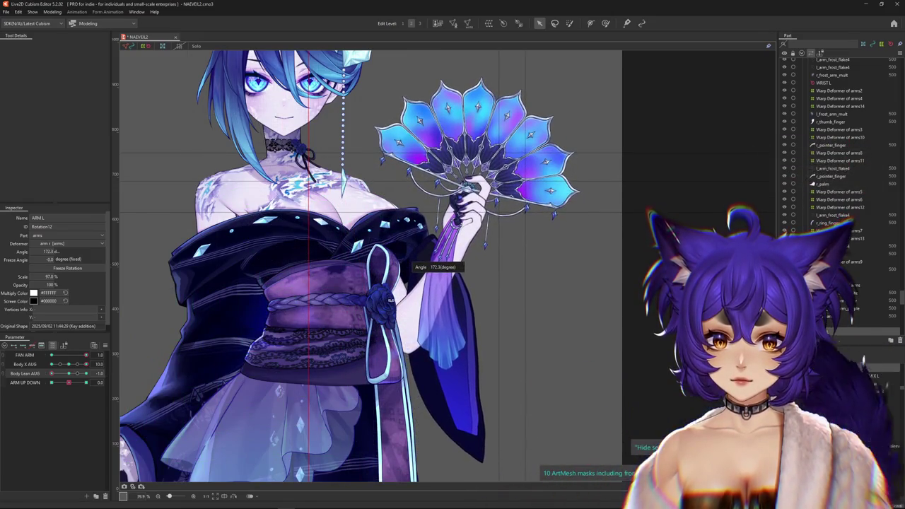
pyautogui.moveTo(385, 302); pyautogui.dragTo(403, 300)
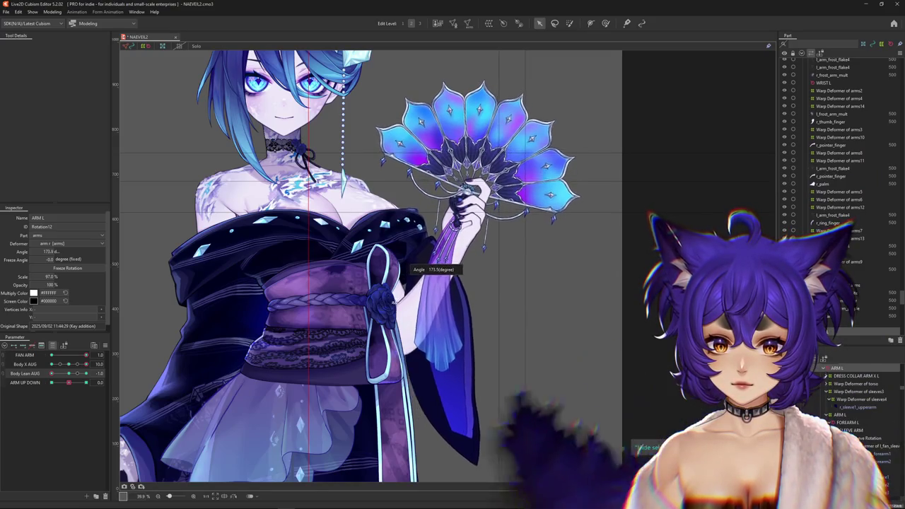
pyautogui.scroll(2, 371, 173)
pyautogui.scroll(3, 371, 173)
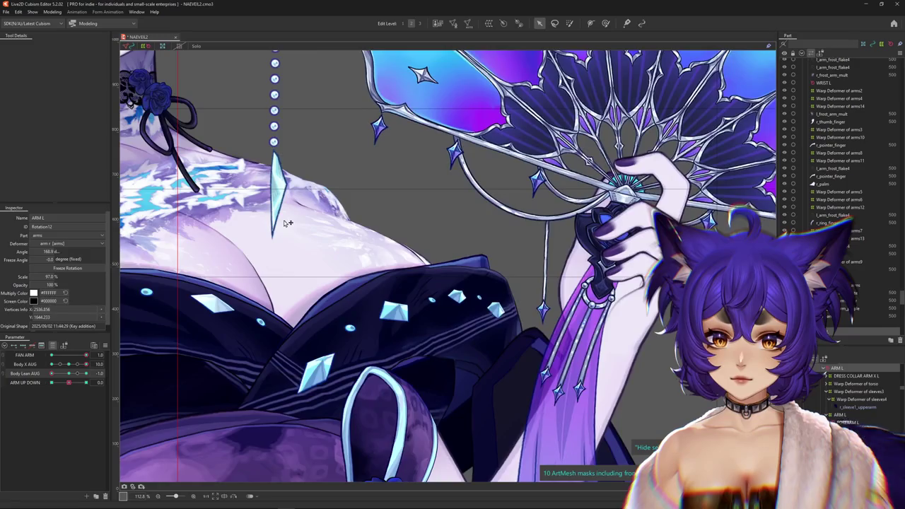
pyautogui.scroll(-2, 289, 224)
# Preview the body turning with the fan arm blended in, then zoom out to see the whole character
pyautogui.moveTo(77, 363)
pyautogui.mouseDown()
pyautogui.moveTo(94, 363)
pyautogui.moveTo(97, 351)
pyautogui.moveTo(87, 354)
pyautogui.mouseUp()
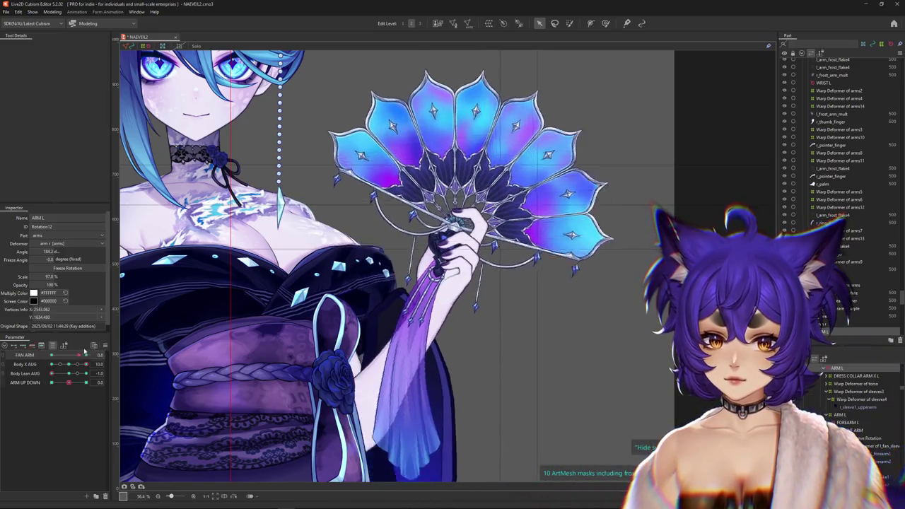
pyautogui.moveTo(87, 354)
pyautogui.mouseDown()
pyautogui.moveTo(37, 357)
pyautogui.moveTo(51, 355)
pyautogui.mouseUp()
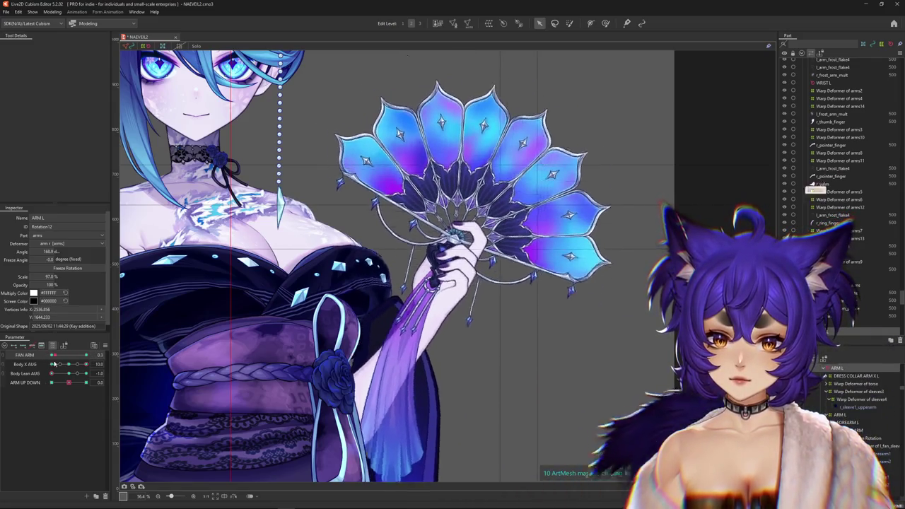
pyautogui.hotkey('ctrl', '-')
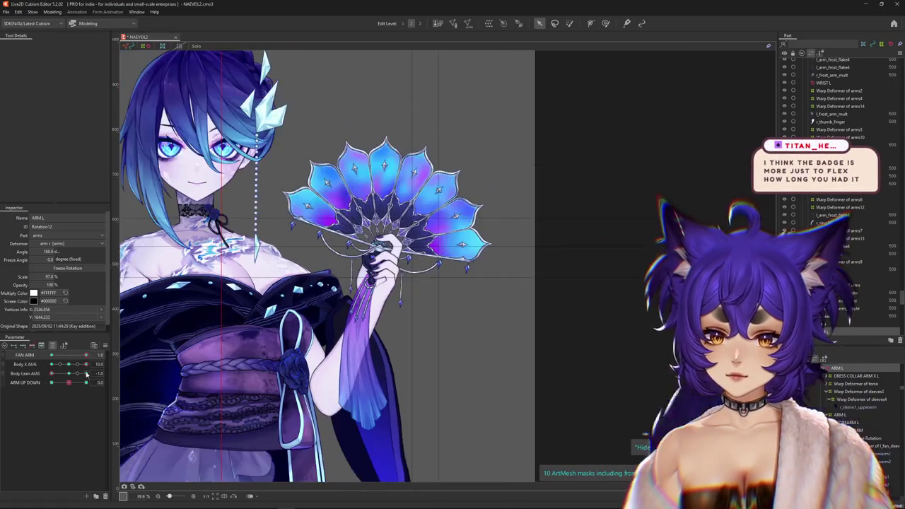
# Preview the body lean and turn, try a left-arm rotation, then undo it with Ctrl+Z
pyautogui.moveTo(70, 373)
pyautogui.mouseDown()
pyautogui.moveTo(80, 380)
pyautogui.moveTo(92, 354)
pyautogui.mouseUp()
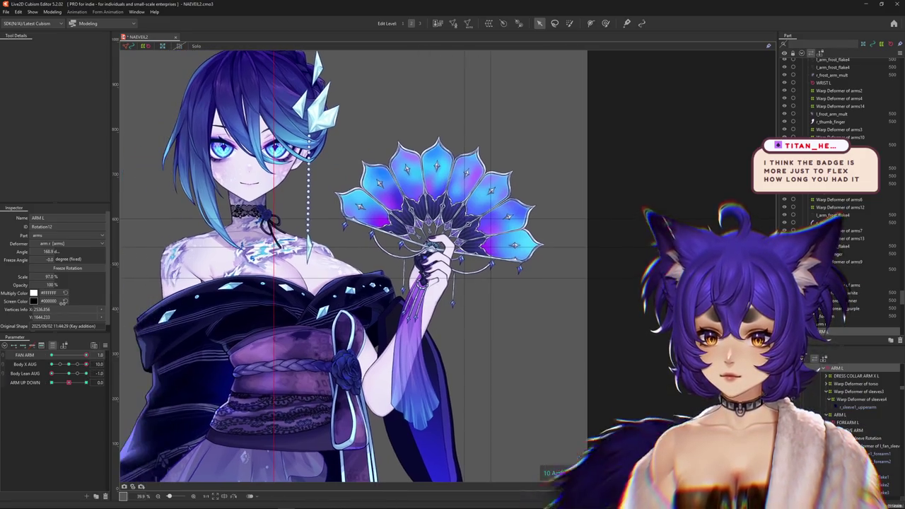
pyautogui.moveTo(81, 363); pyautogui.dragTo(68, 365)
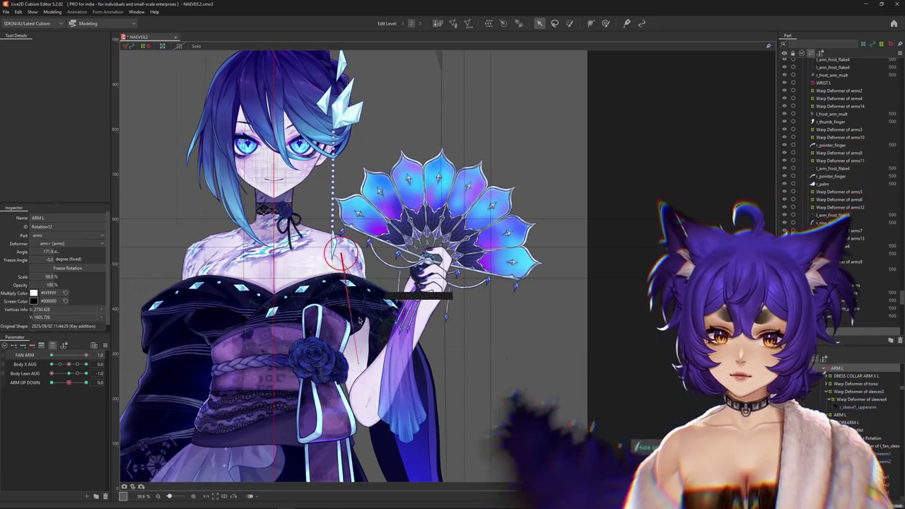
pyautogui.moveTo(359, 363); pyautogui.dragTo(361, 291)
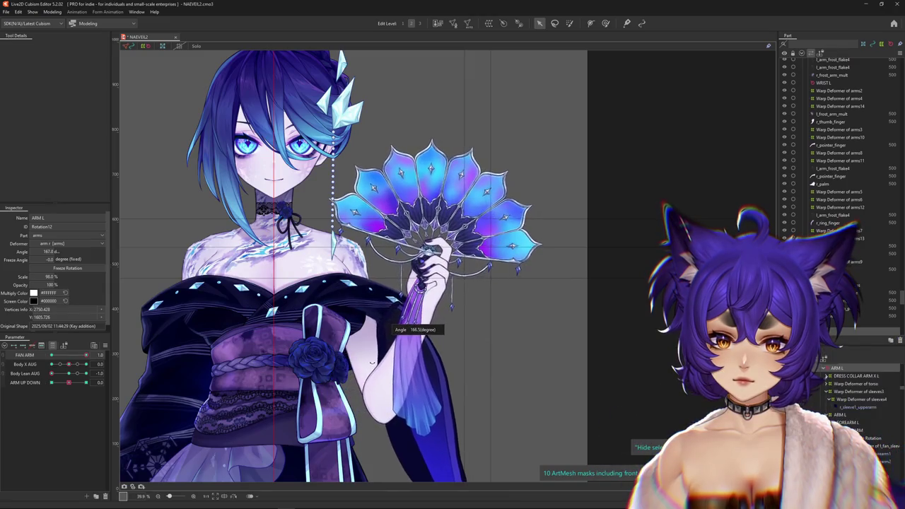
pyautogui.hotkey('ctrl', 'z')
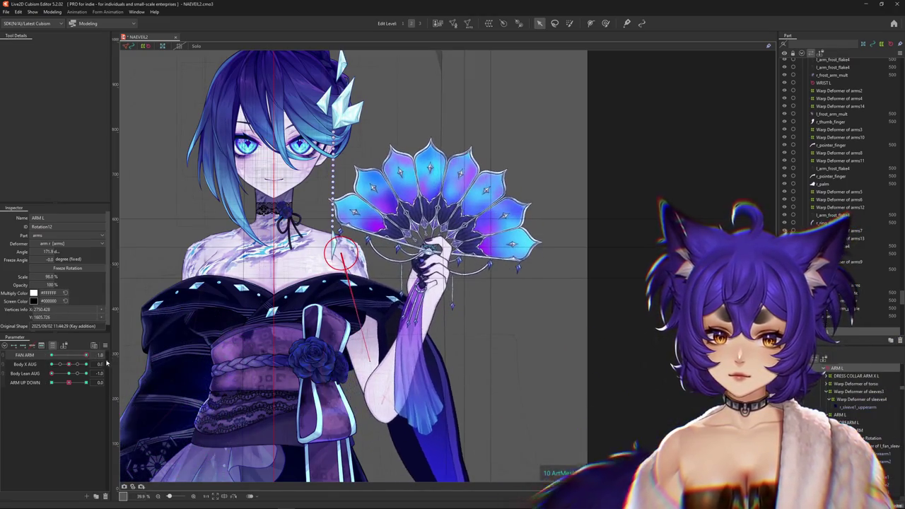
# Rotate the left arm at another Body Lean keyform and check it with the body turned fully both ways
pyautogui.moveTo(66, 372); pyautogui.dragTo(68, 377)
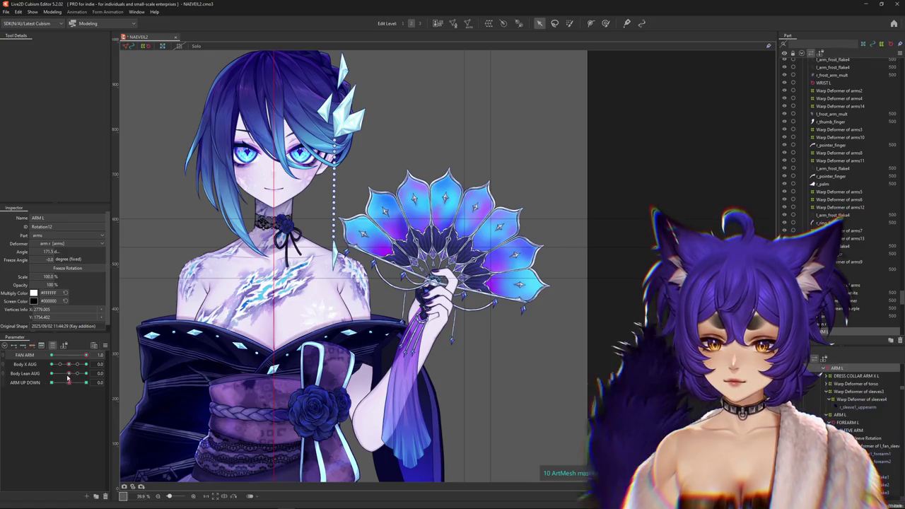
pyautogui.moveTo(67, 378); pyautogui.dragTo(68, 373)
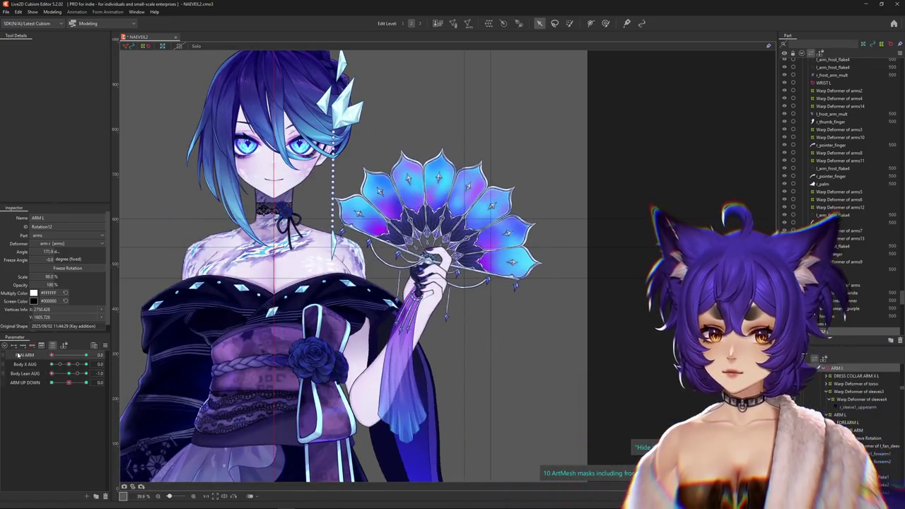
pyautogui.moveTo(154, 349); pyautogui.dragTo(164, 334)
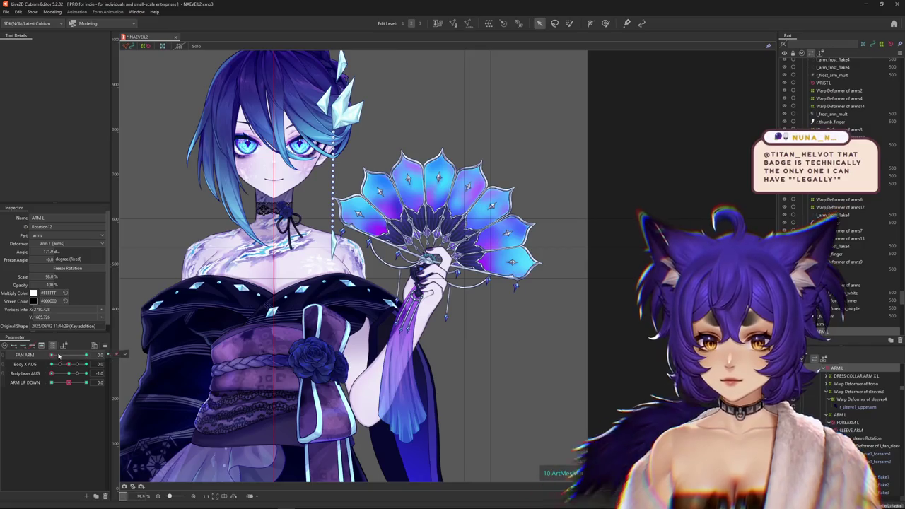
pyautogui.moveTo(76, 366); pyautogui.dragTo(90, 362)
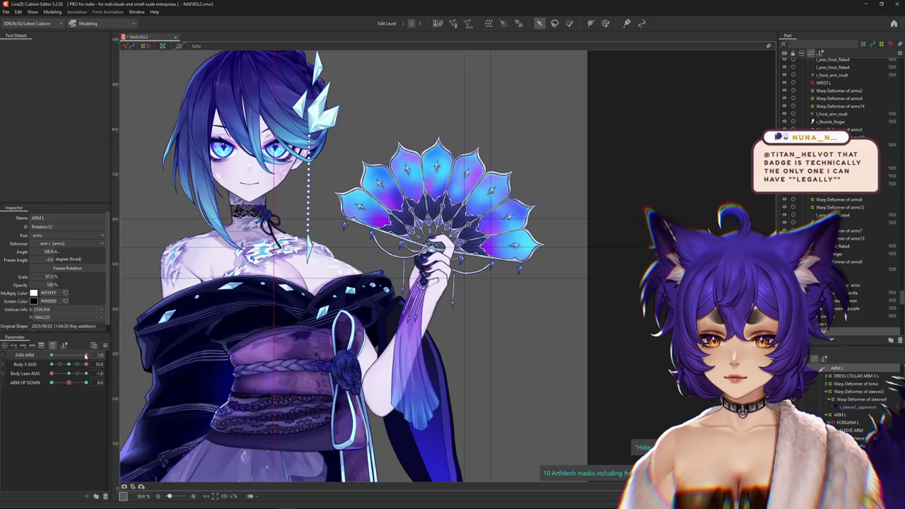
pyautogui.moveTo(87, 368); pyautogui.dragTo(38, 366)
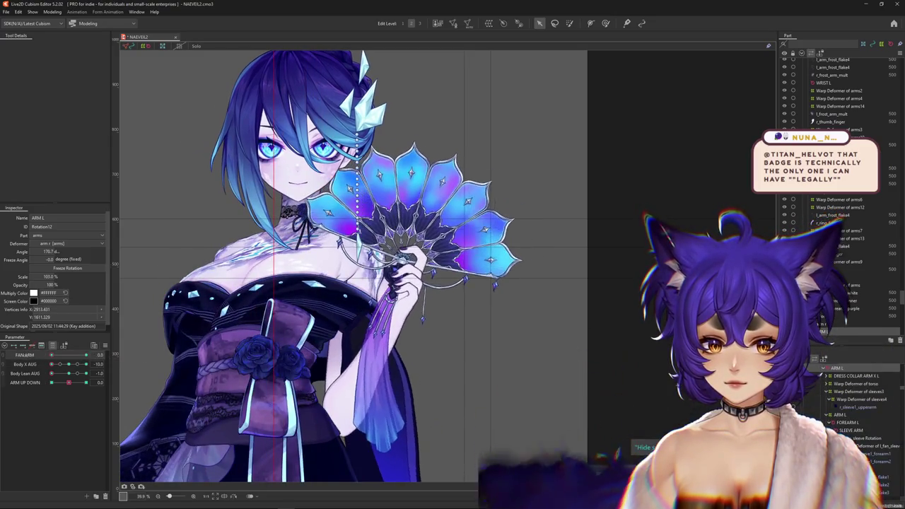
# Set Body Lean AUG to -1.0 and fine-tune the left arm angle to 171.5°
pyautogui.click(71, 376)
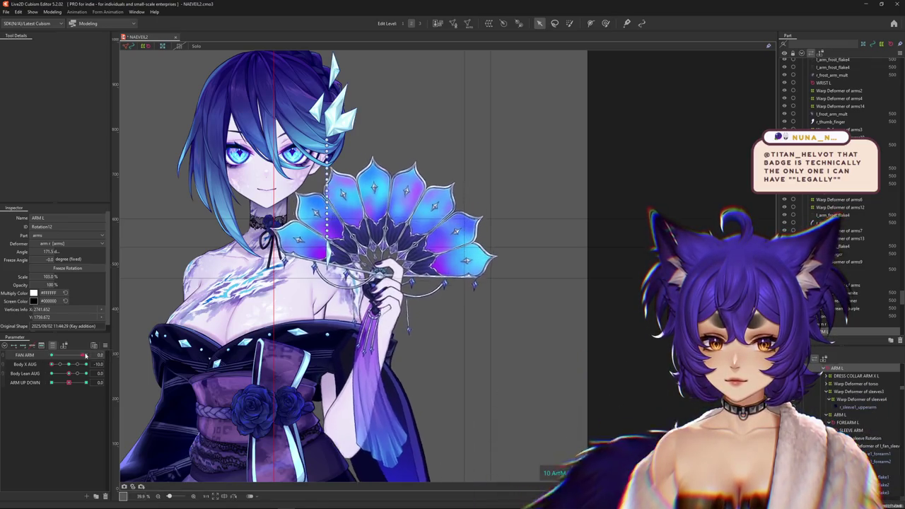
pyautogui.click(86, 374)
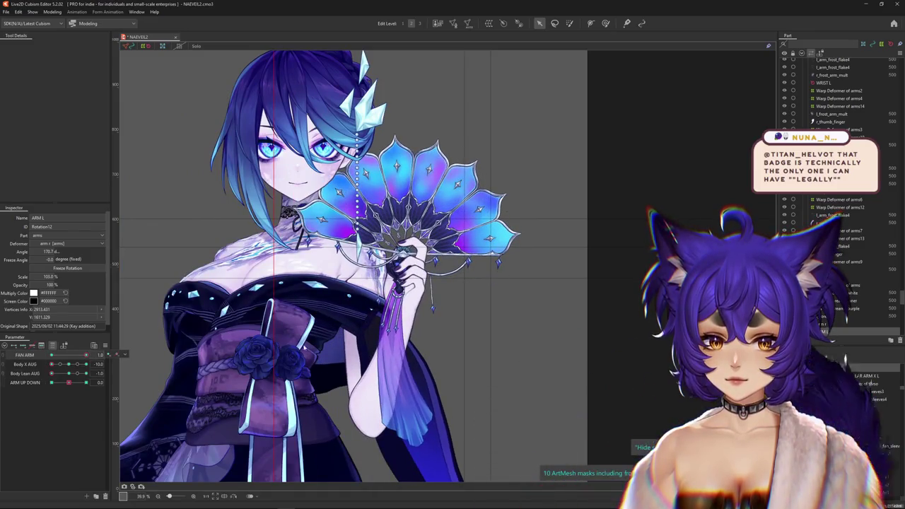
pyautogui.click(44, 356)
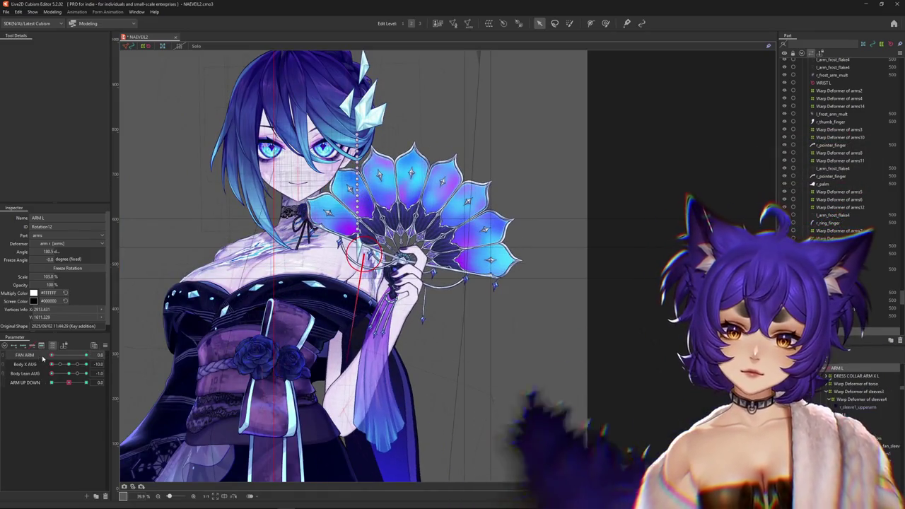
pyautogui.click(71, 355)
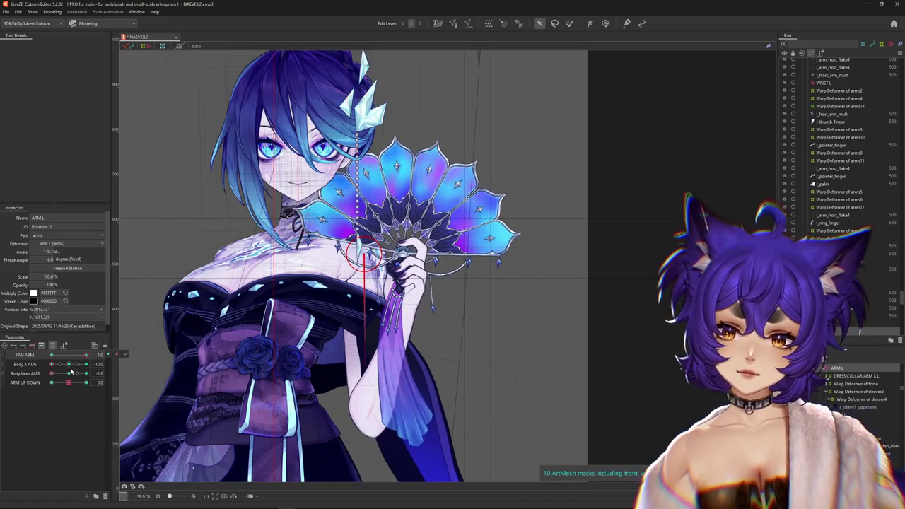
pyautogui.click(70, 372)
pyautogui.moveTo(87, 355); pyautogui.dragTo(122, 353)
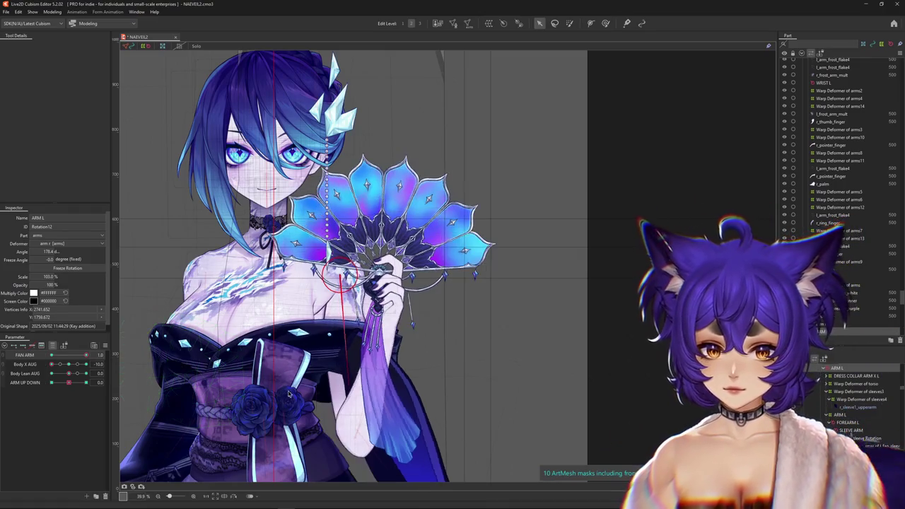
pyautogui.scroll(-1, 276, 382)
pyautogui.scroll(-1, 234, 347)
pyautogui.moveTo(69, 376); pyautogui.dragTo(108, 365)
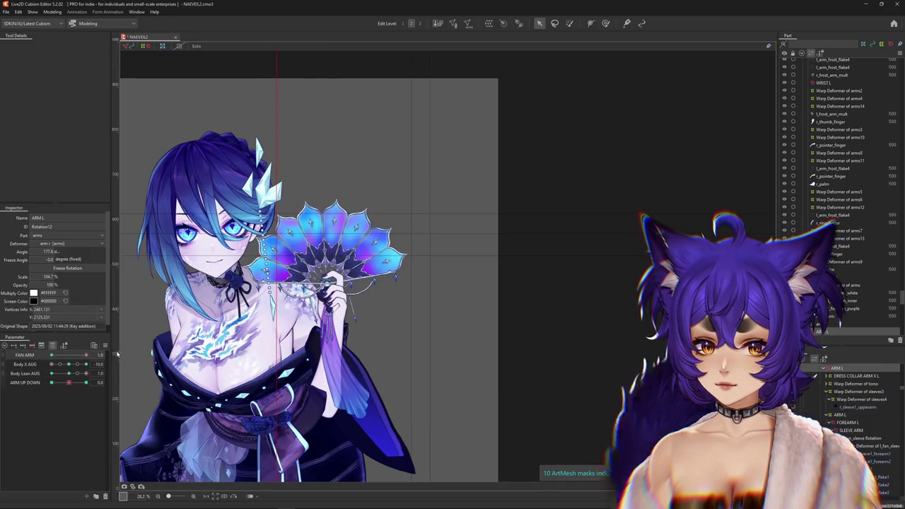
# Rotate ARM L to about 172.6° and test ARM UP DOWN at 1.0 before returning it to the middle
pyautogui.moveTo(315, 367); pyautogui.dragTo(320, 364)
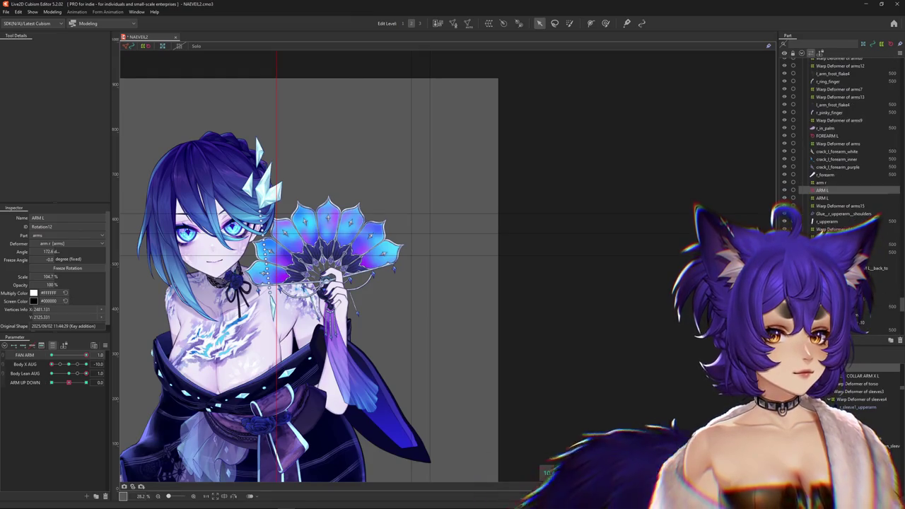
pyautogui.scroll(4, 838, 141)
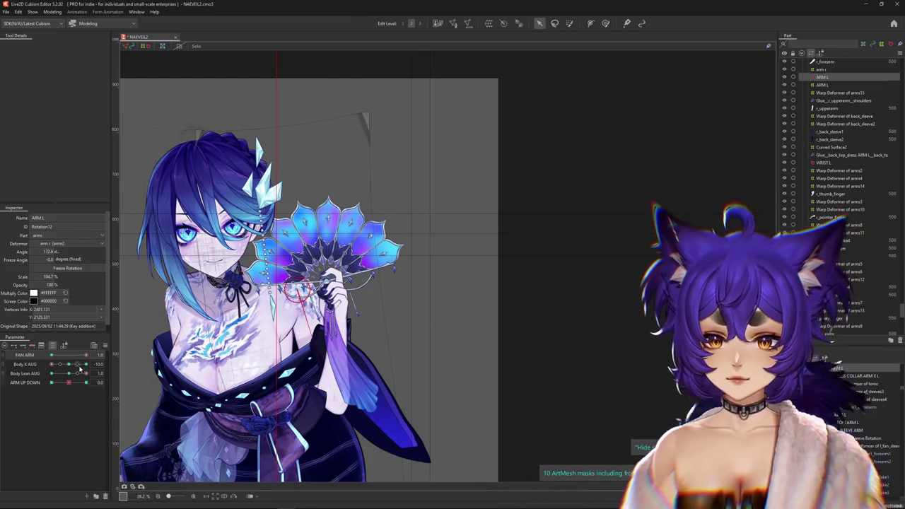
pyautogui.moveTo(68, 382)
pyautogui.mouseDown()
pyautogui.moveTo(89, 381)
pyautogui.moveTo(33, 382)
pyautogui.mouseUp()
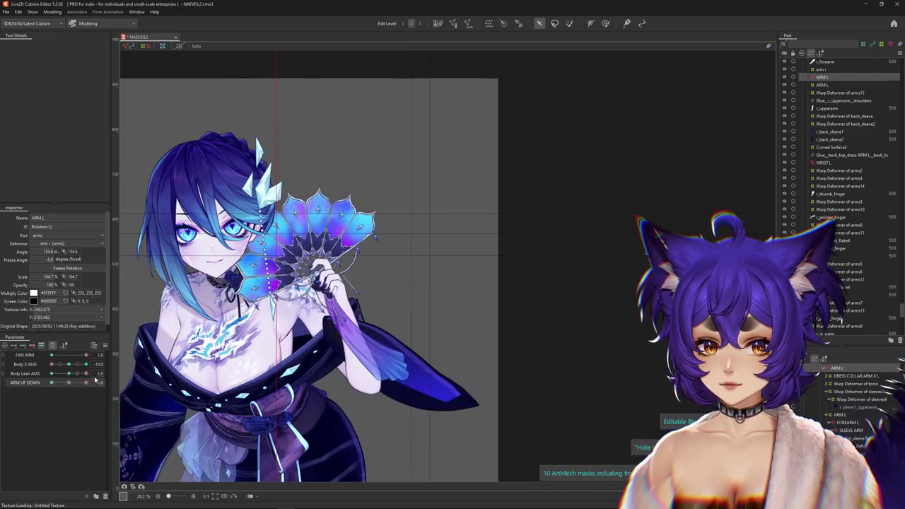
pyautogui.click(69, 382)
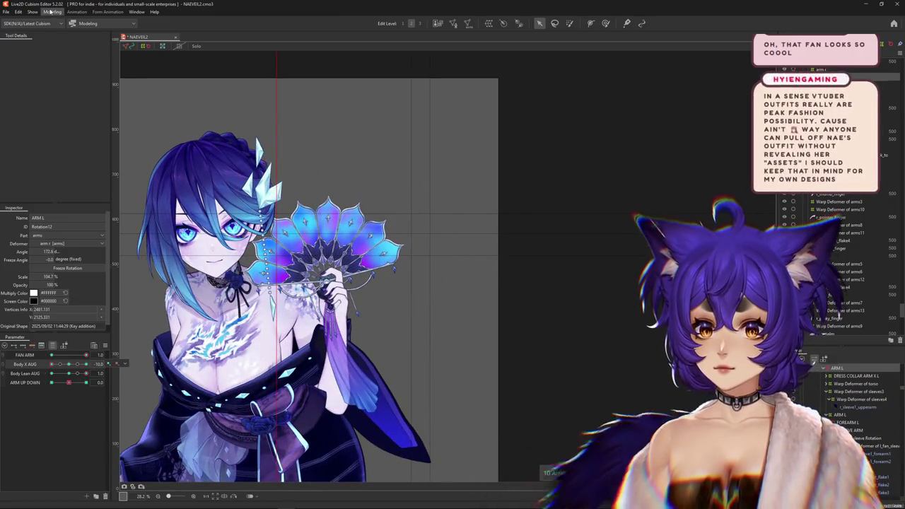
# Zoom in and select the l_fan_forearm mesh from the objects under the forearm
pyautogui.scroll(2, 388, 357)
pyautogui.scroll(2, 361, 371)
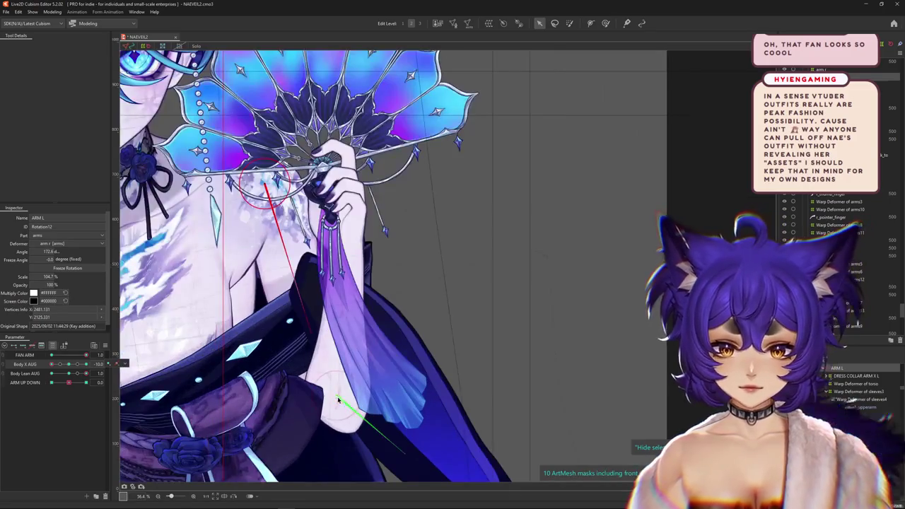
pyautogui.rightClick(336, 363)
pyautogui.click(366, 380)
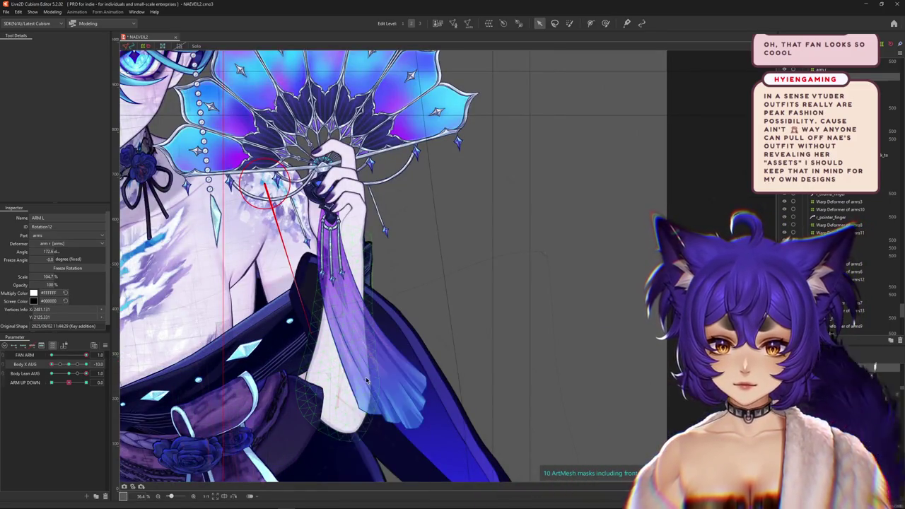
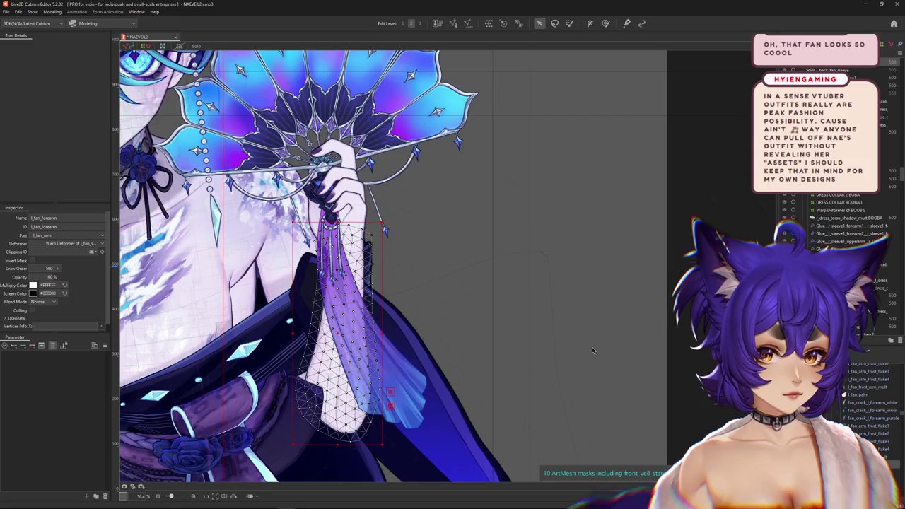
# Pick the l_fan_pinky_finger2 mesh from the meshes under the hand and bring it into view
pyautogui.scroll(2, 354, 234)
pyautogui.rightClick(351, 234)
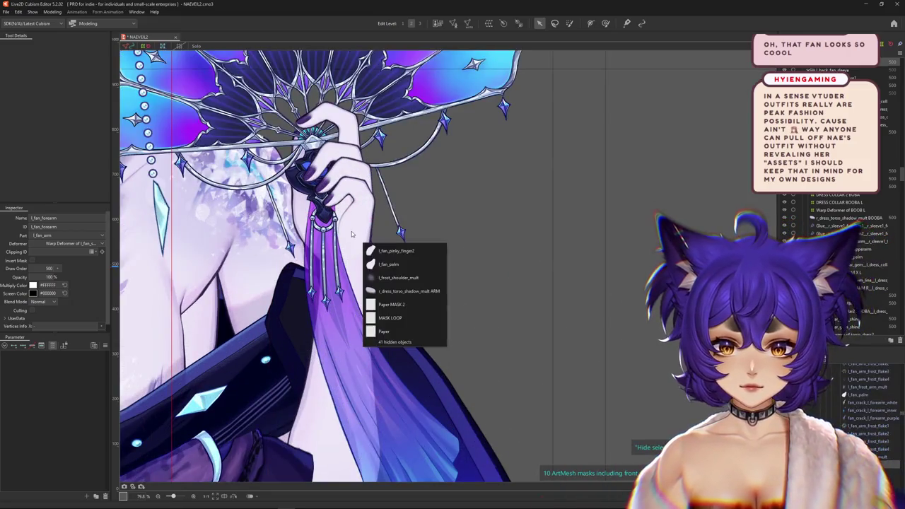
pyautogui.click(400, 254)
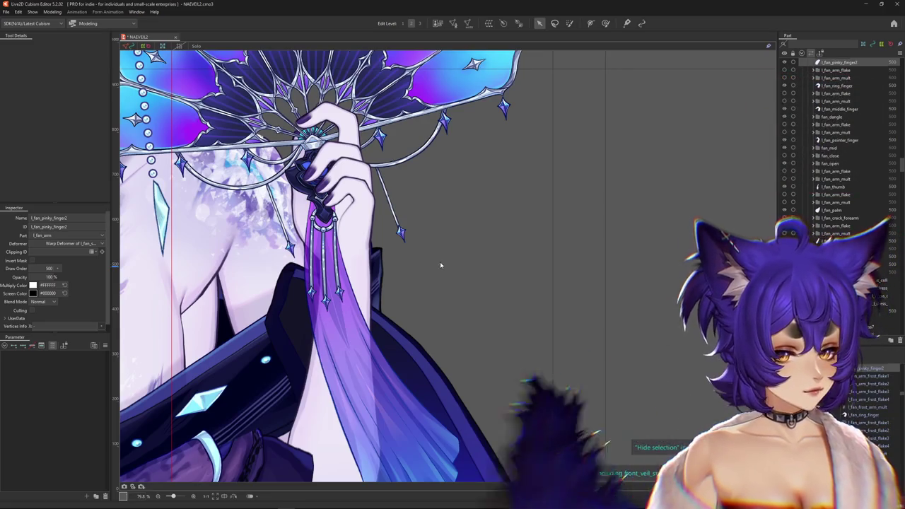
pyautogui.click(440, 261)
pyautogui.moveTo(466, 280); pyautogui.dragTo(544, 316)
pyautogui.scroll(3, 841, 237)
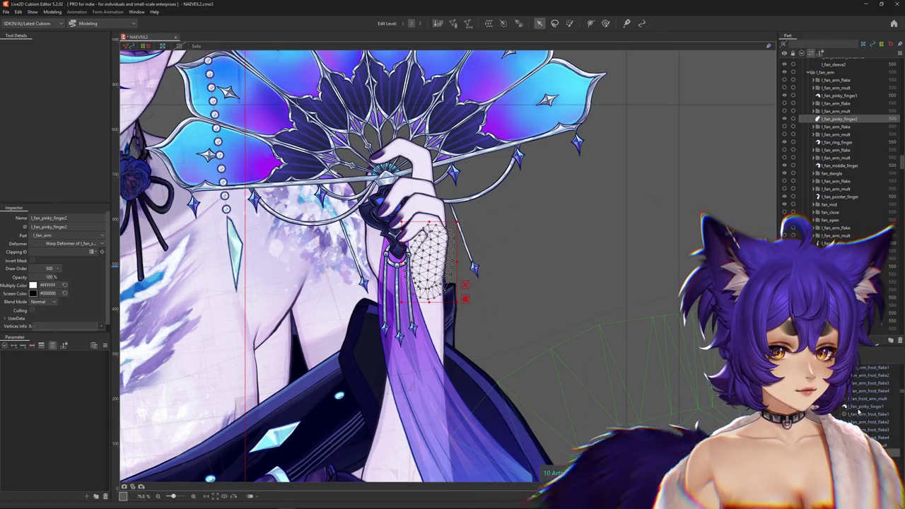
# Select l_fan_pinky_finger1 and l_fan_arm_frost_flake1, then box-select the remaining flake and finger meshes
pyautogui.click(858, 413)
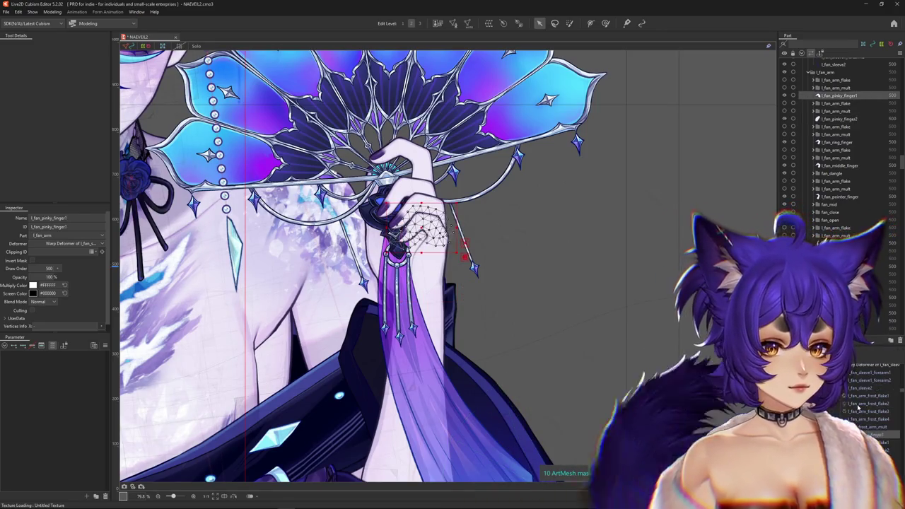
pyautogui.click(850, 397)
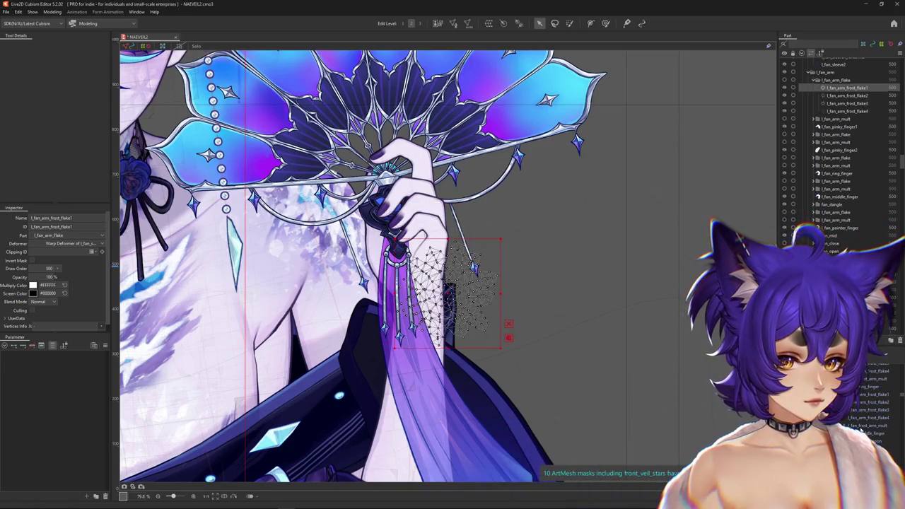
pyautogui.moveTo(453, 177); pyautogui.dragTo(621, 384)
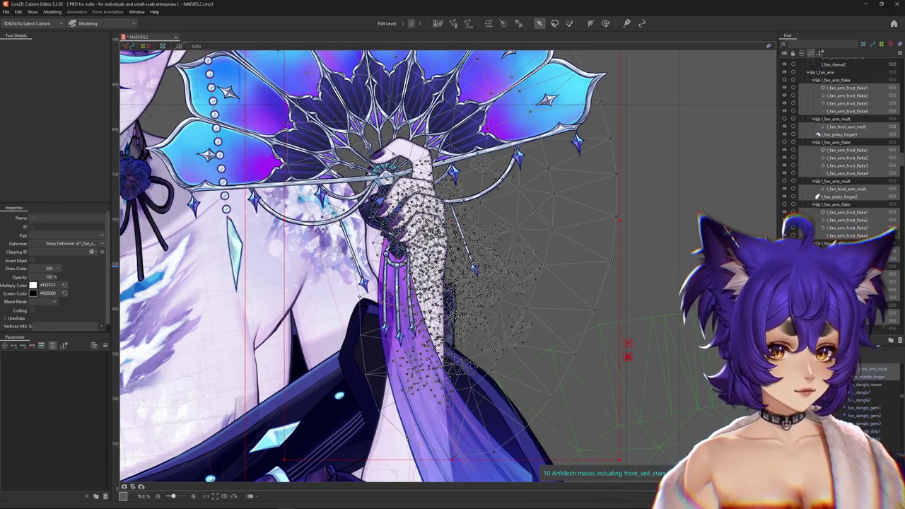
# Add l_fan_frost_arm_mult to the selection from the Parts panel
pyautogui.scroll(-1, 853, 424)
pyautogui.scroll(-2, 875, 429)
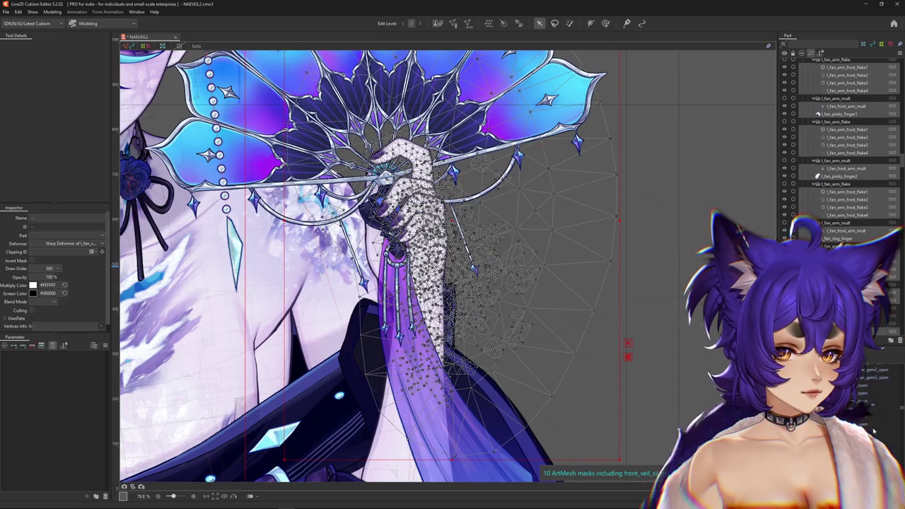
pyautogui.scroll(-2, 874, 430)
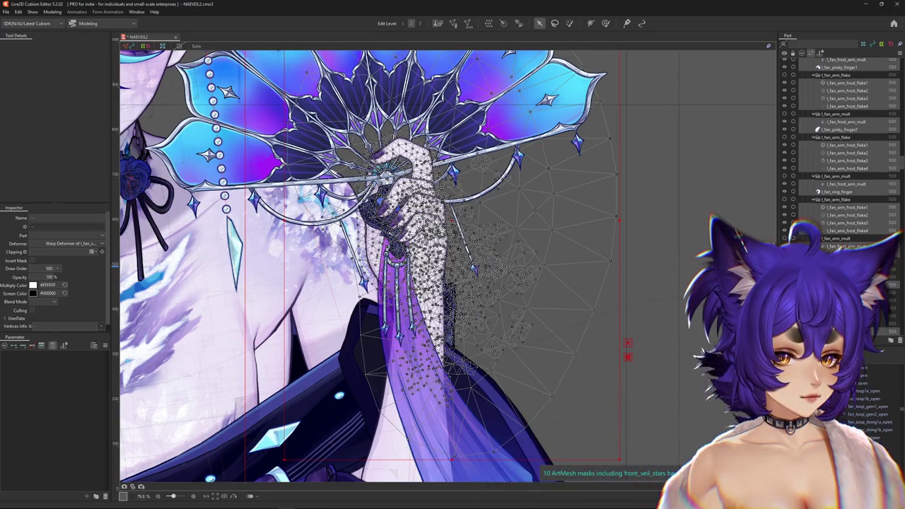
pyautogui.scroll(-2, 842, 148)
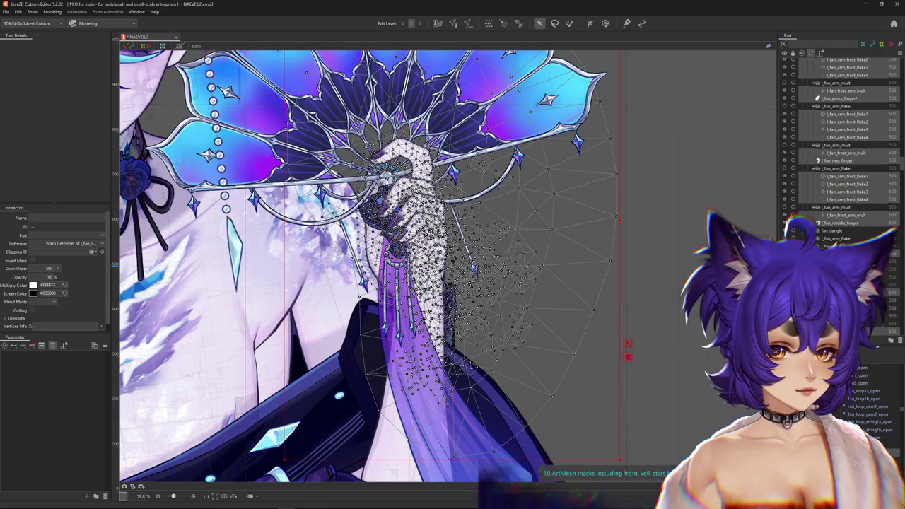
pyautogui.scroll(-1, 841, 142)
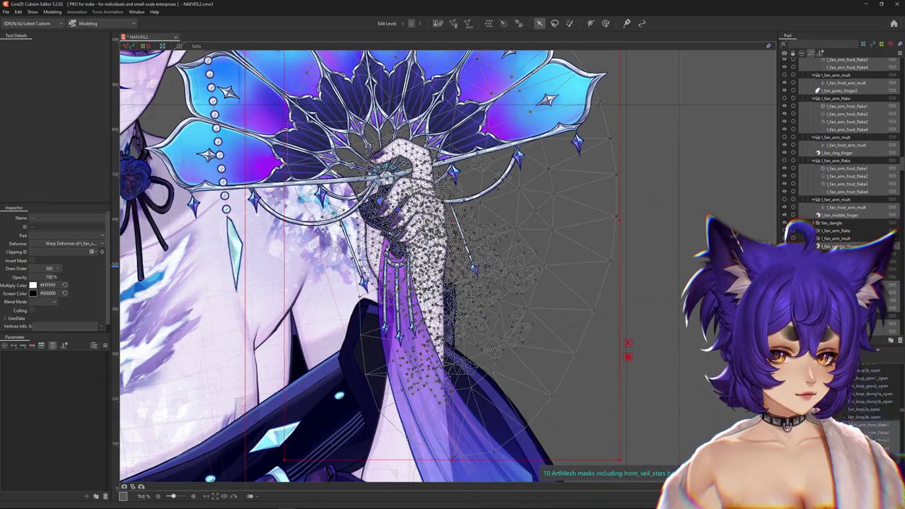
pyautogui.scroll(-3, 841, 148)
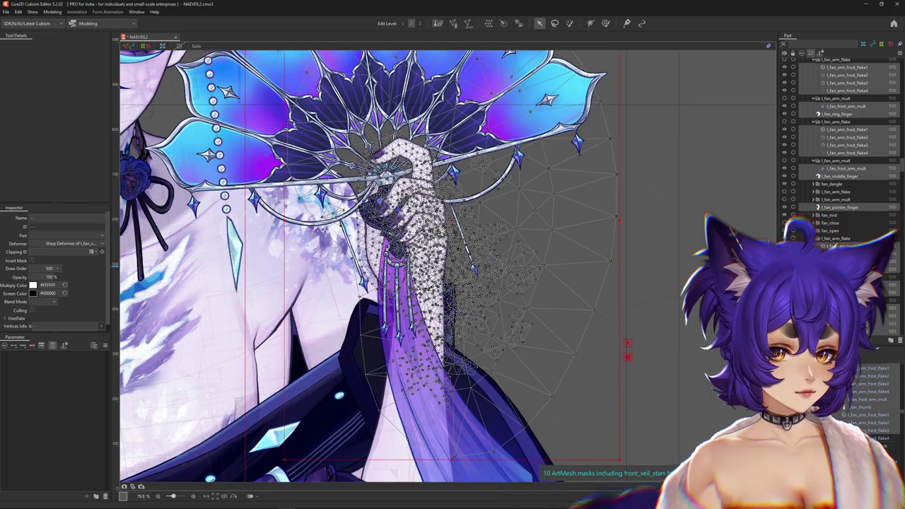
pyautogui.click(841, 153)
pyautogui.scroll(-1, 841, 141)
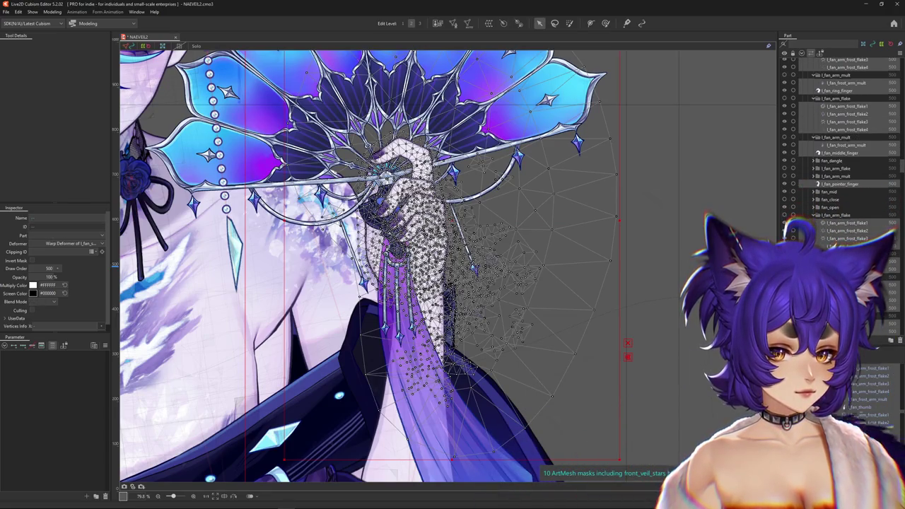
pyautogui.scroll(-2, 841, 142)
pyautogui.scroll(2, 841, 141)
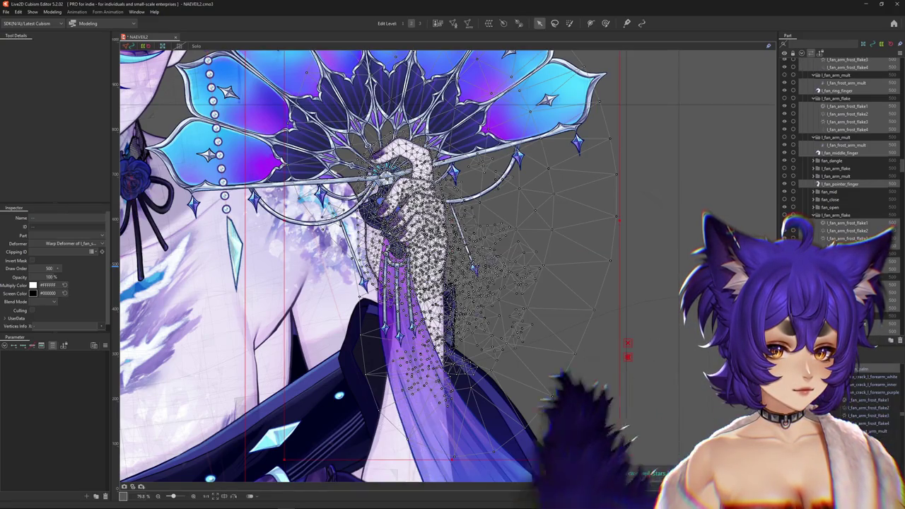
pyautogui.scroll(-2, 520, 304)
pyautogui.scroll(-2, 519, 304)
pyautogui.click(105, 344)
# Show all parameter groups and select l_fan_arm in the expanded fan arm group
pyautogui.click(141, 332)
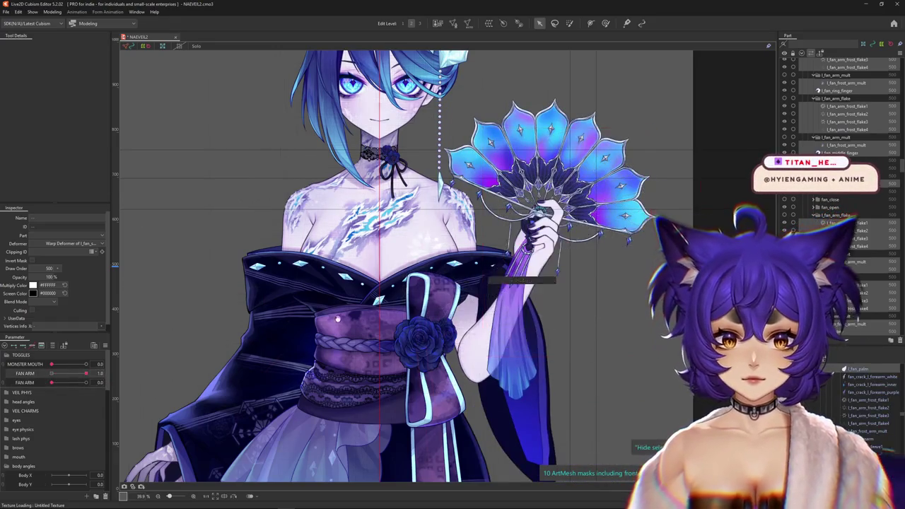
pyautogui.moveTo(357, 318); pyautogui.dragTo(295, 326)
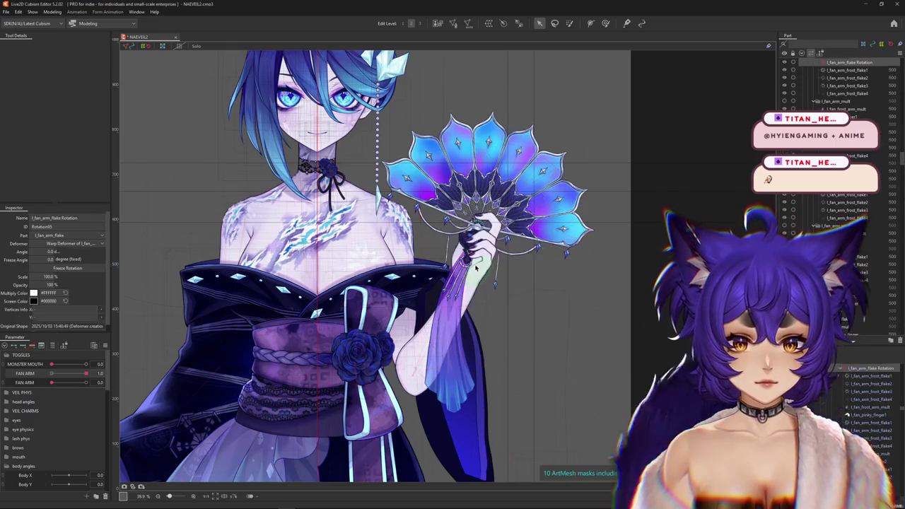
pyautogui.scroll(2, 669, 150)
pyautogui.scroll(-4, 669, 150)
pyautogui.scroll(5, 834, 177)
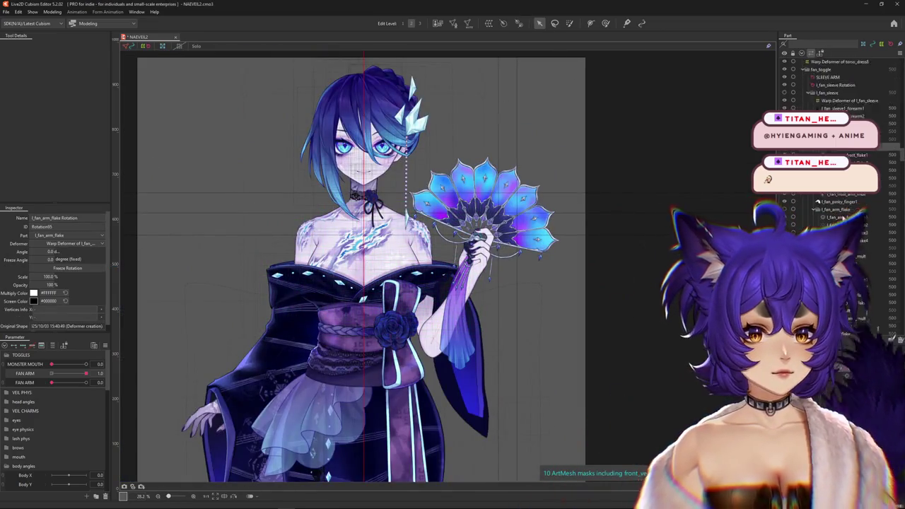
pyautogui.click(882, 416)
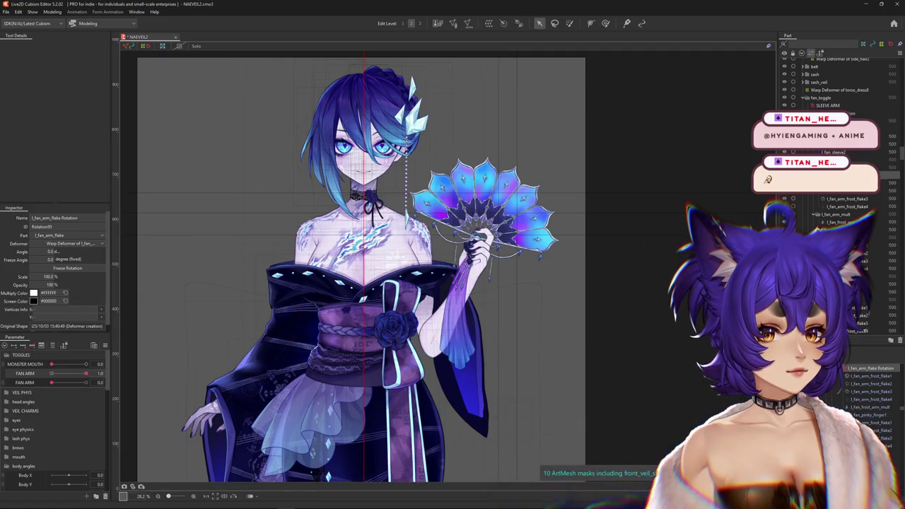
pyautogui.click(826, 161)
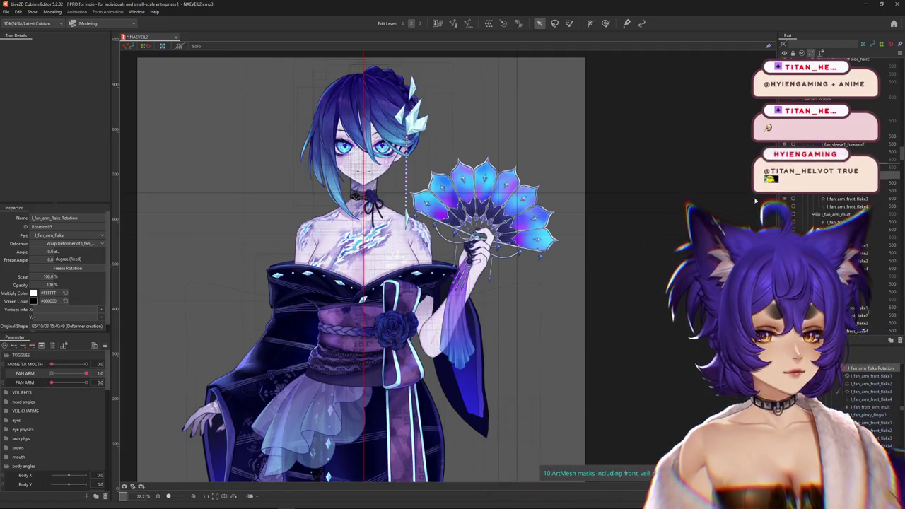
# Move the l_fan_arm_flake rotation pivot to the wrist and test-rotate the hand, leaving it at 14 degrees
pyautogui.scroll(5, 510, 262)
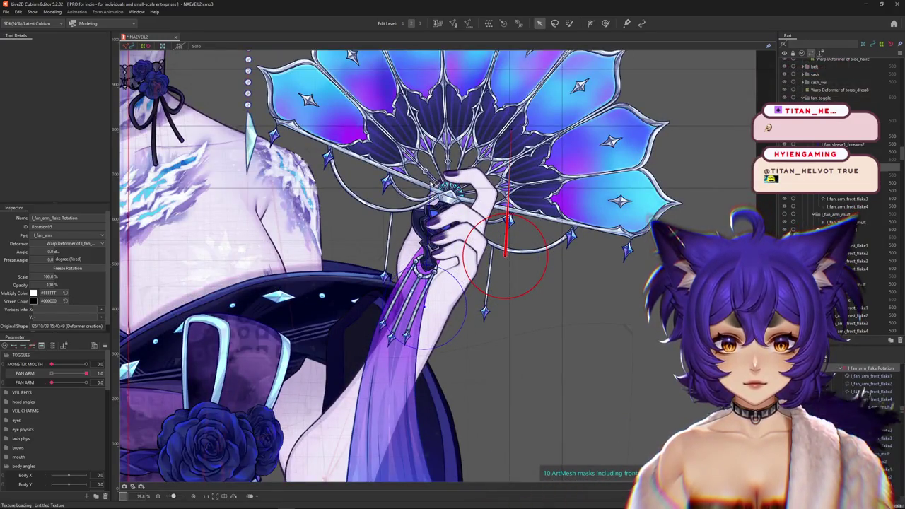
pyautogui.moveTo(504, 254); pyautogui.dragTo(424, 304)
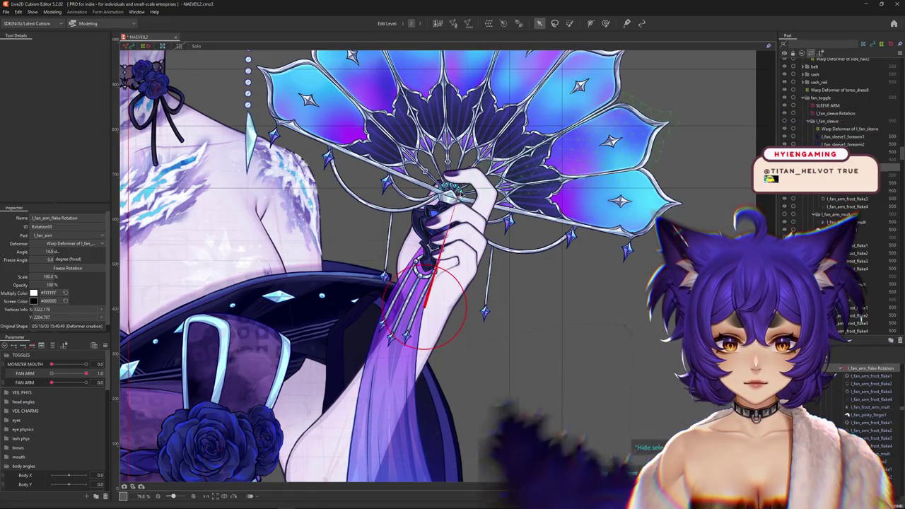
pyautogui.moveTo(461, 192)
pyautogui.mouseDown()
pyautogui.moveTo(557, 269)
pyautogui.moveTo(498, 205)
pyautogui.mouseUp()
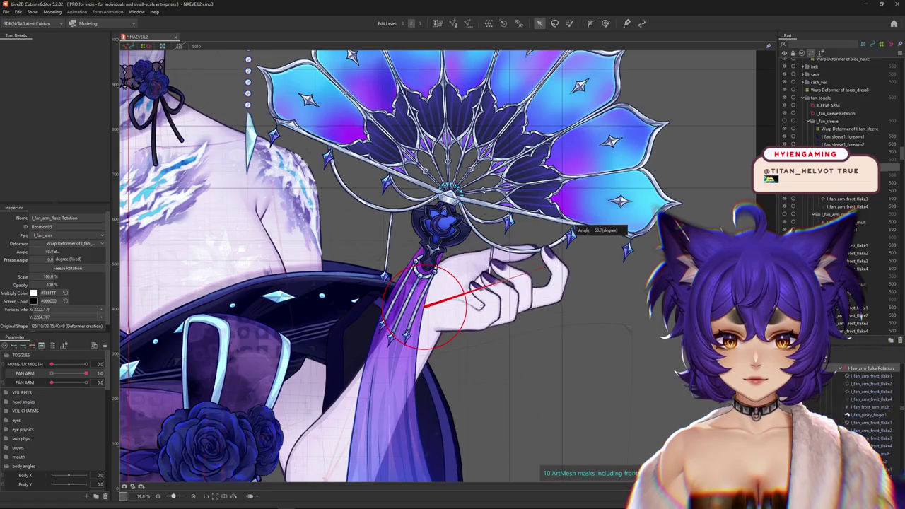
pyautogui.moveTo(514, 164); pyautogui.dragTo(488, 160)
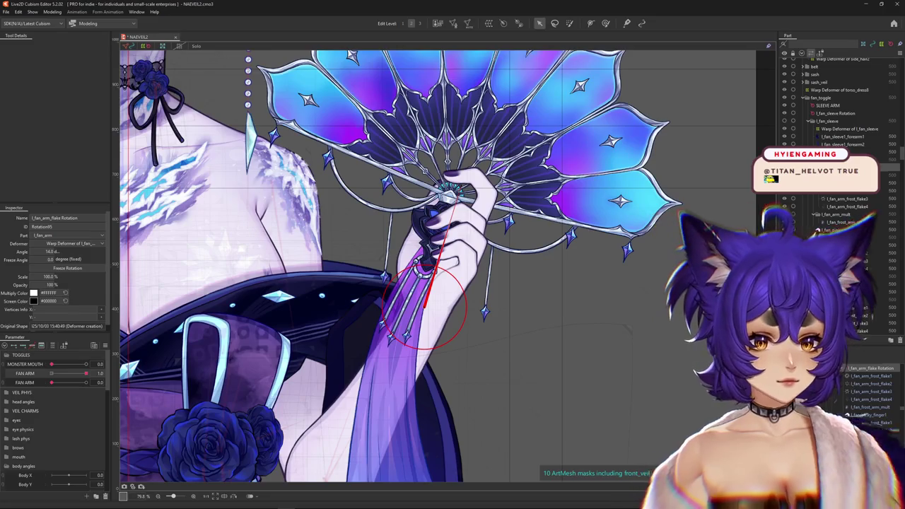
pyautogui.scroll(-5, 842, 142)
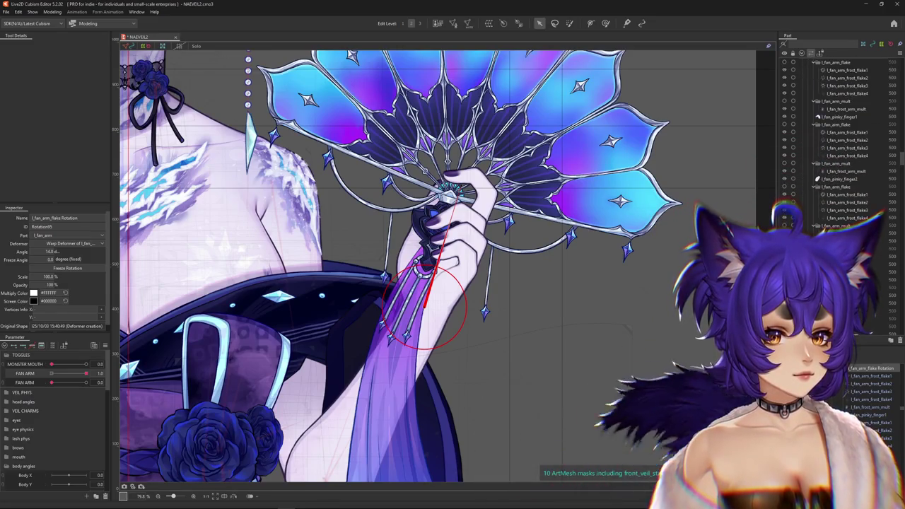
pyautogui.click(841, 271)
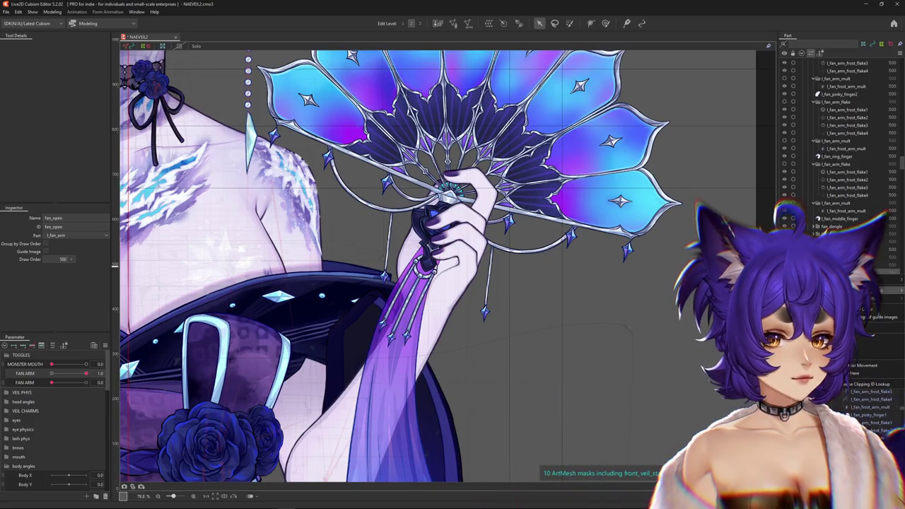
# Select the fan_open art meshes, leaving the forearm sleeve mesh out of the selection
pyautogui.click(563, 293)
pyautogui.scroll(-3, 559, 304)
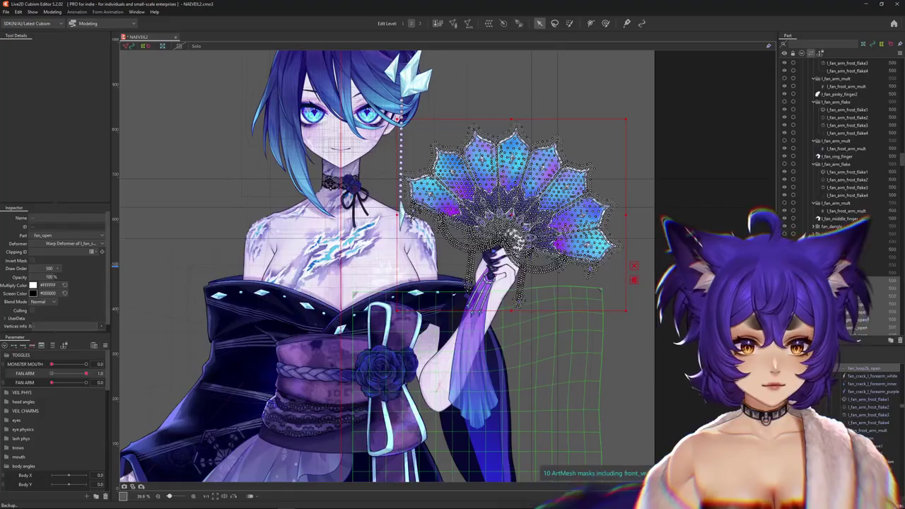
pyautogui.scroll(-5, 841, 142)
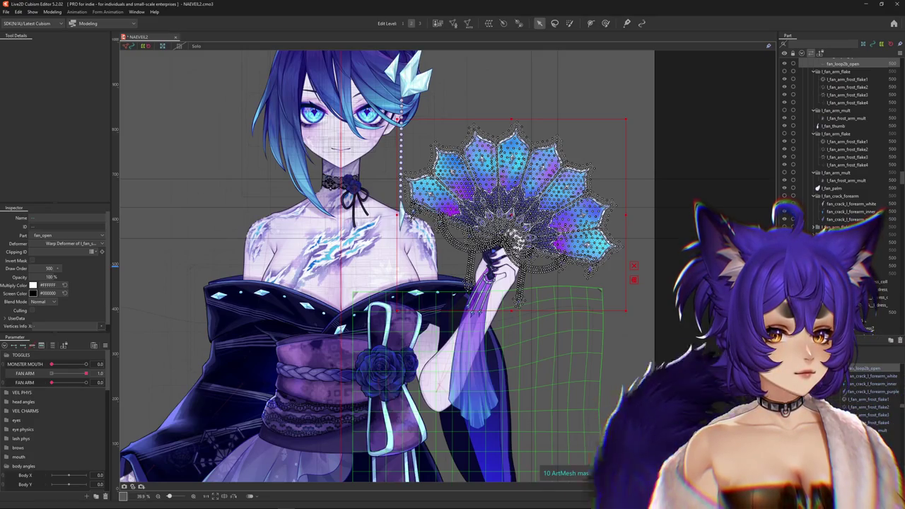
pyautogui.click(480, 375)
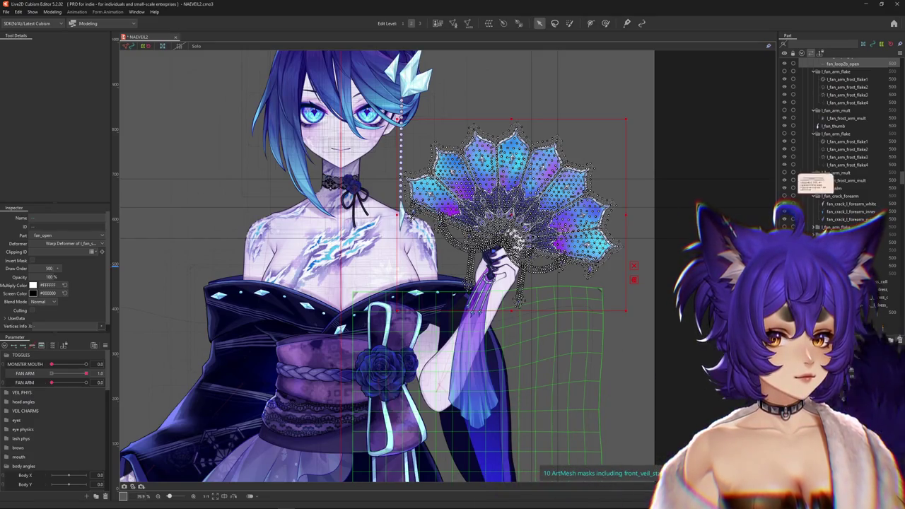
pyautogui.click(509, 191)
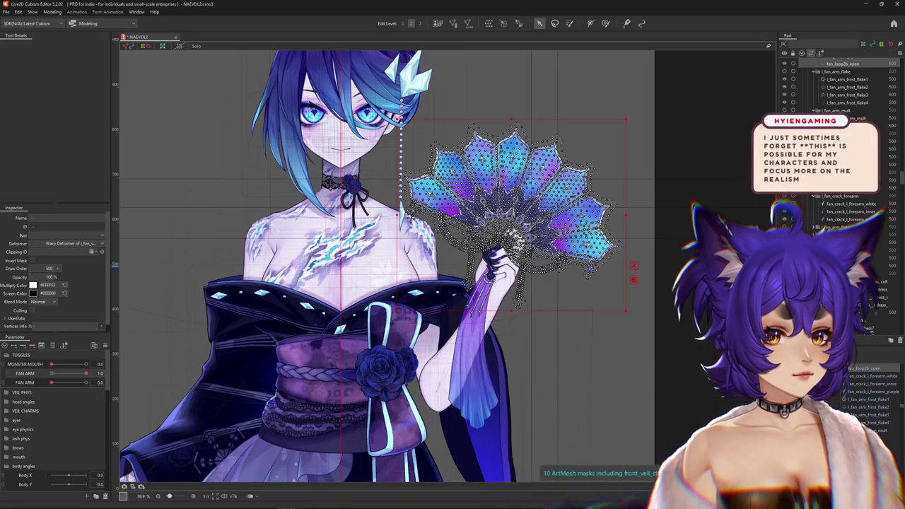
pyautogui.scroll(2, 841, 141)
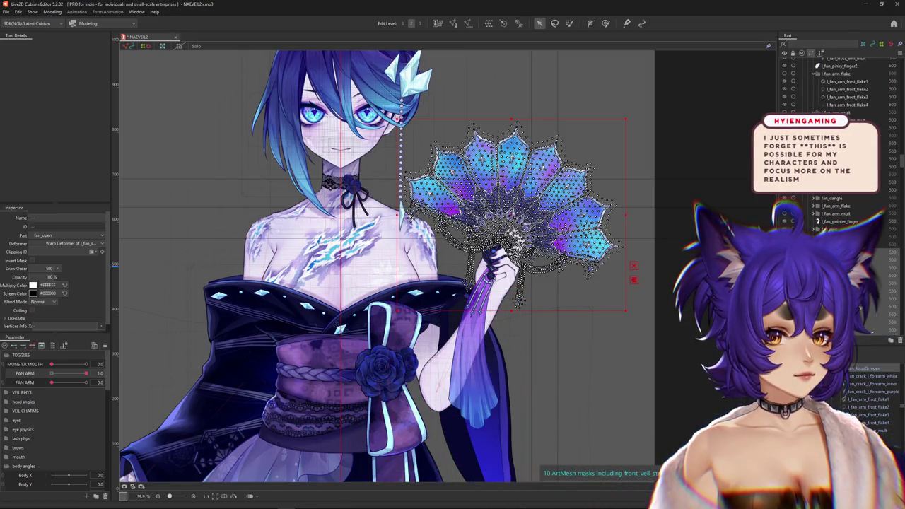
pyautogui.scroll(1, 841, 141)
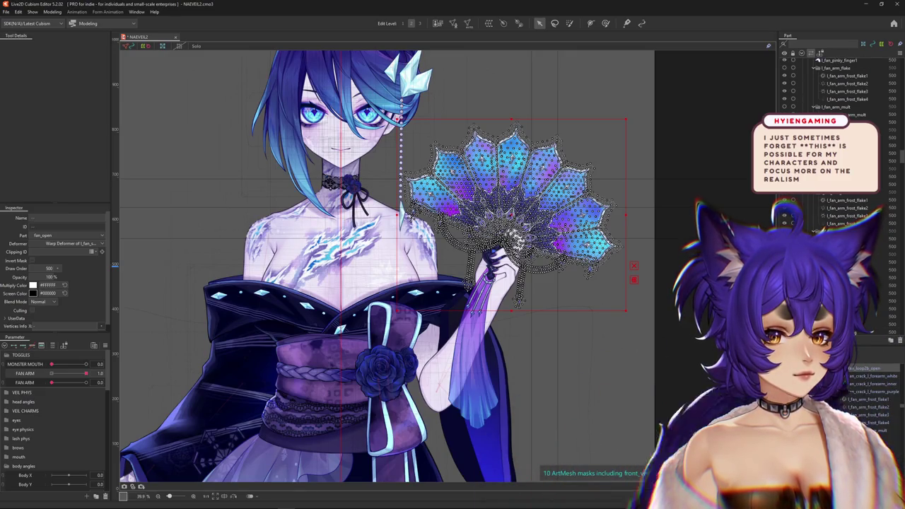
pyautogui.scroll(-3, 841, 141)
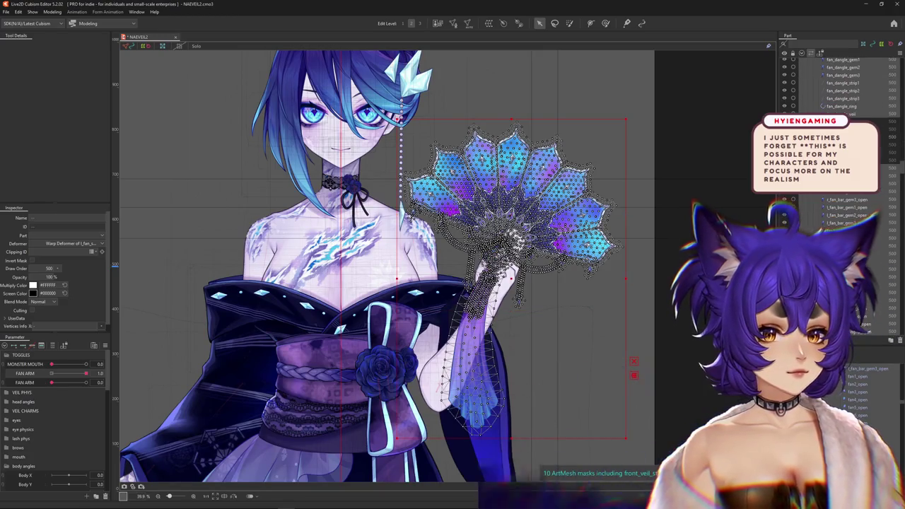
pyautogui.scroll(4, 841, 141)
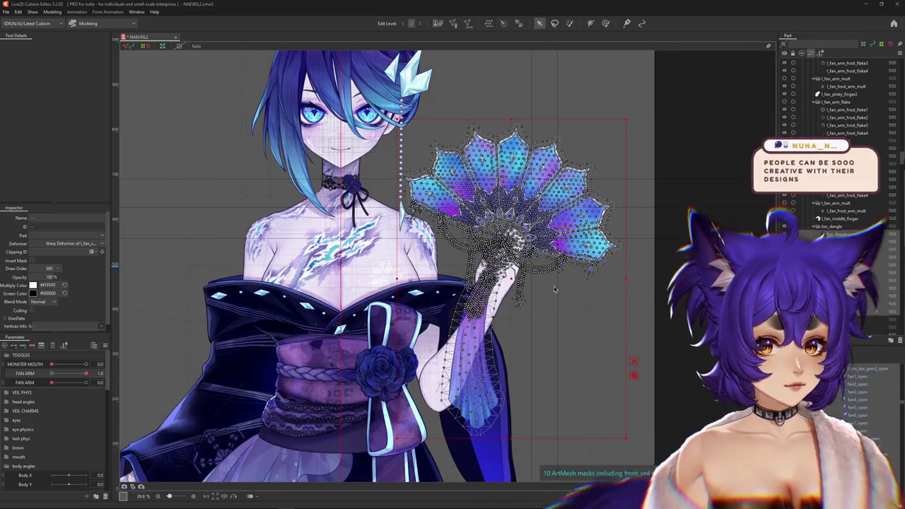
# Tilt the fan_dangle rotation deformer to about 15.4 degrees
pyautogui.click(502, 267)
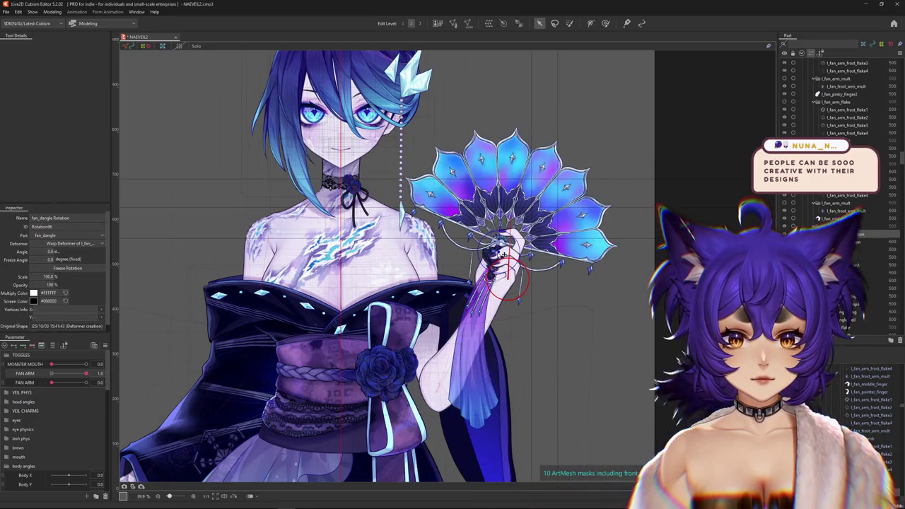
pyautogui.moveTo(514, 220); pyautogui.dragTo(532, 164)
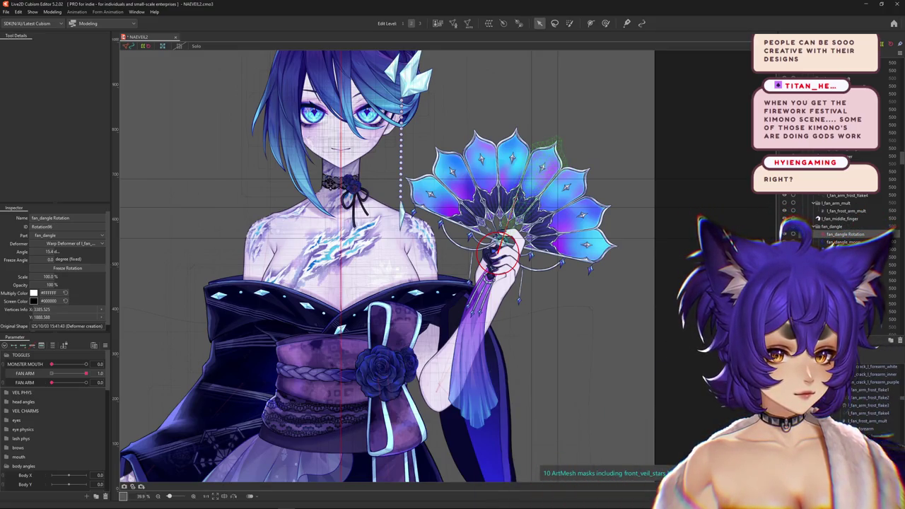
pyautogui.click(488, 297)
pyautogui.write('FAN HA')
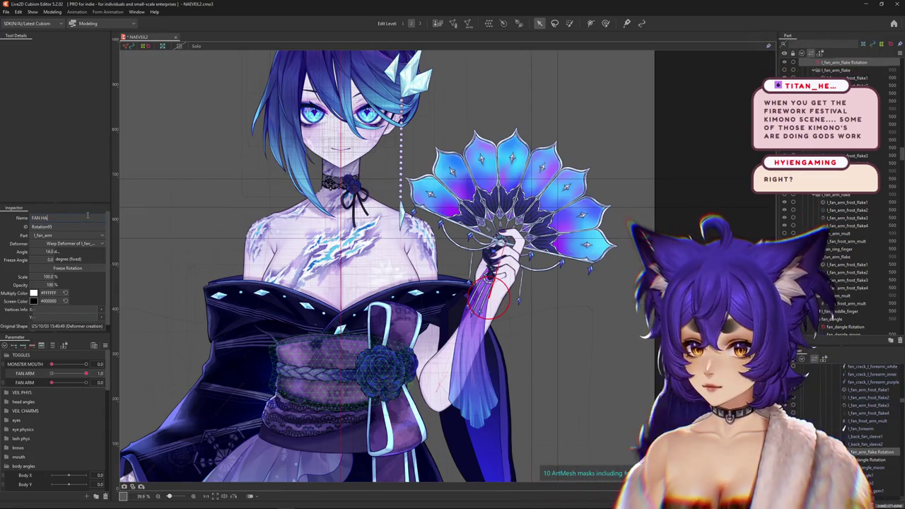
# Name the wrist deformer 'FAN PALM' and the fan's deformer 'FAN', then re-tilt the fan
pyautogui.press('BackSpace')
pyautogui.press('BackSpace')
pyautogui.press('BackSpace')
pyautogui.write('PALM')
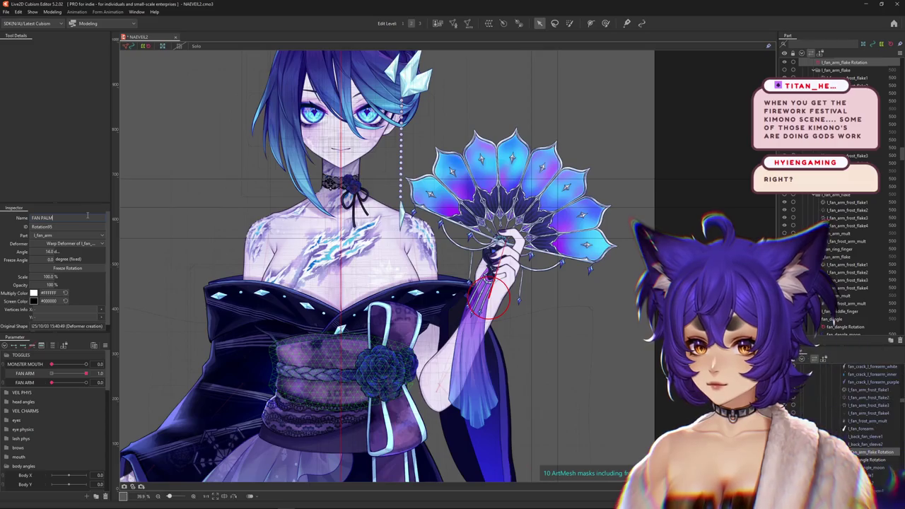
pyautogui.click(499, 251)
pyautogui.doubleClick(70, 218)
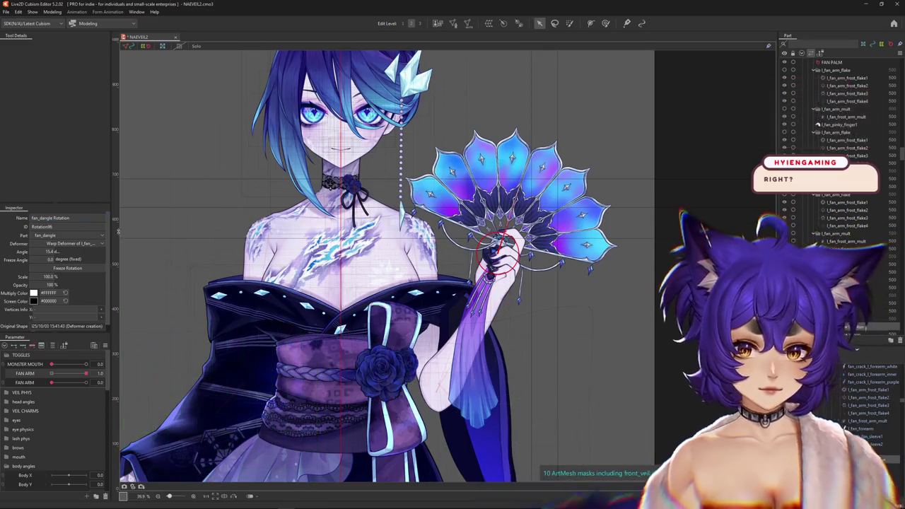
pyautogui.write('FAN')
pyautogui.press('Return')
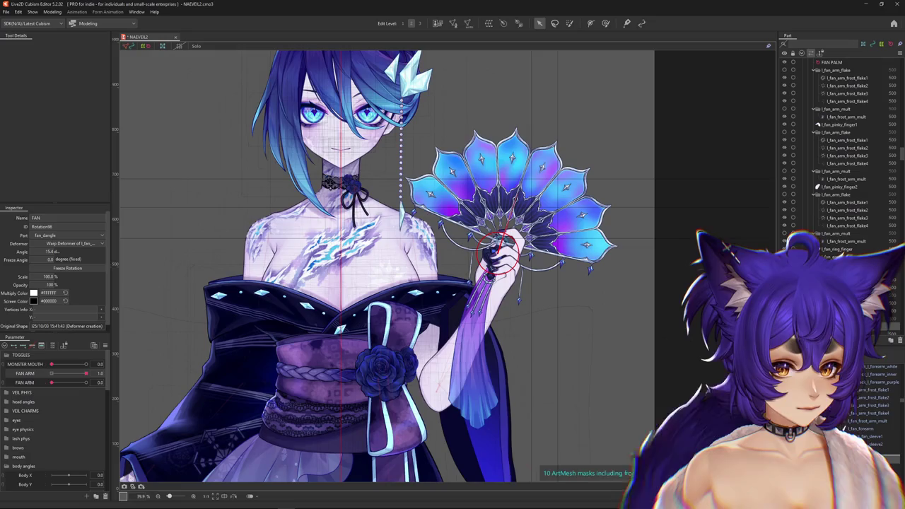
pyautogui.moveTo(595, 282)
pyautogui.mouseDown()
pyautogui.moveTo(527, 207)
pyautogui.moveTo(488, 202)
pyautogui.mouseUp()
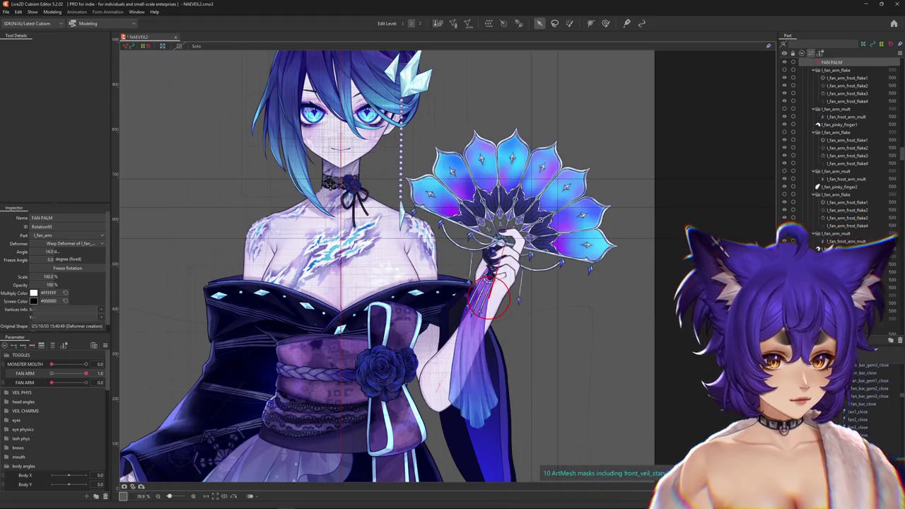
pyautogui.click(856, 398)
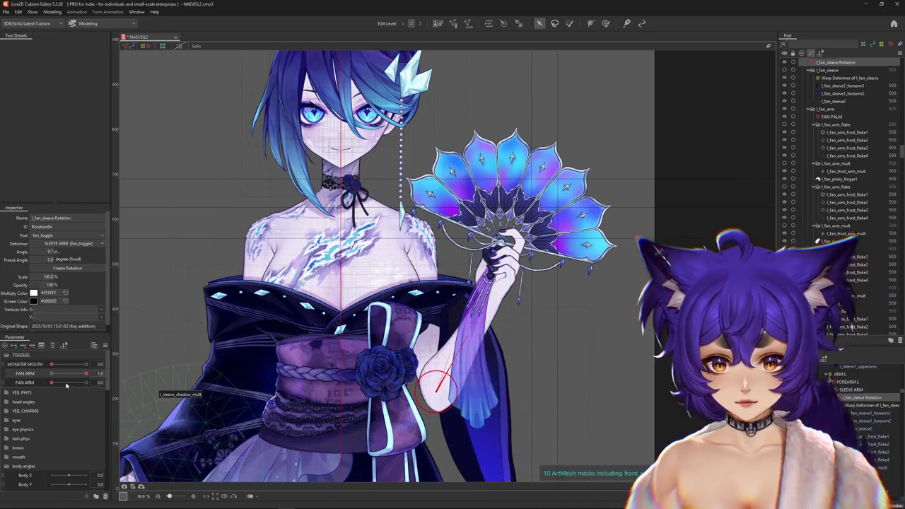
# Filter parameters to Body X AUG and set the sleeve deformer's neutral angle to 13.6 degrees
pyautogui.moveTo(81, 376)
pyautogui.mouseDown()
pyautogui.moveTo(51, 373)
pyautogui.moveTo(103, 363)
pyautogui.moveTo(89, 370)
pyautogui.mouseUp()
pyautogui.click(52, 345)
pyautogui.click(51, 345)
pyautogui.click(52, 345)
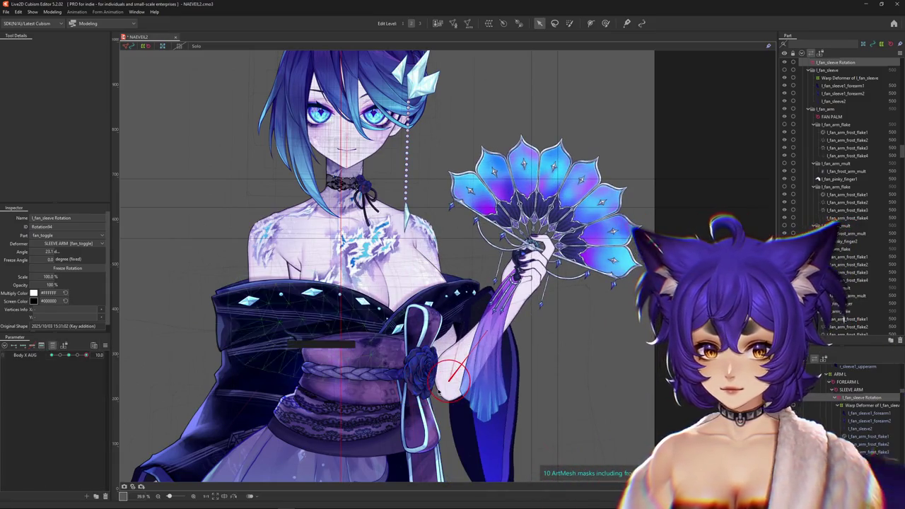
pyautogui.moveTo(451, 384); pyautogui.dragTo(454, 380)
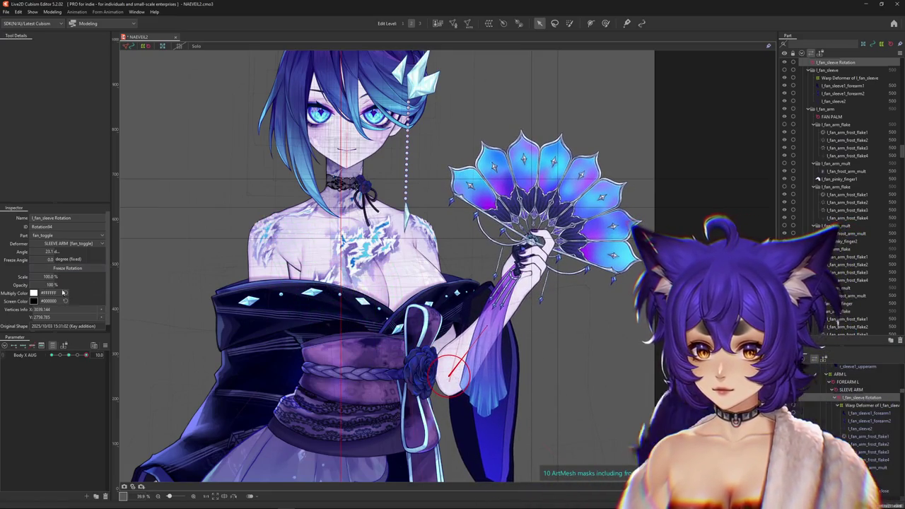
pyautogui.moveTo(68, 354); pyautogui.dragTo(68, 354)
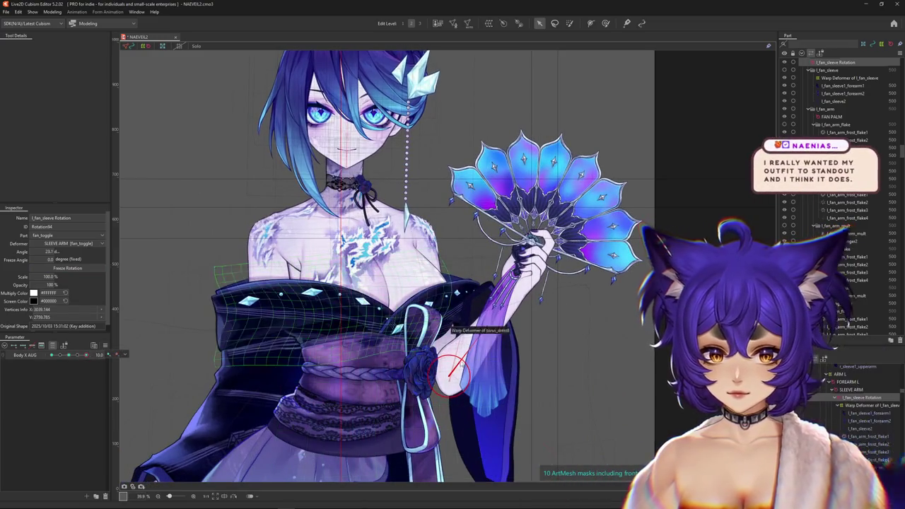
pyautogui.moveTo(484, 326); pyautogui.dragTo(419, 330)
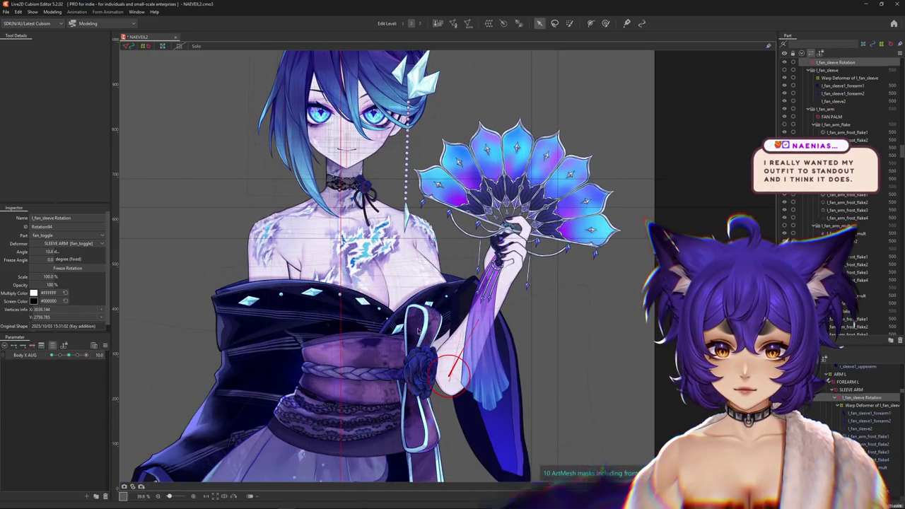
pyautogui.moveTo(69, 357); pyautogui.dragTo(251, 367)
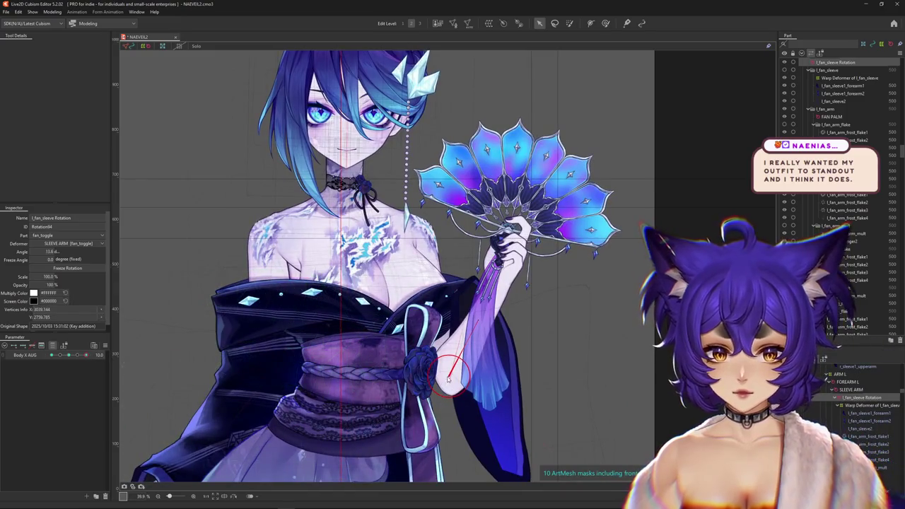
pyautogui.click(70, 360)
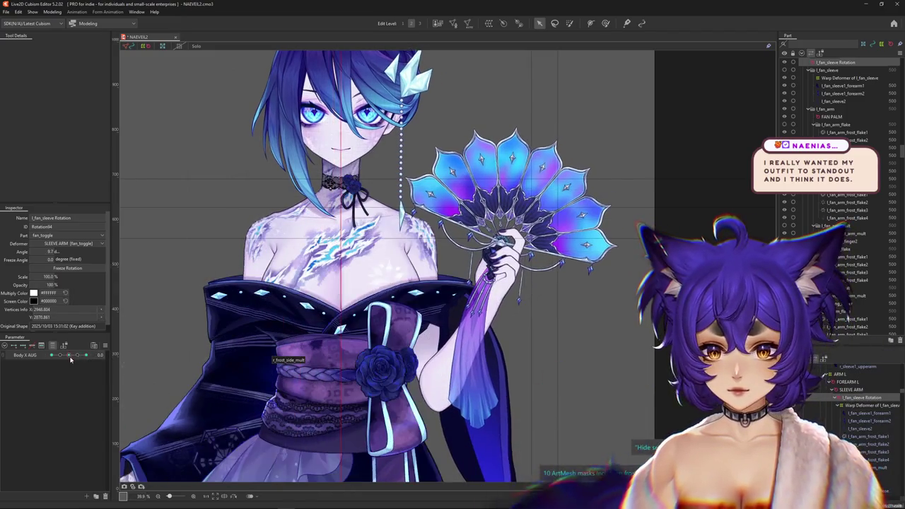
# Key the sleeve rotation to 16.1 degrees at Body X AUG 10 and -14.2 degrees at -10
pyautogui.click(435, 383)
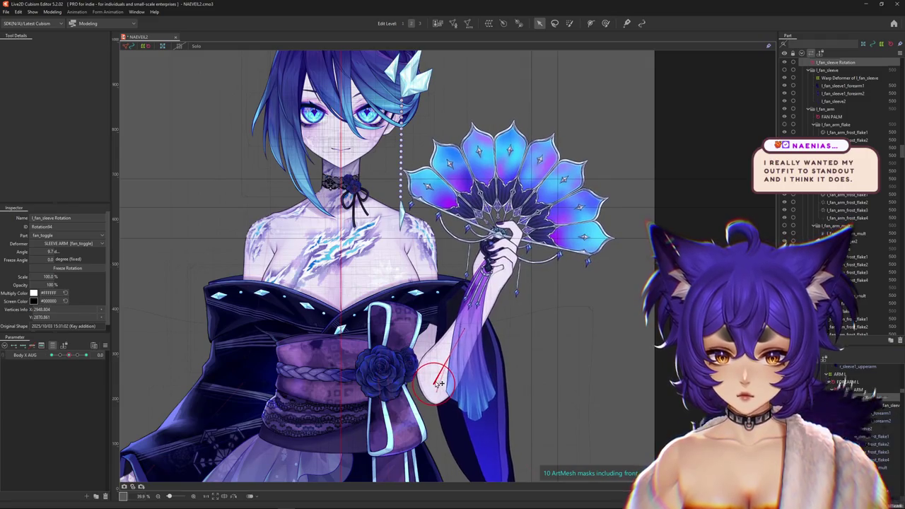
pyautogui.moveTo(69, 354); pyautogui.dragTo(84, 356)
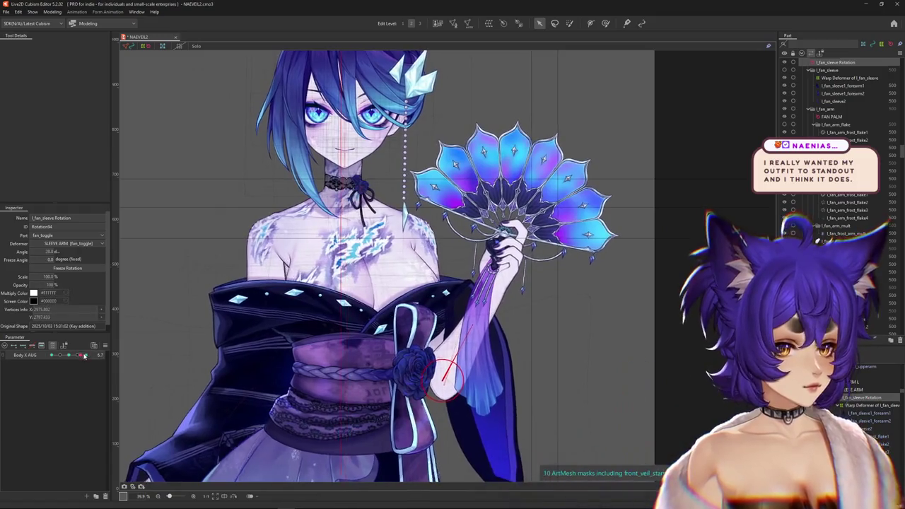
pyautogui.moveTo(84, 355); pyautogui.dragTo(86, 355)
pyautogui.moveTo(495, 311); pyautogui.dragTo(504, 287)
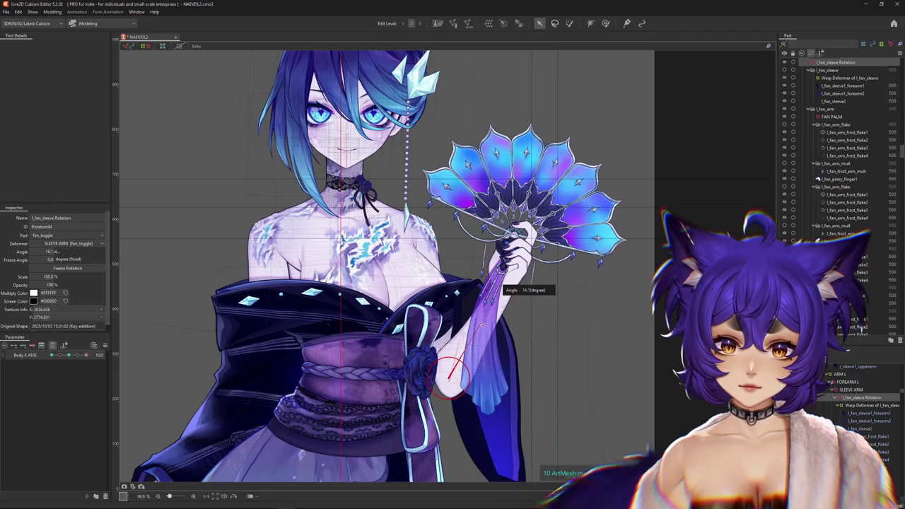
pyautogui.moveTo(86, 355); pyautogui.dragTo(41, 361)
pyautogui.click(119, 354)
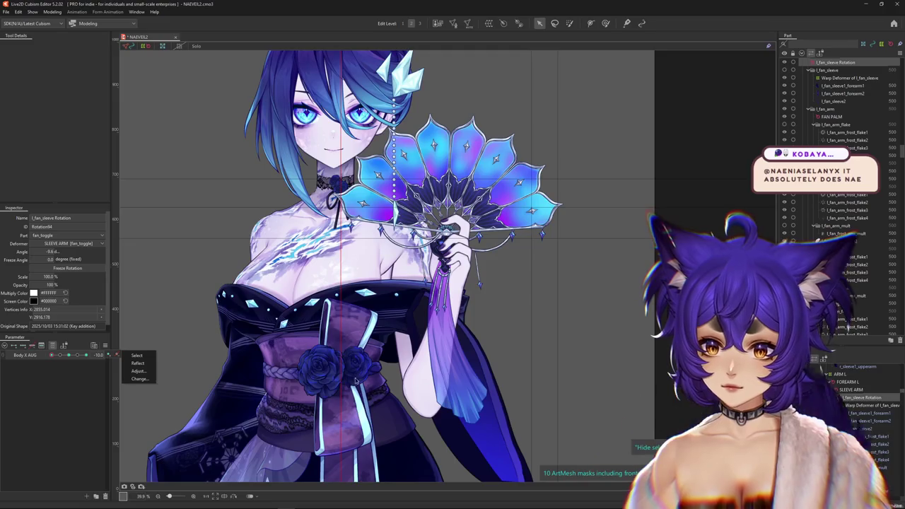
pyautogui.moveTo(427, 396); pyautogui.dragTo(428, 374)
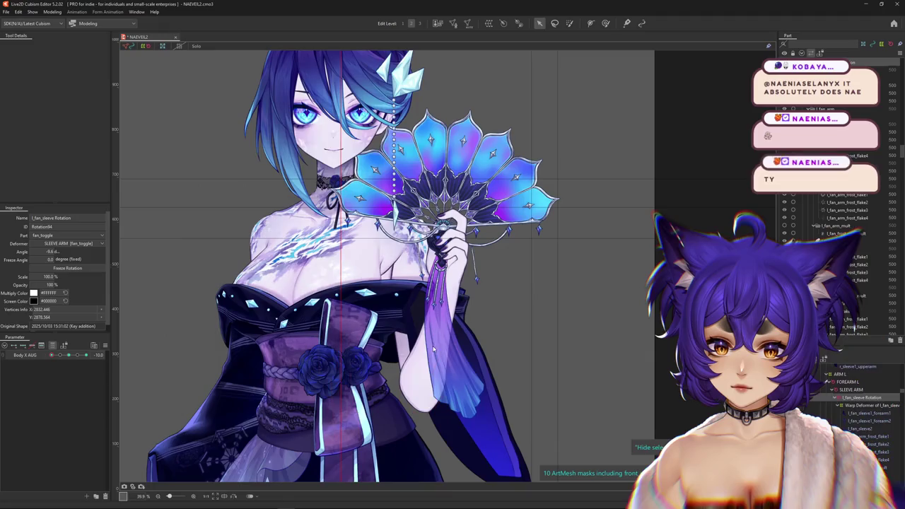
pyautogui.moveTo(434, 337); pyautogui.dragTo(430, 332)
# Restore the neutral angle to 9.7 degrees and test the arm swing across Body X AUG
pyautogui.moveTo(64, 354)
pyautogui.mouseDown()
pyautogui.moveTo(117, 358)
pyautogui.moveTo(22, 364)
pyautogui.moveTo(107, 360)
pyautogui.moveTo(31, 359)
pyautogui.mouseUp()
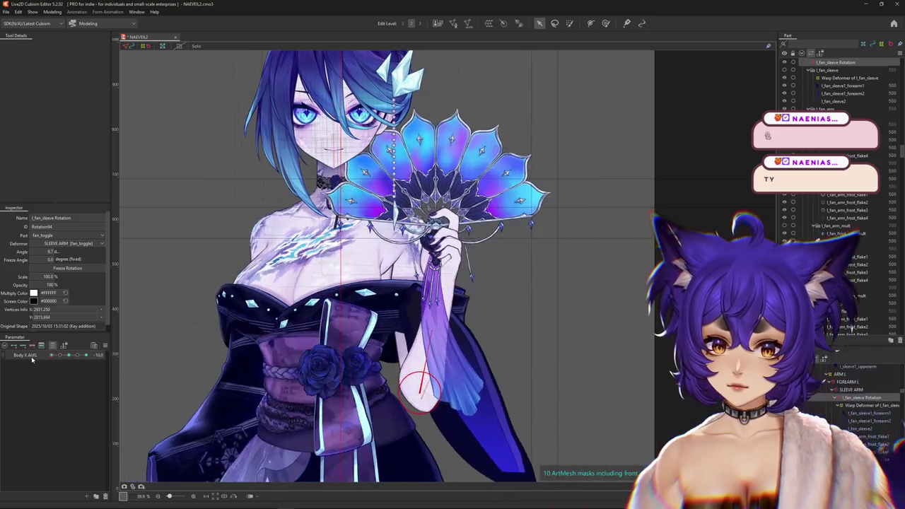
pyautogui.click(70, 359)
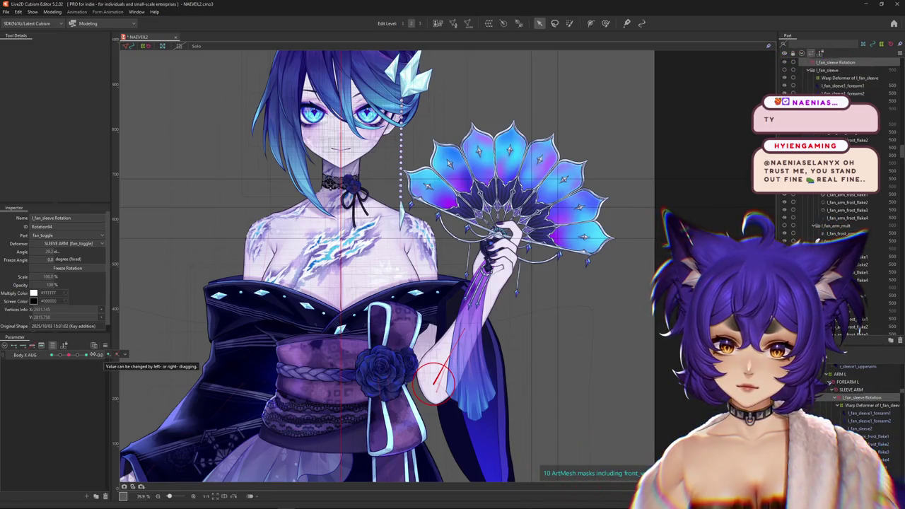
pyautogui.click(109, 355)
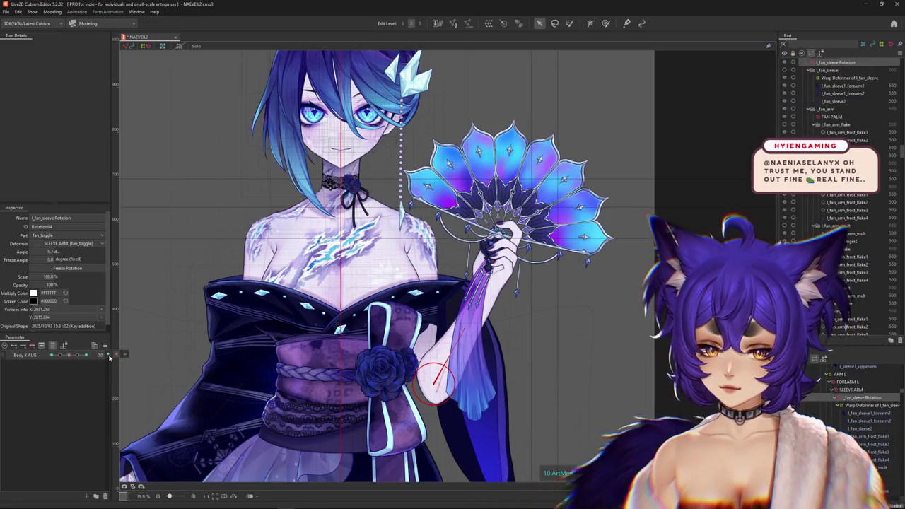
pyautogui.moveTo(78, 355)
pyautogui.mouseDown()
pyautogui.moveTo(29, 356)
pyautogui.moveTo(121, 358)
pyautogui.mouseUp()
pyautogui.moveTo(403, 364); pyautogui.dragTo(31, 361)
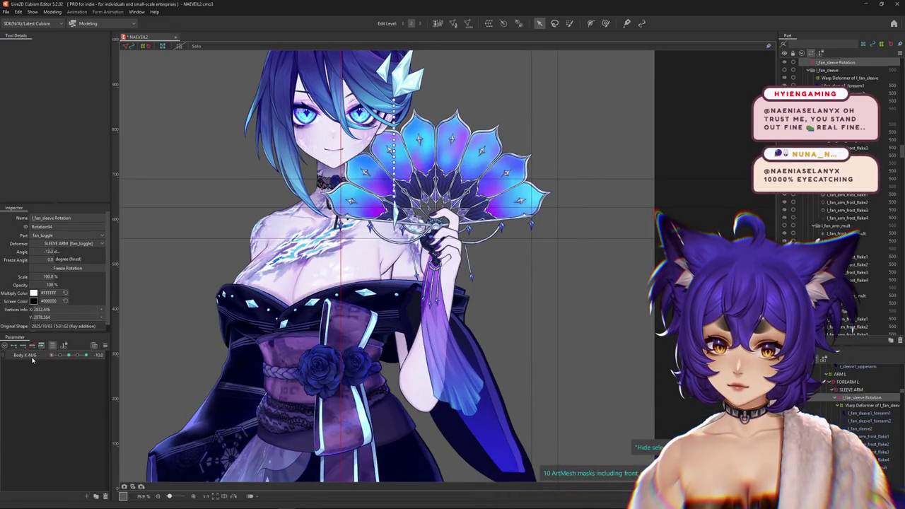
pyautogui.moveTo(32, 360)
pyautogui.mouseDown()
pyautogui.moveTo(3, 365)
pyautogui.moveTo(43, 368)
pyautogui.moveTo(69, 355)
pyautogui.mouseUp()
pyautogui.click(51, 346)
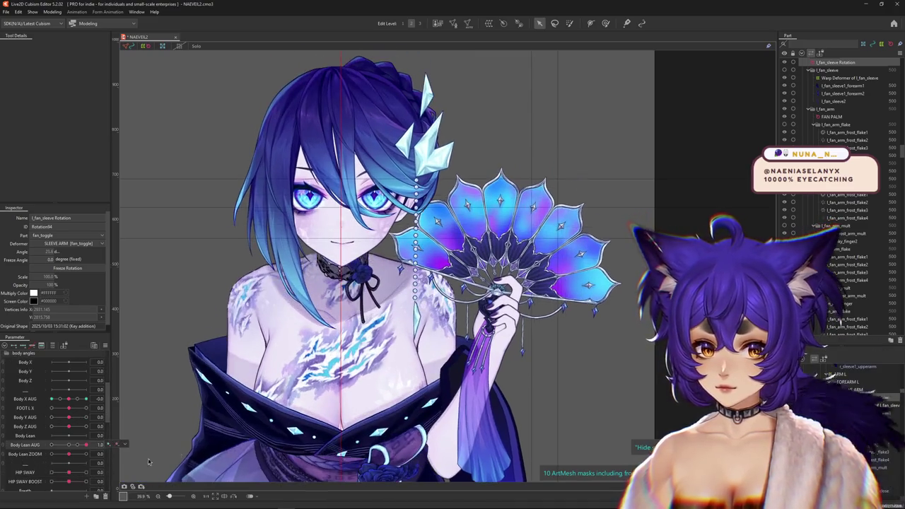
# Scale the fan arm to 118% with Body Lean AUG at 1
pyautogui.moveTo(55, 471); pyautogui.dragTo(85, 471)
pyautogui.scroll(-1, 65, 463)
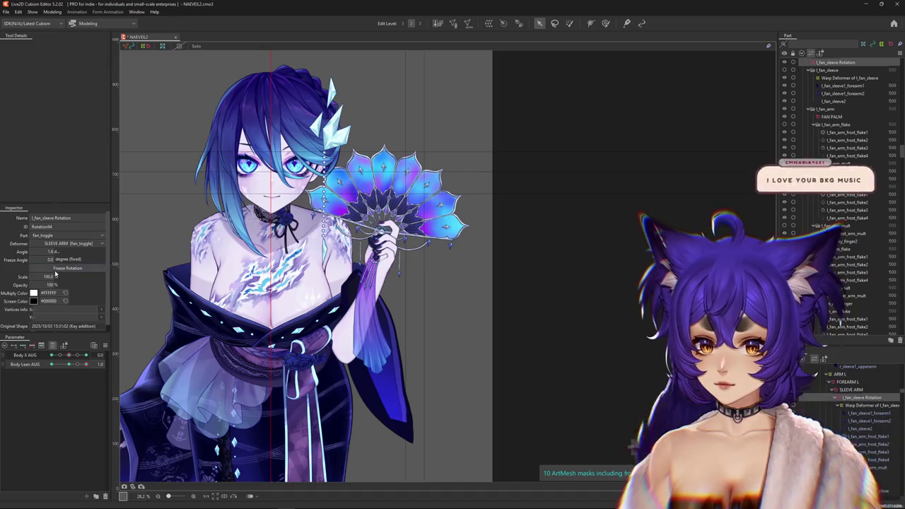
pyautogui.write('115')
pyautogui.press('Return')
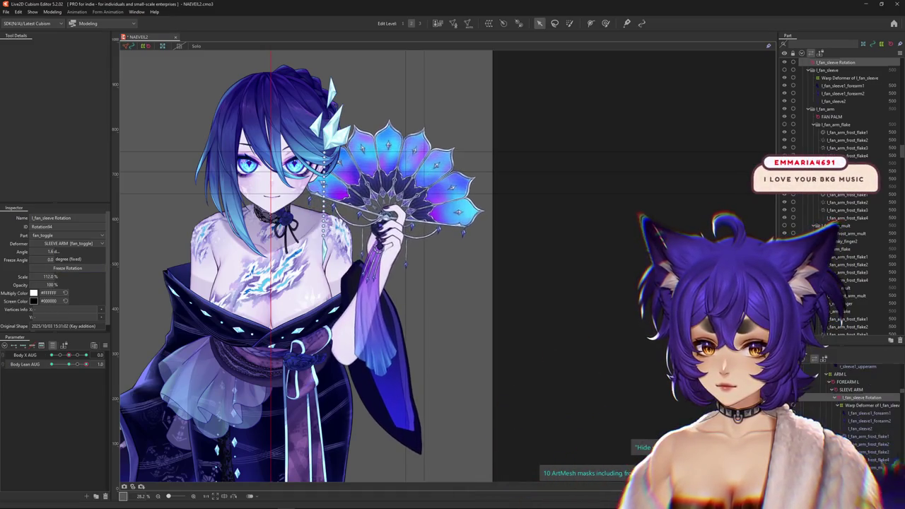
pyautogui.write('116')
pyautogui.press('Return')
pyautogui.moveTo(85, 364)
pyautogui.mouseDown()
pyautogui.moveTo(77, 366)
pyautogui.moveTo(86, 364)
pyautogui.mouseUp()
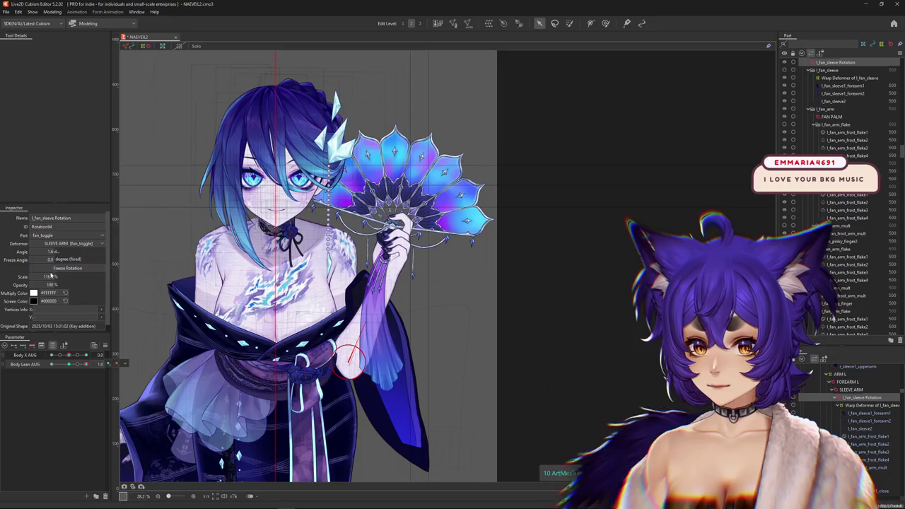
pyautogui.write('118')
pyautogui.press('Return')
# Shrink the fan arm to 92% at Body Lean AUG -1, then return it to neutral
pyautogui.moveTo(66, 365); pyautogui.dragTo(51, 365)
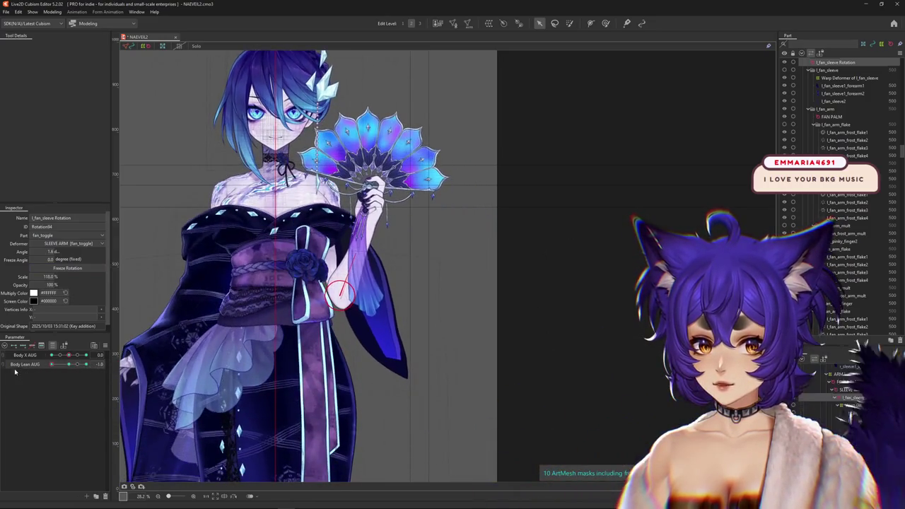
pyautogui.write('96')
pyautogui.press('Return')
pyautogui.write('92')
pyautogui.press('Return')
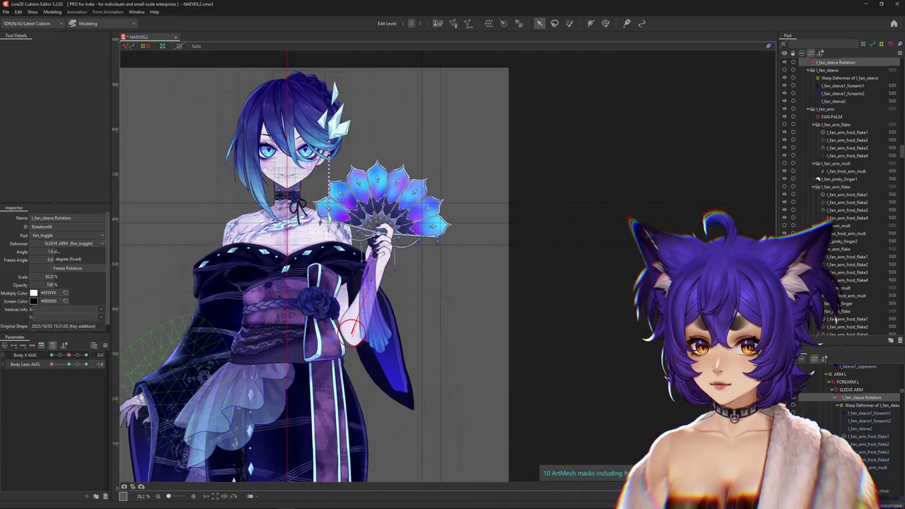
pyautogui.moveTo(51, 365)
pyautogui.mouseDown()
pyautogui.moveTo(113, 367)
pyautogui.moveTo(86, 365)
pyautogui.mouseUp()
pyautogui.rightClick(116, 349)
# Synthesize the corner keyforms and pose the fan at 122% scale, rotated toward the face
pyautogui.click(157, 373)
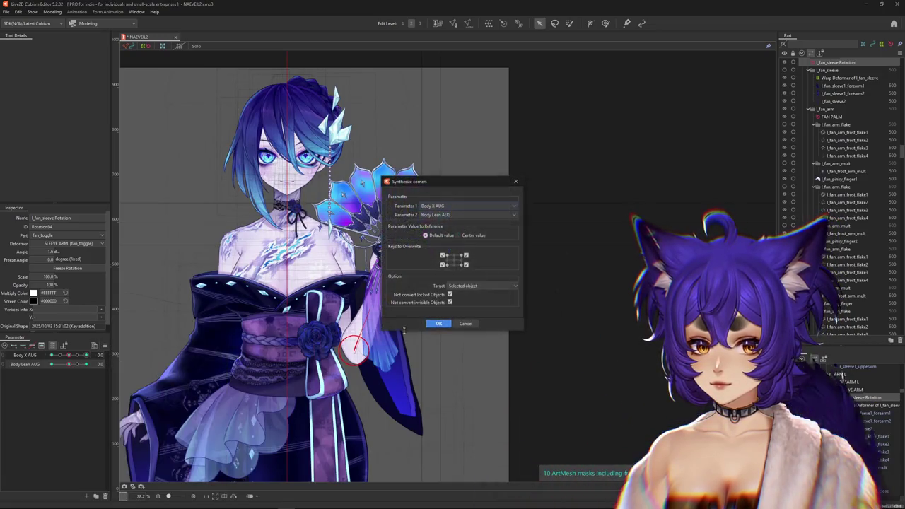
pyautogui.click(438, 323)
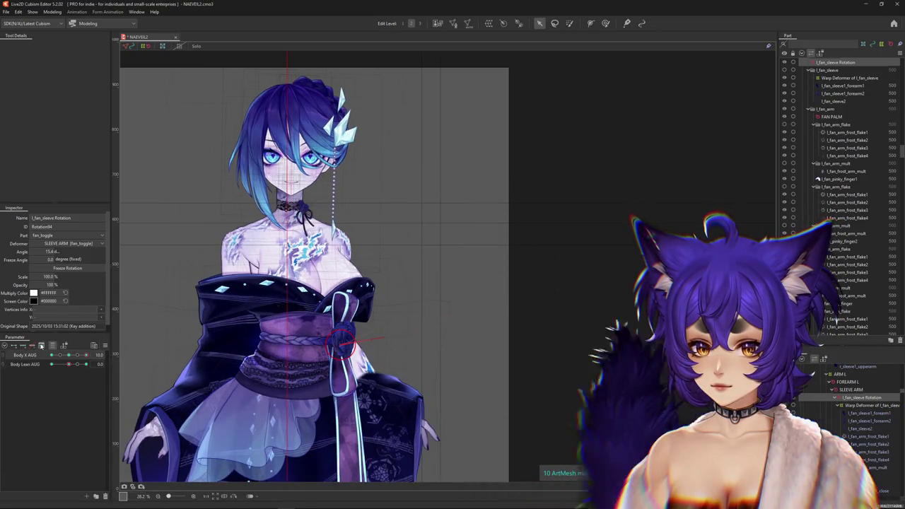
pyautogui.click(52, 345)
pyautogui.moveTo(50, 379)
pyautogui.mouseDown()
pyautogui.moveTo(100, 376)
pyautogui.moveTo(70, 360)
pyautogui.moveTo(107, 357)
pyautogui.moveTo(52, 357)
pyautogui.mouseUp()
pyautogui.scroll(-5, 70, 366)
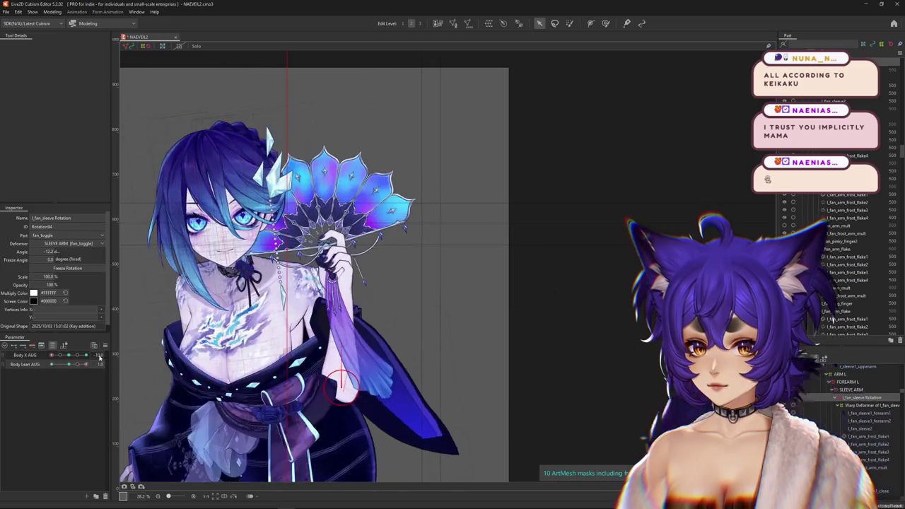
pyautogui.moveTo(48, 277); pyautogui.dragTo(58, 276)
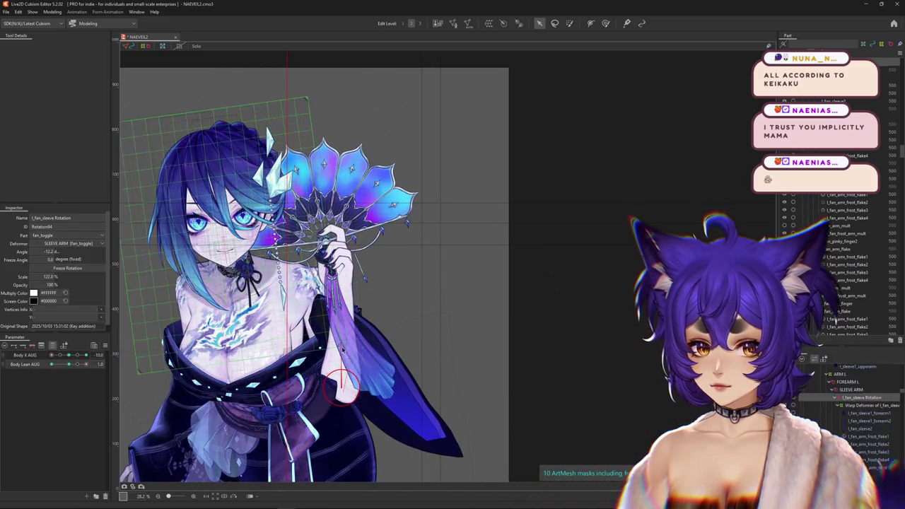
pyautogui.moveTo(342, 382); pyautogui.dragTo(346, 311)
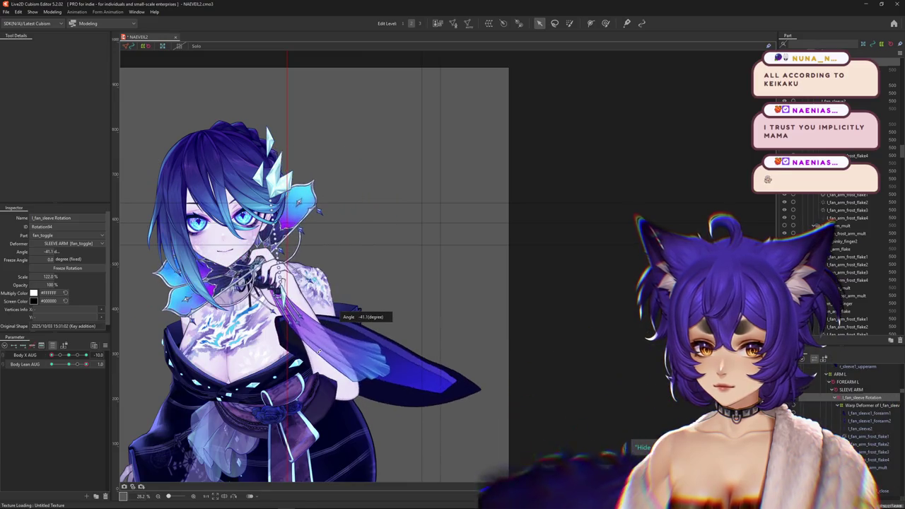
pyautogui.moveTo(319, 350); pyautogui.dragTo(100, 368)
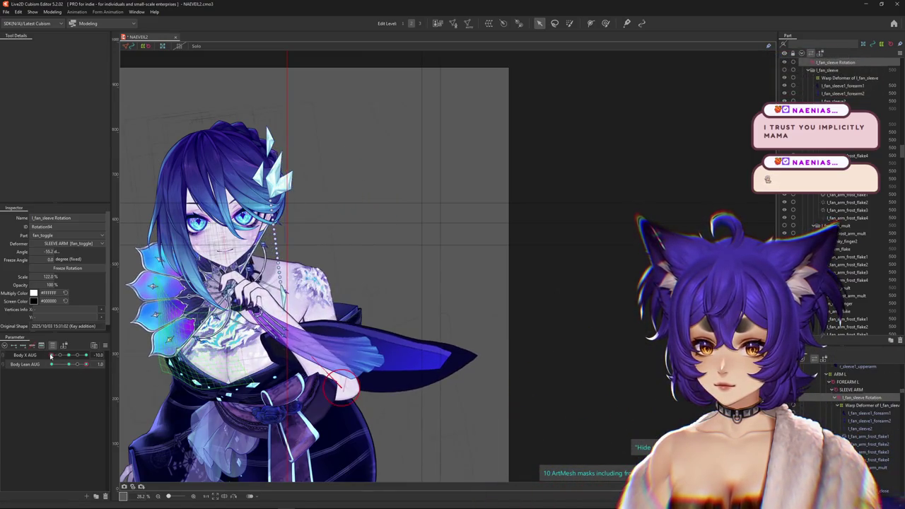
# Adjust the fan's rotation at the remaining Body X AUG corner keyforms, ending at neutral
pyautogui.moveTo(50, 355); pyautogui.dragTo(69, 355)
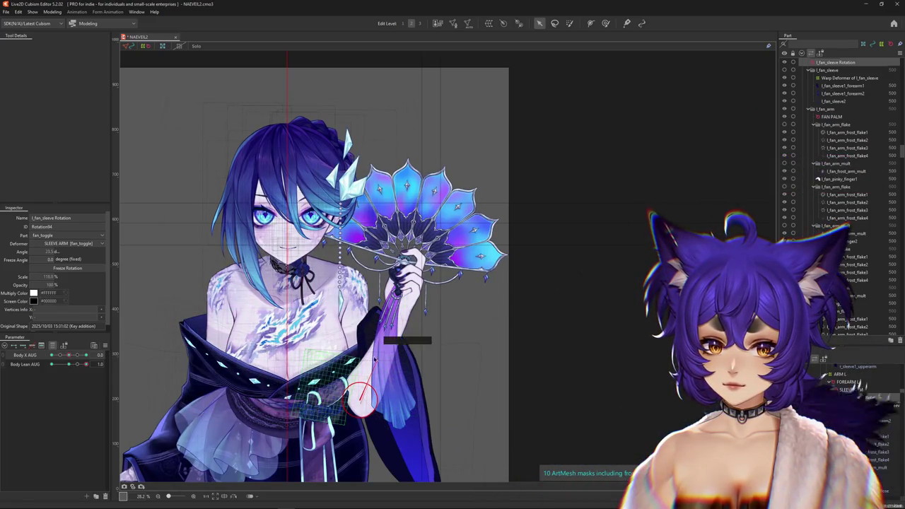
pyautogui.moveTo(374, 359); pyautogui.dragTo(348, 360)
pyautogui.moveTo(86, 364); pyautogui.dragTo(87, 355)
pyautogui.moveTo(417, 315); pyautogui.dragTo(424, 305)
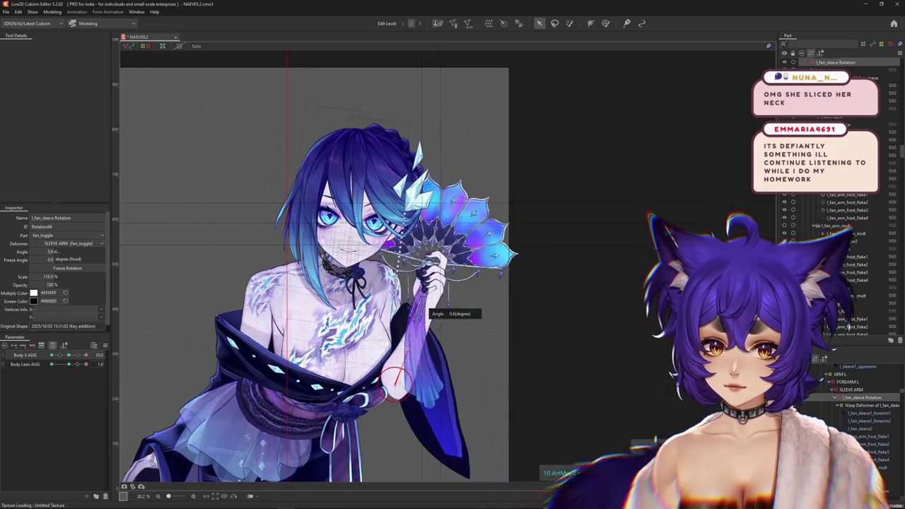
pyautogui.moveTo(408, 348); pyautogui.dragTo(403, 348)
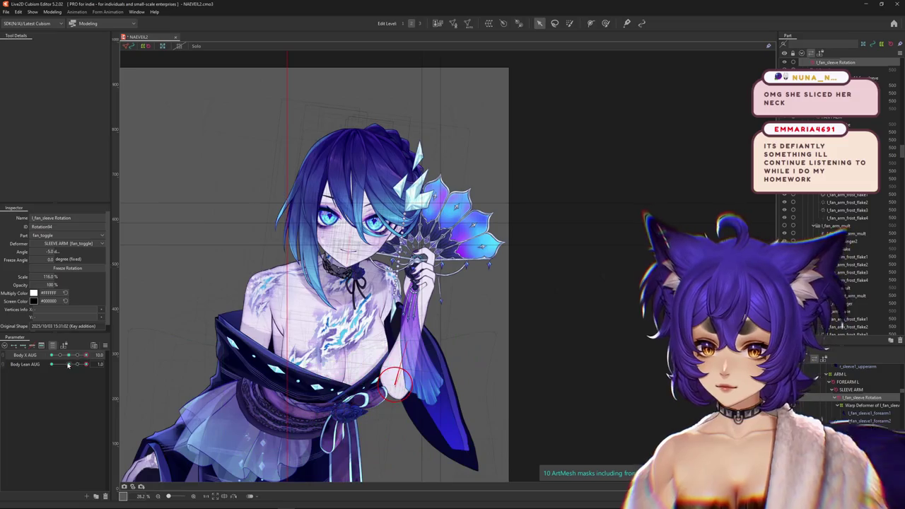
pyautogui.moveTo(86, 355)
pyautogui.mouseDown()
pyautogui.moveTo(30, 368)
pyautogui.moveTo(70, 358)
pyautogui.mouseUp()
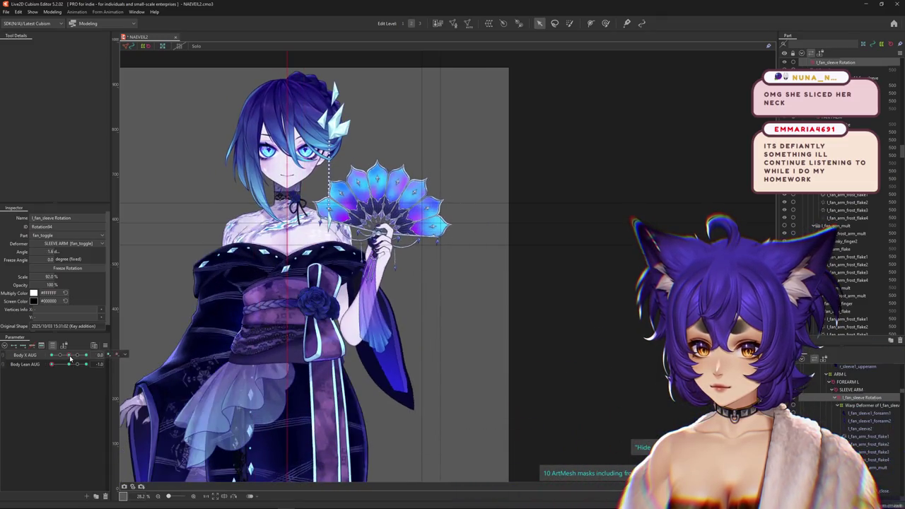
# Retune the fan's scale to 95%, 100% and 99% across the Body X AUG and Body Lean AUG keys
pyautogui.moveTo(49, 277); pyautogui.dragTo(64, 276)
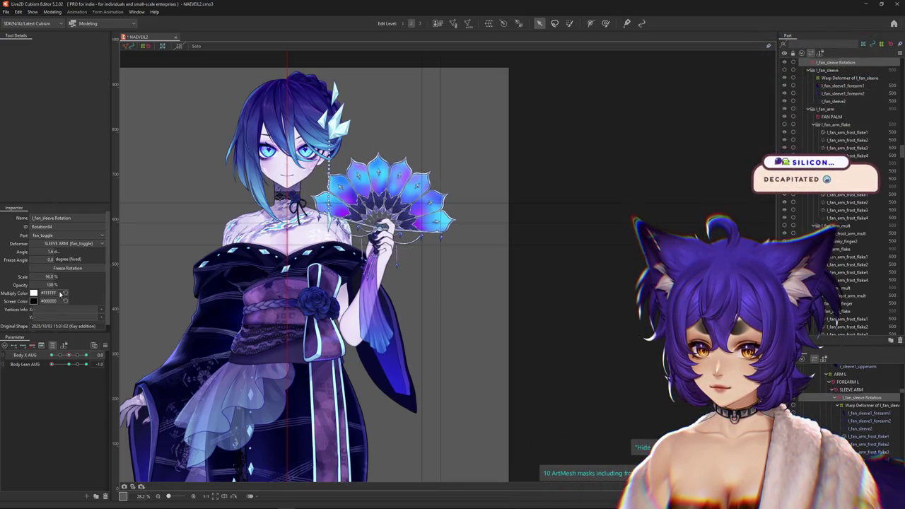
pyautogui.moveTo(71, 355); pyautogui.dragTo(86, 355)
pyautogui.moveTo(48, 276); pyautogui.dragTo(57, 283)
pyautogui.click(70, 355)
pyautogui.moveTo(79, 355); pyautogui.dragTo(47, 356)
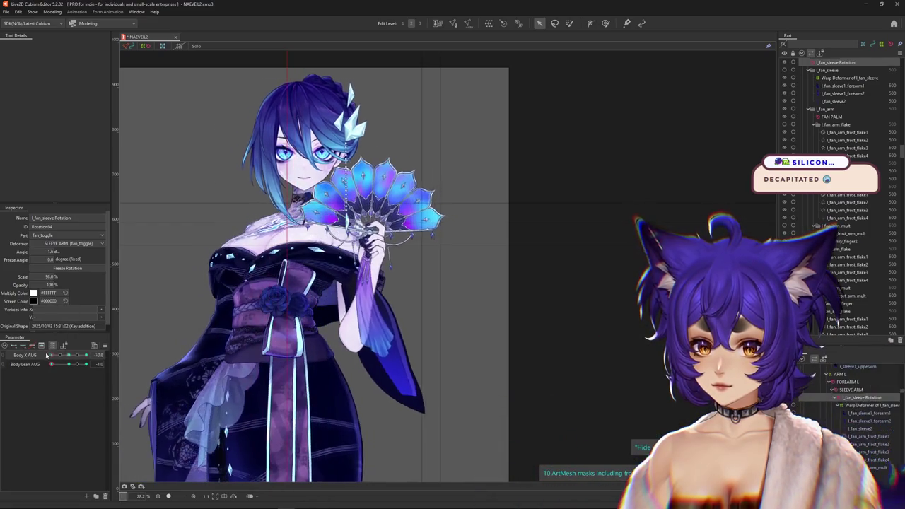
pyautogui.moveTo(50, 276); pyautogui.dragTo(57, 277)
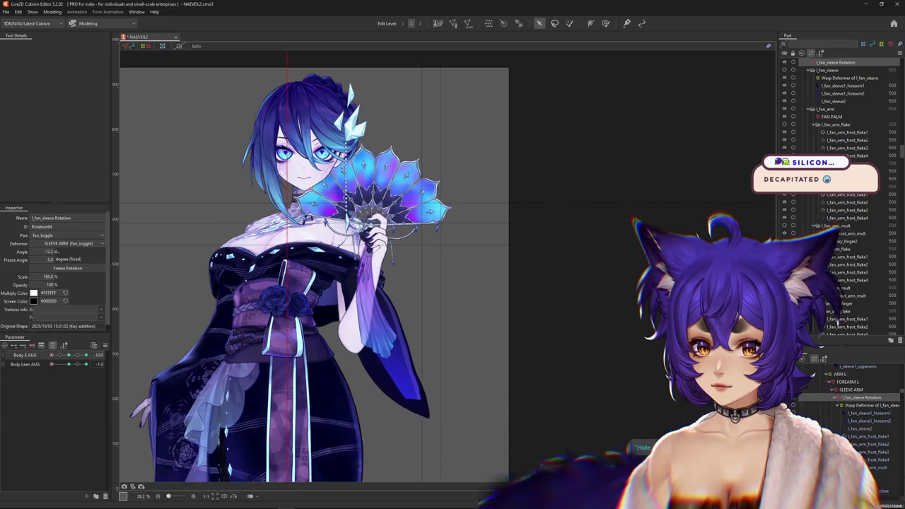
pyautogui.click(67, 365)
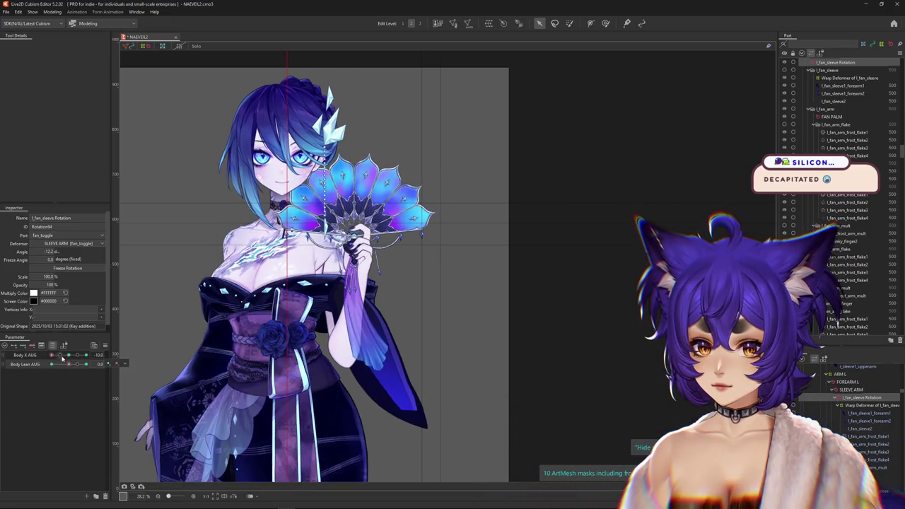
pyautogui.press('Return')
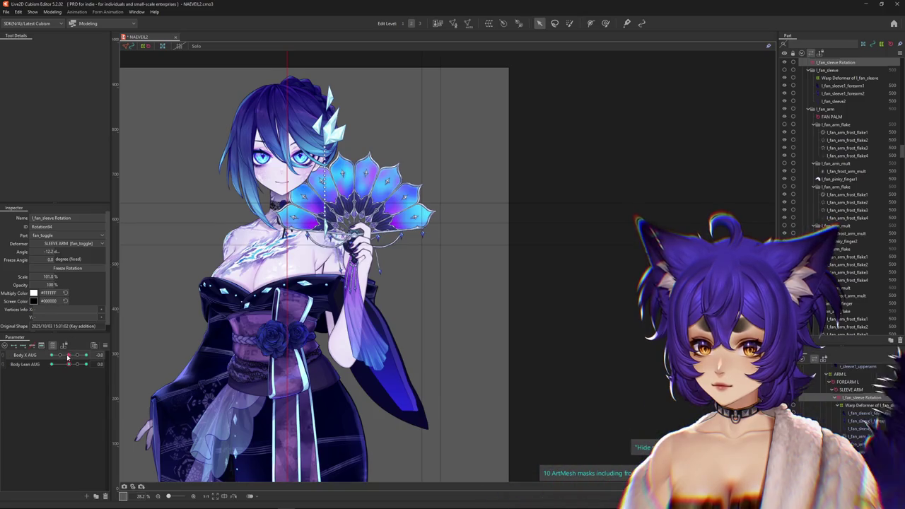
pyautogui.moveTo(68, 357); pyautogui.dragTo(85, 357)
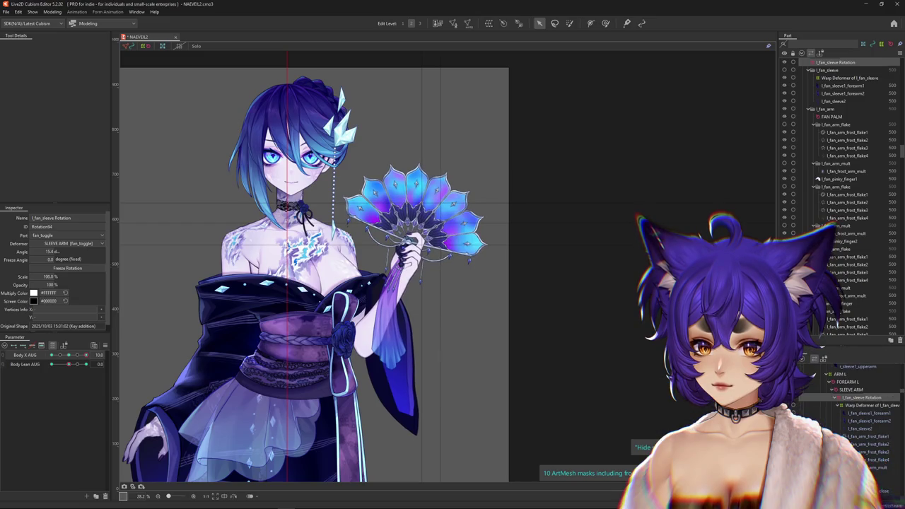
pyautogui.moveTo(49, 277); pyautogui.dragTo(74, 298)
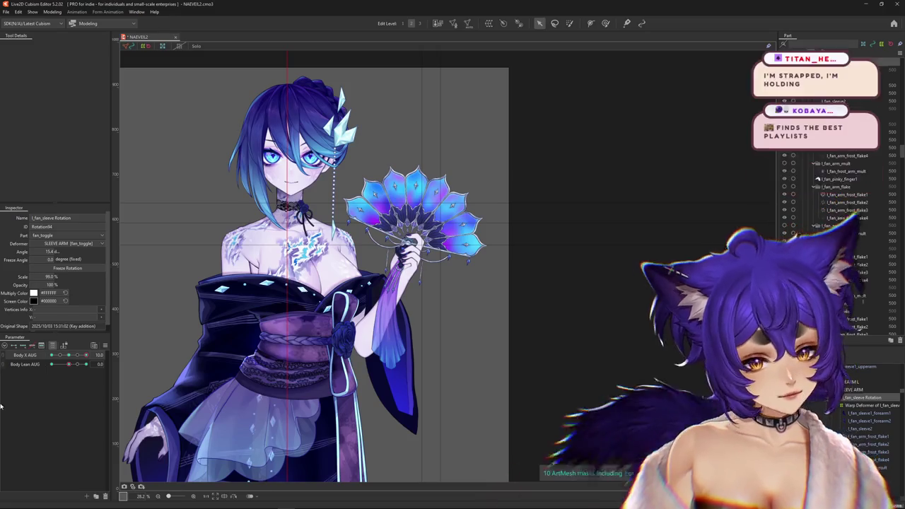
pyautogui.scroll(2, 339, 361)
# Select the l_fan_forearm mesh together with the FAN PALM deformer
pyautogui.scroll(3, 339, 361)
pyautogui.rightClick(351, 309)
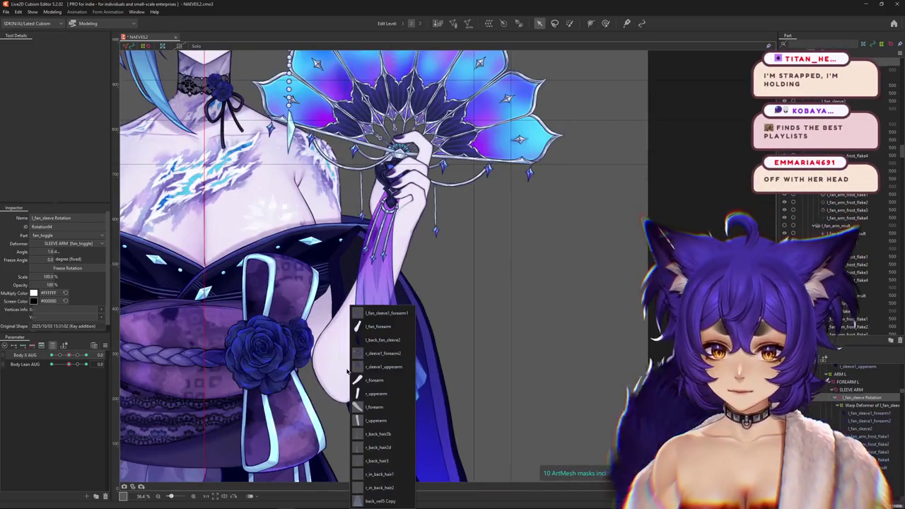
pyautogui.hotkey('ctrl', 'h')
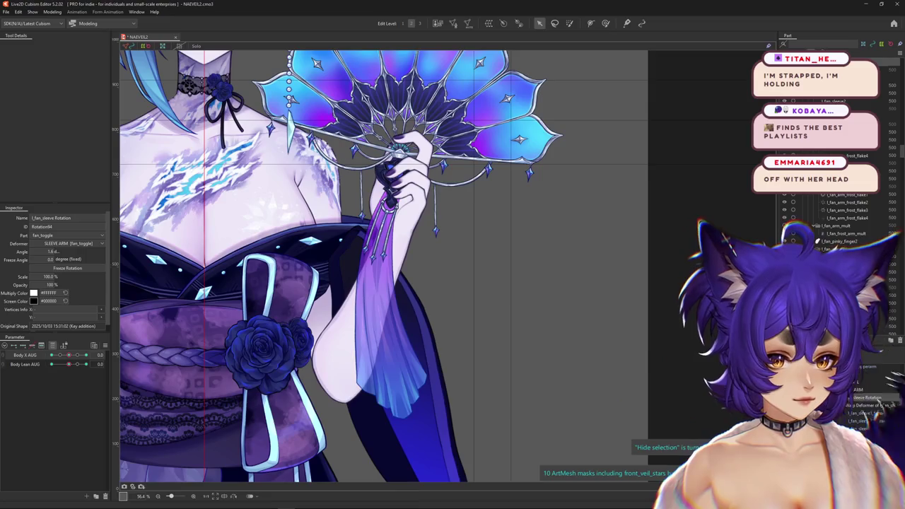
pyautogui.click(848, 78)
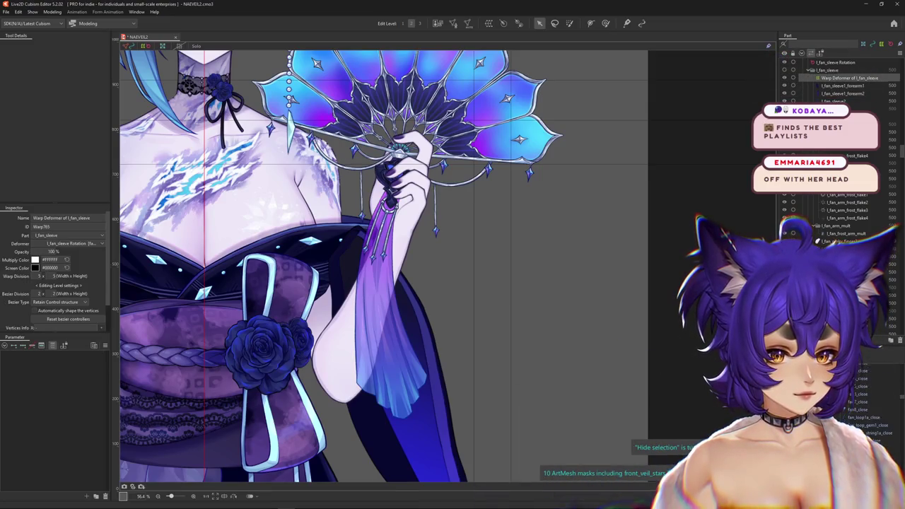
pyautogui.click(857, 401)
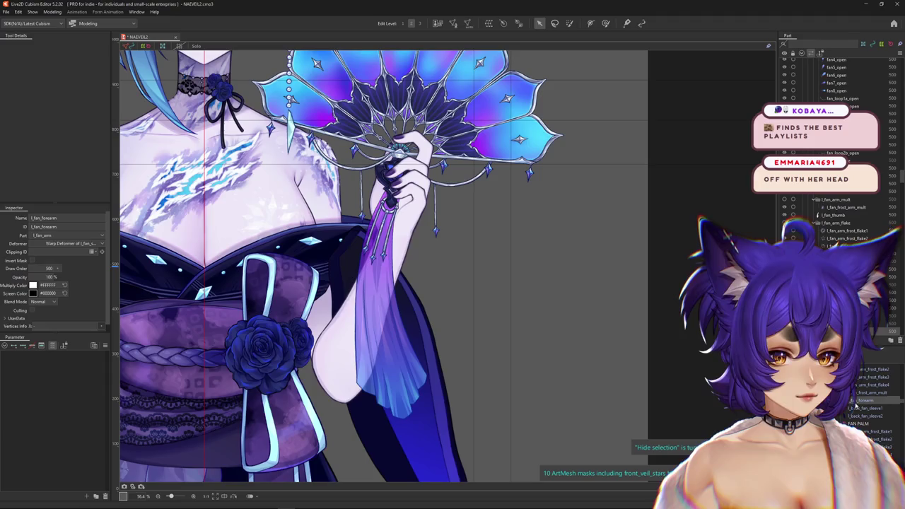
pyautogui.click(625, 376)
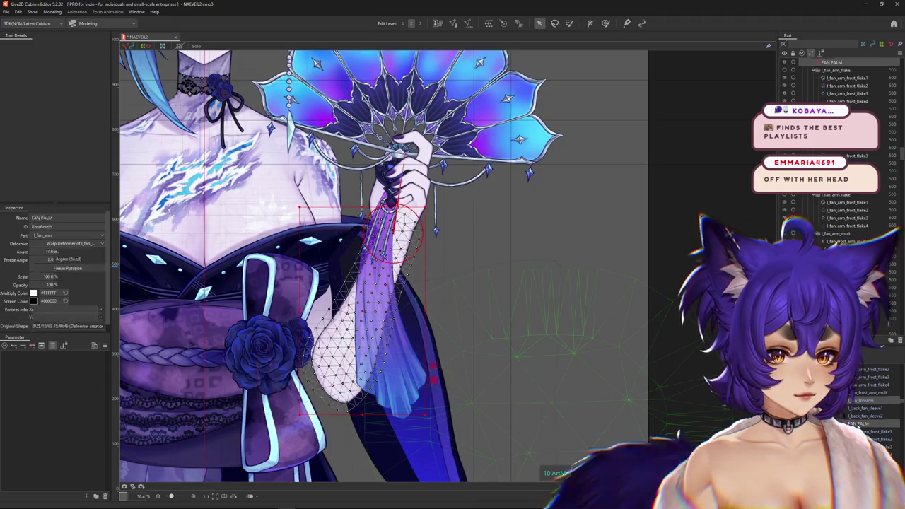
pyautogui.scroll(-2, 625, 376)
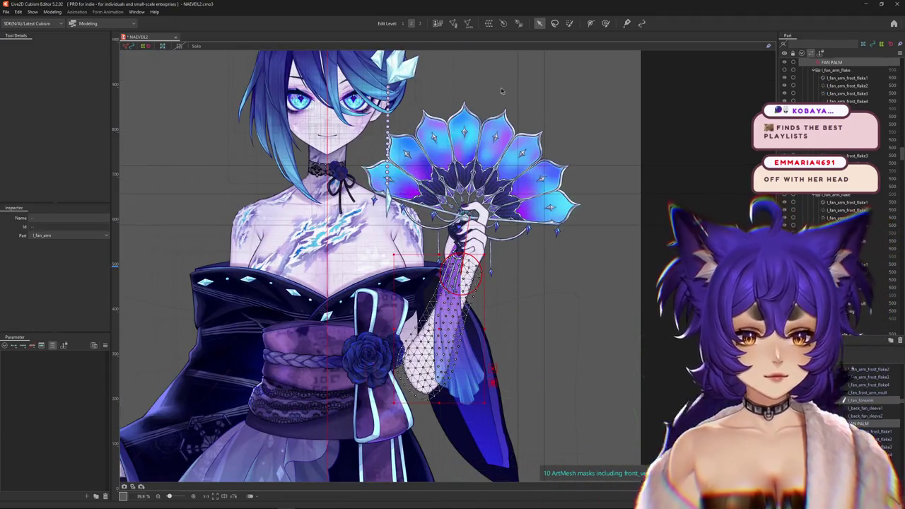
# Create a 5×5 'Warp Deformer of l_fan_arm' around them and test-bend the forearm and fan
pyautogui.click(488, 22)
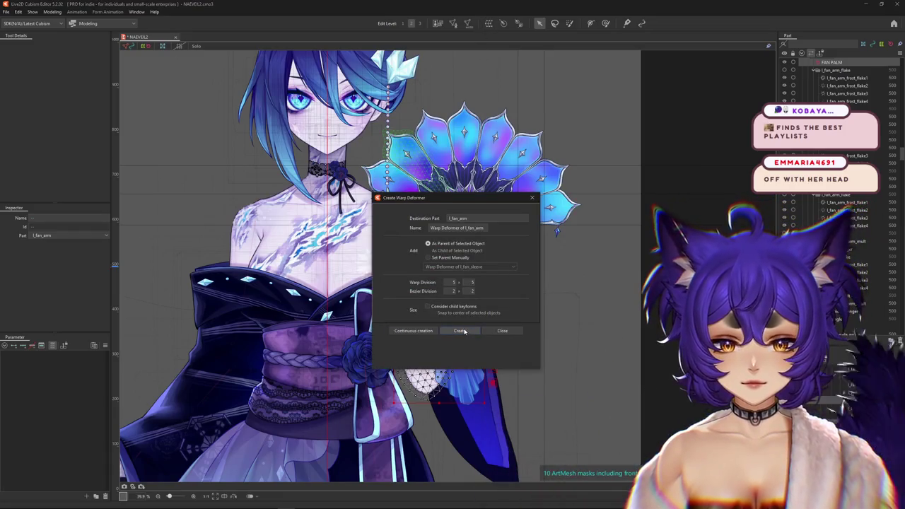
pyautogui.click(459, 330)
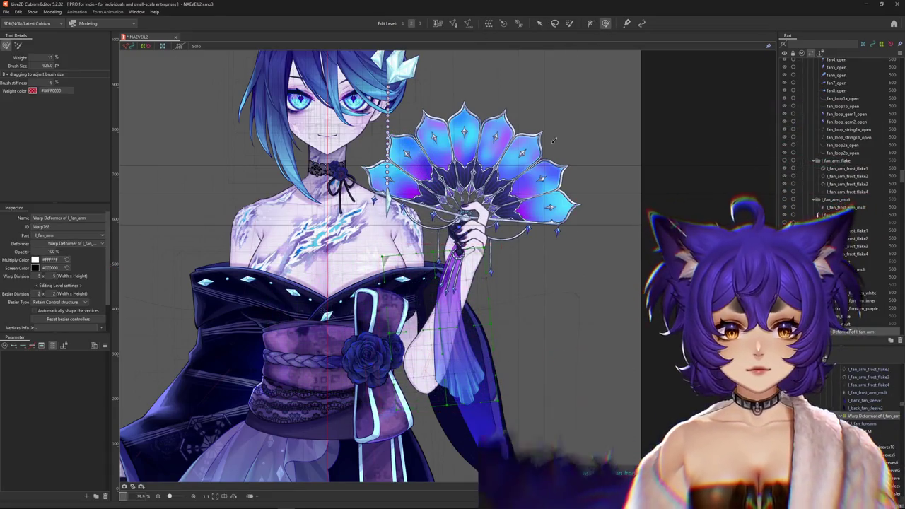
pyautogui.moveTo(481, 341); pyautogui.dragTo(509, 371)
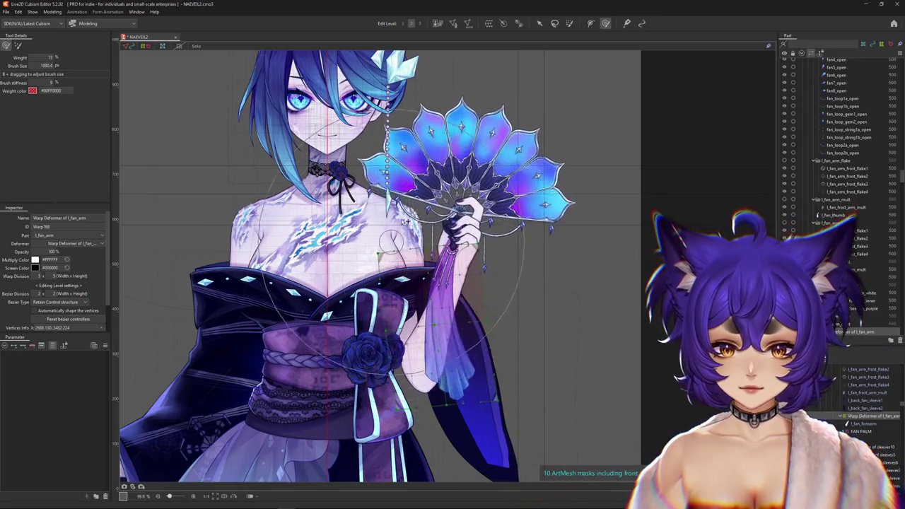
pyautogui.moveTo(474, 313); pyautogui.dragTo(449, 344)
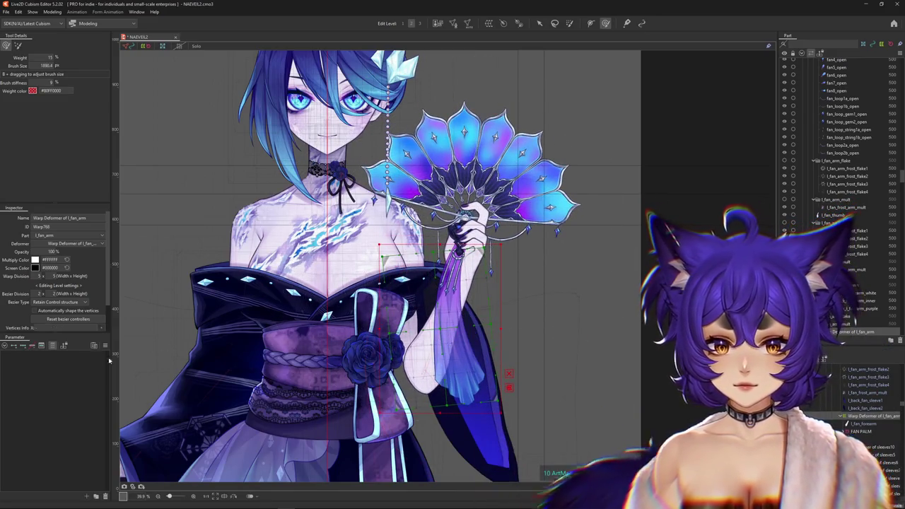
pyautogui.click(52, 347)
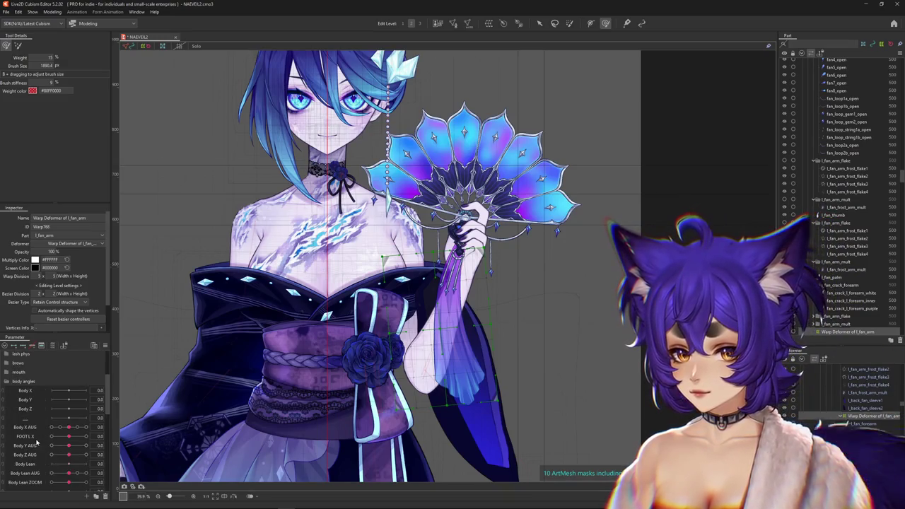
pyautogui.scroll(-3, 37, 440)
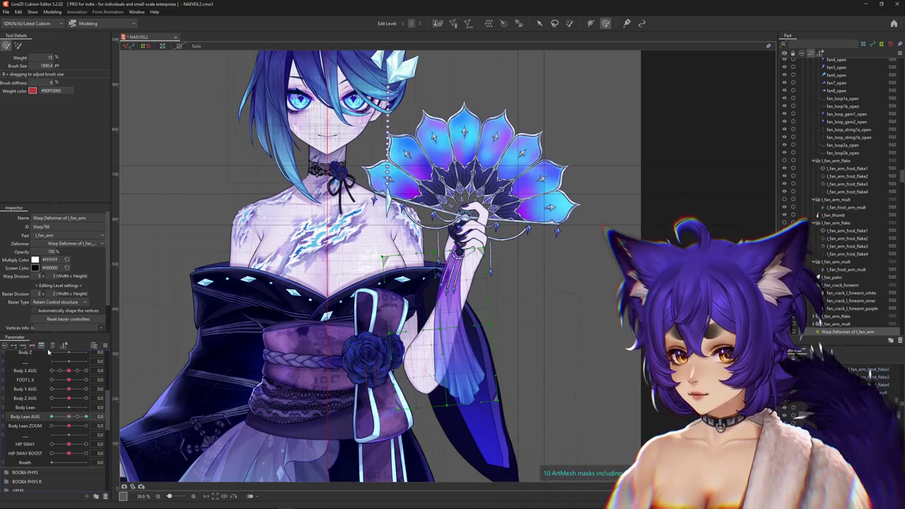